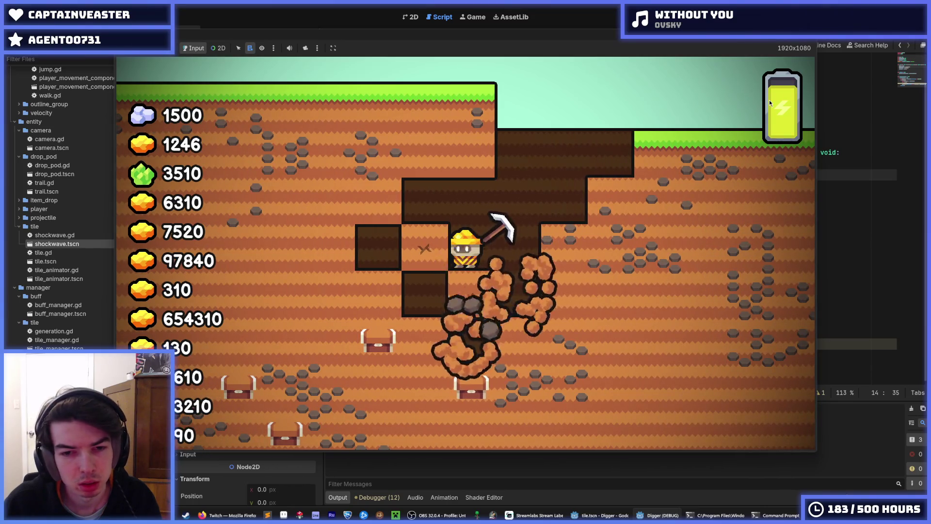
Step: Restart the Digger game and snip a screenshot of the miner in its tunnel
key("F8")
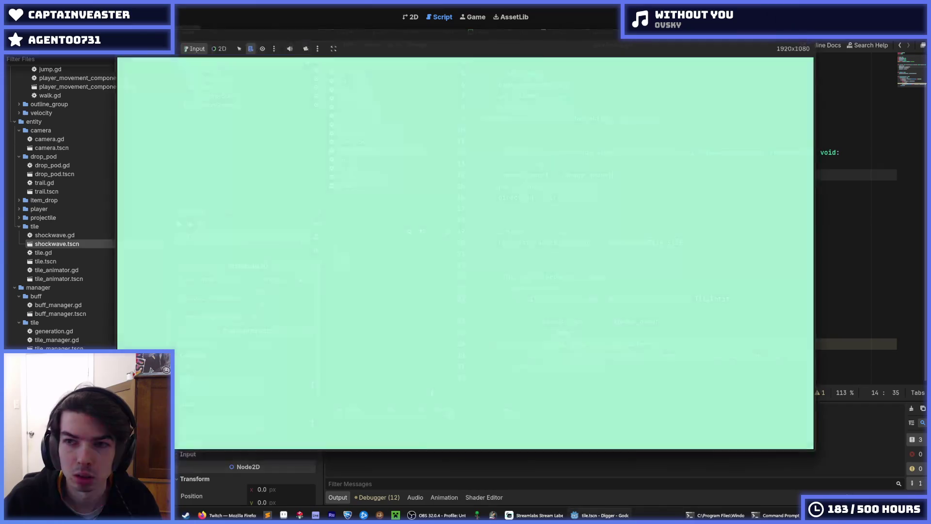
left_click(750, 228)
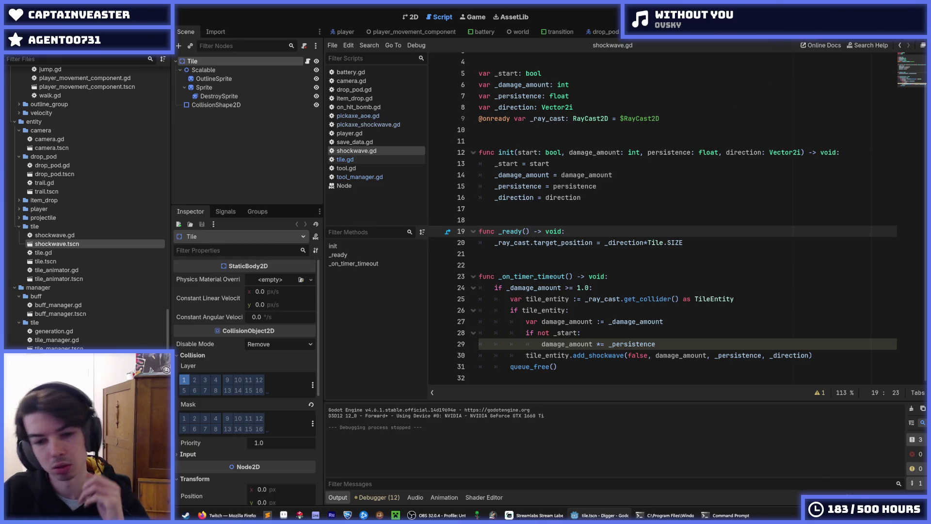
key("F5")
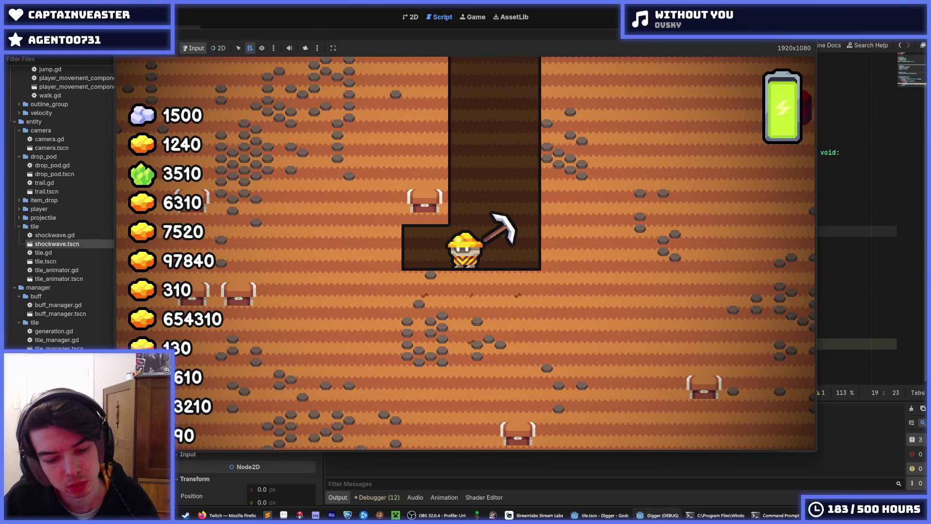
key("super+shift+s")
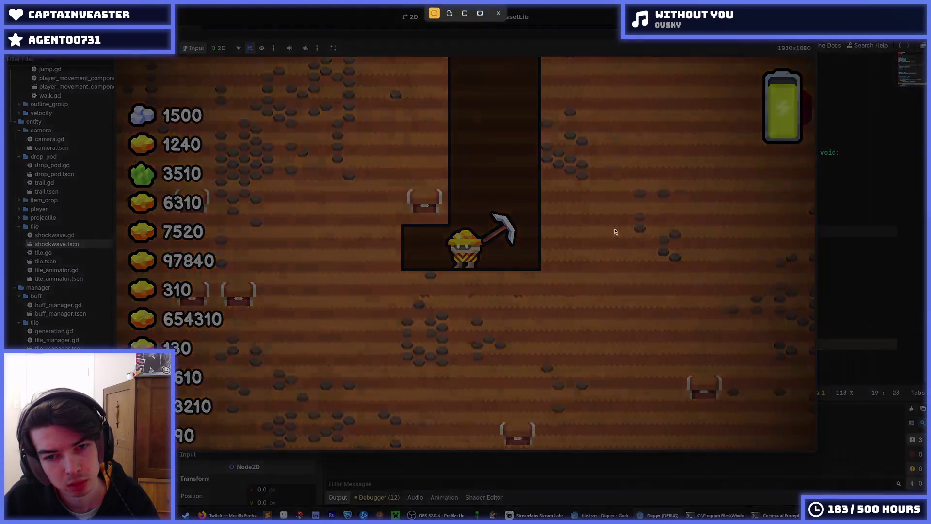
mouse_move(349, 221)
left_mouse_down()
mouse_move(567, 342)
mouse_move(616, 412)
left_mouse_up()
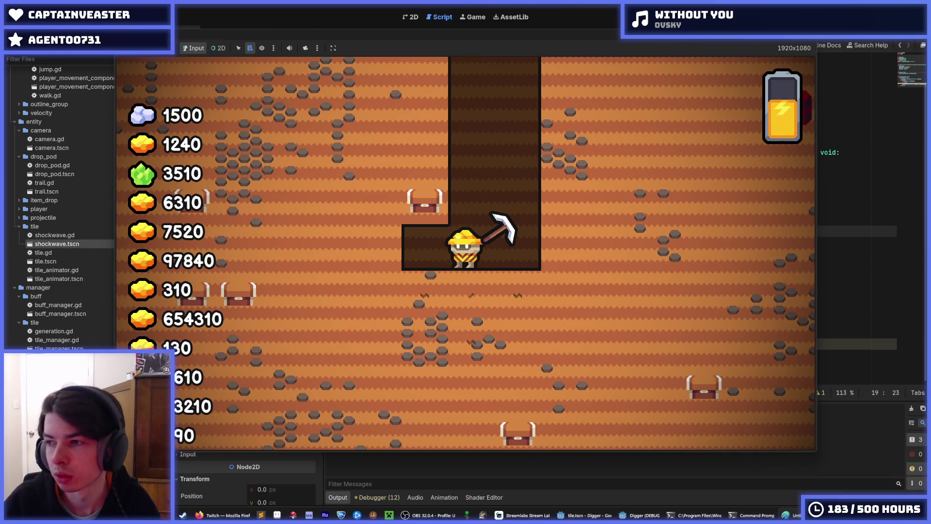
Step: Paste the game screenshot into Paint and fix it on the canvas
key("alt+Tab")
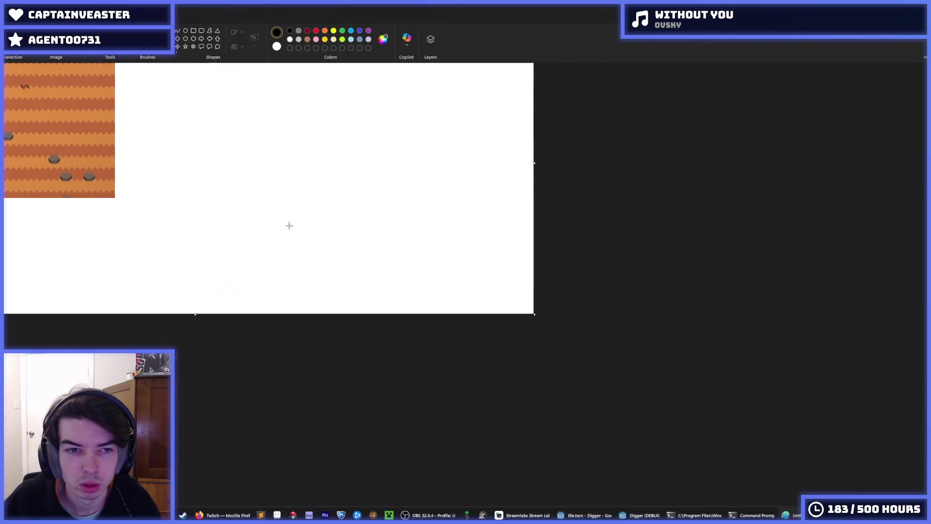
key("ctrl+v")
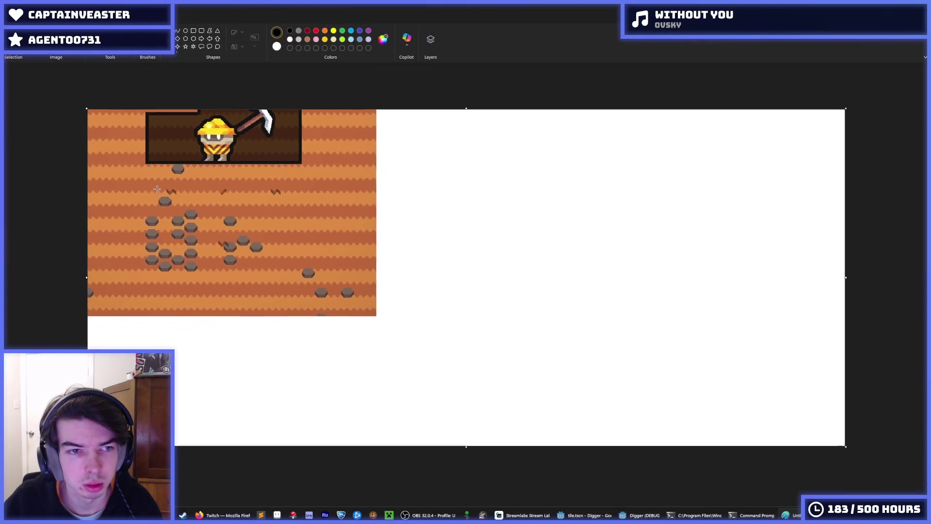
left_click_drag(156, 188, 227, 205)
left_click(165, 235)
Step: Pencil two stacked boxes under the miner and a downward arrow labelled 'Start'
left_click(110, 39)
mouse_move(198, 161)
left_mouse_down()
mouse_move(243, 215)
mouse_move(249, 161)
left_mouse_up()
left_click_drag(199, 250, 249, 212)
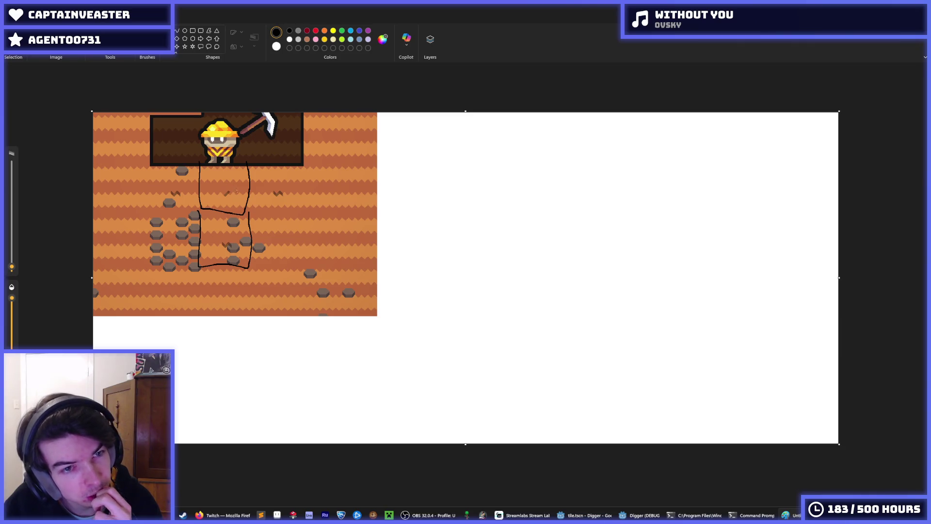
left_click_drag(238, 194, 242, 255)
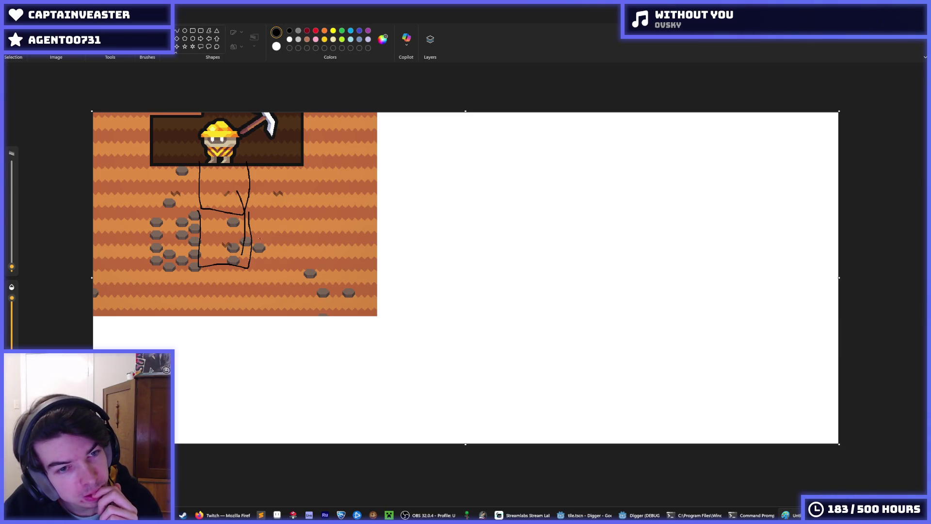
key("ctrl+z")
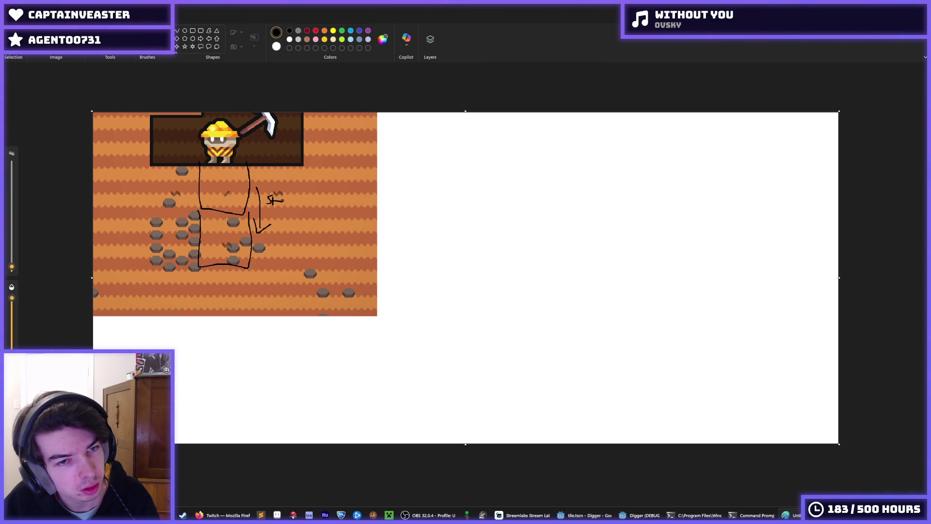
left_click_drag(296, 193, 297, 205)
left_click_drag(293, 200, 306, 199)
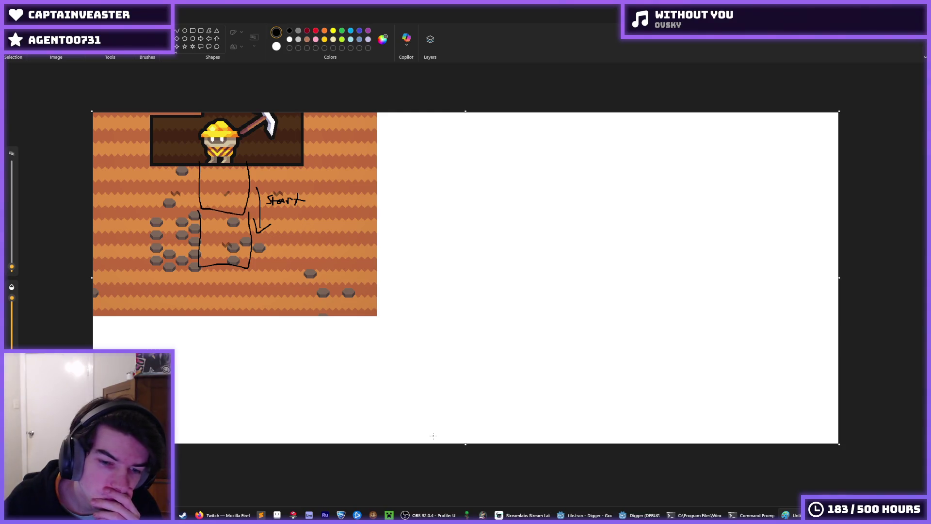
left_click(585, 515)
Step: Add a trial if-line after line 29 of shockwave.gd, then delete it again
left_click(590, 365)
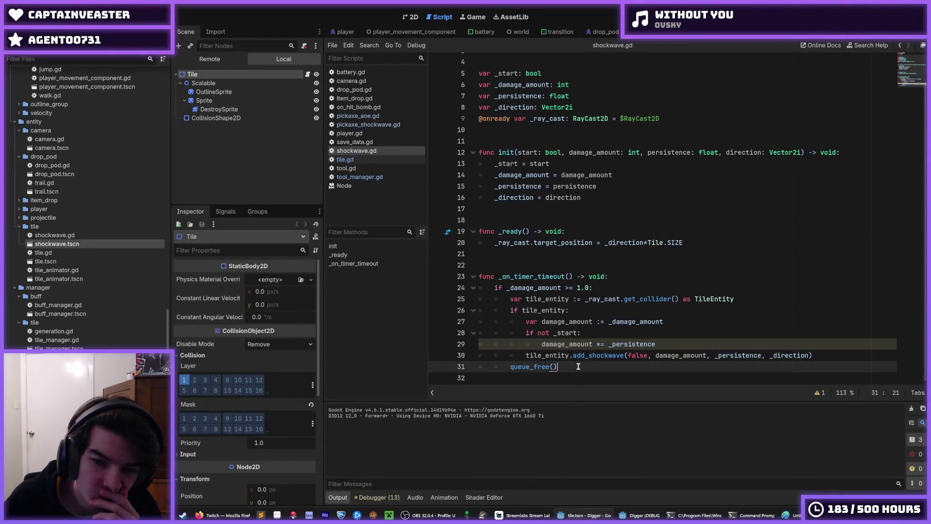
left_click(661, 345)
left_click(661, 365)
left_click(661, 353)
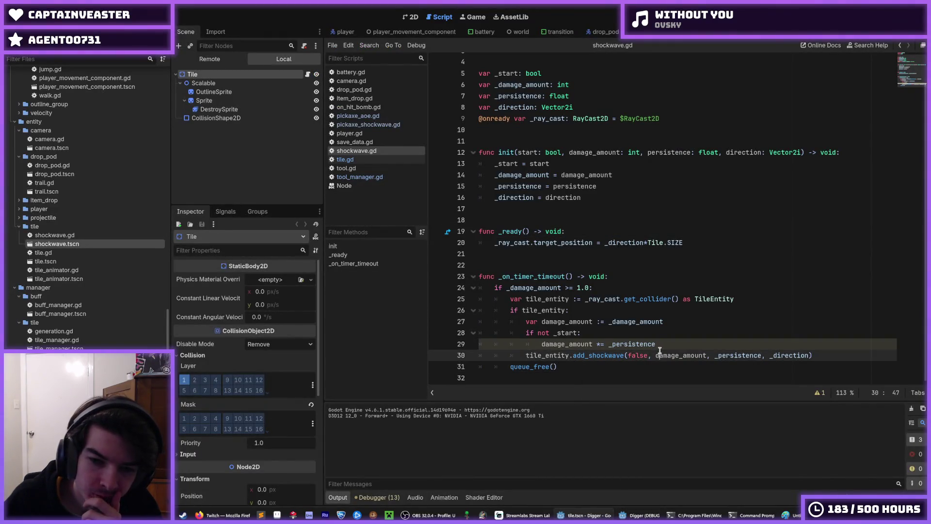
left_click(662, 345)
left_click(657, 331)
left_click(663, 340)
left_click(663, 334)
left_click(668, 343)
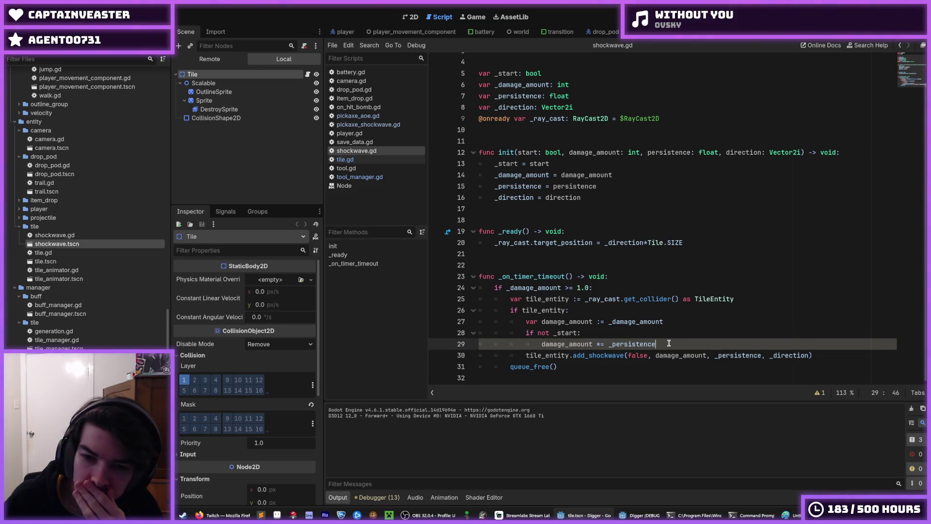
key("Return")
type("if damage_amount < 1")
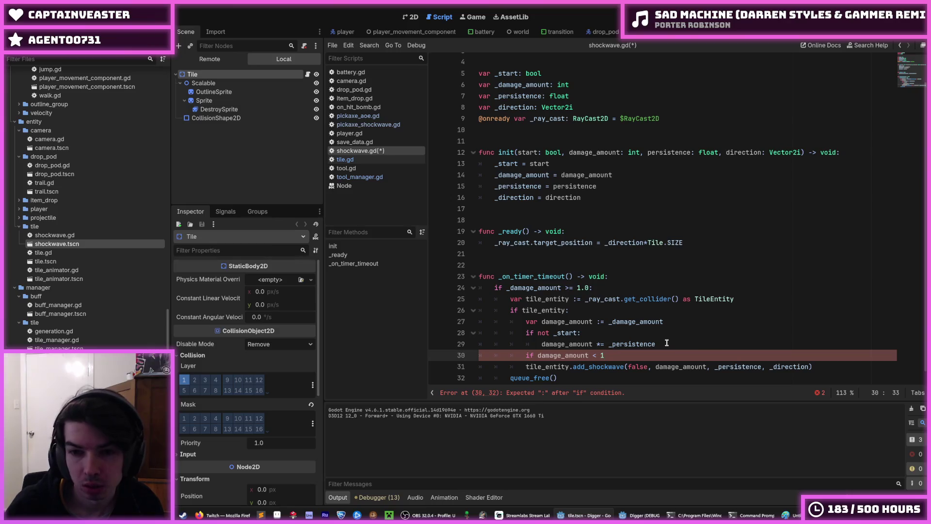
key("shift+Home")
key("shift+Home")
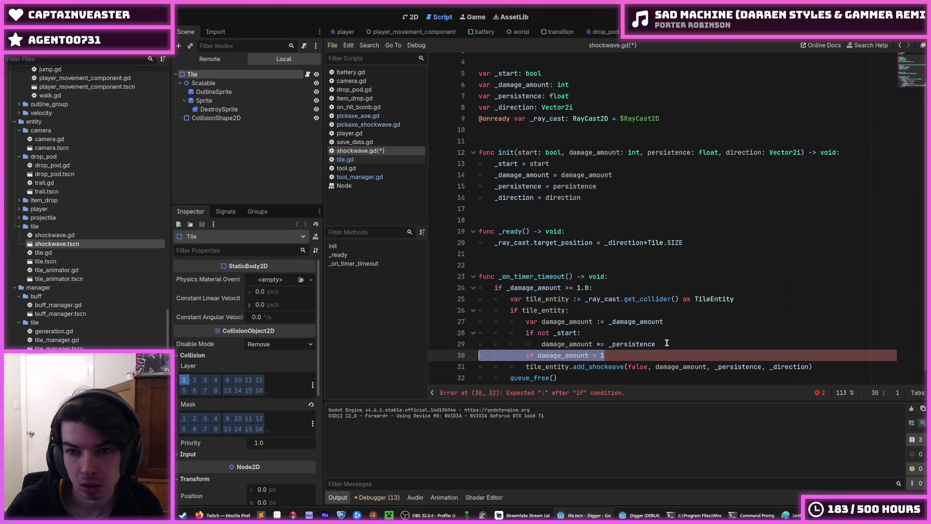
key("BackSpace")
key("BackSpace")
key("Up")
key("Up")
key("Up")
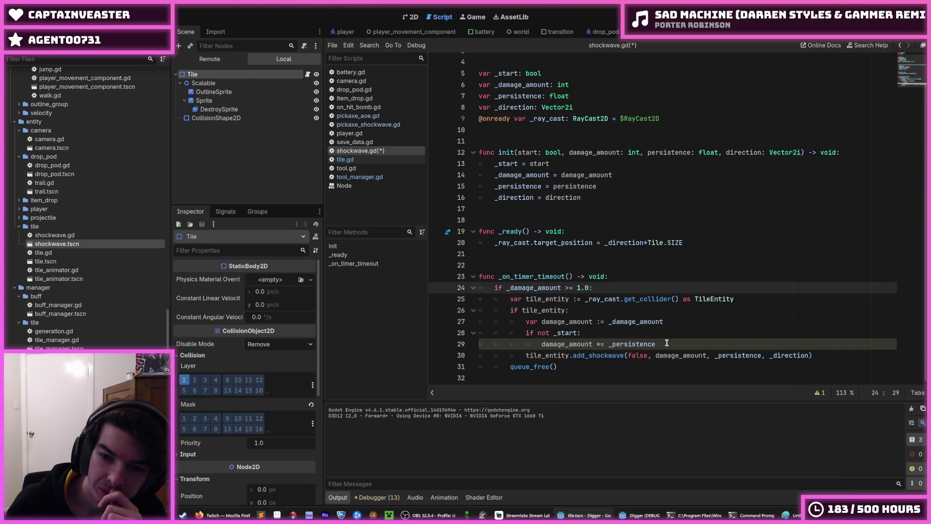
Step: Delete the outer 'if _damage_amount >= 1.0' line and outdent the function body
key("Down")
key("Down")
key("Up")
key("Up")
key("shift+Home")
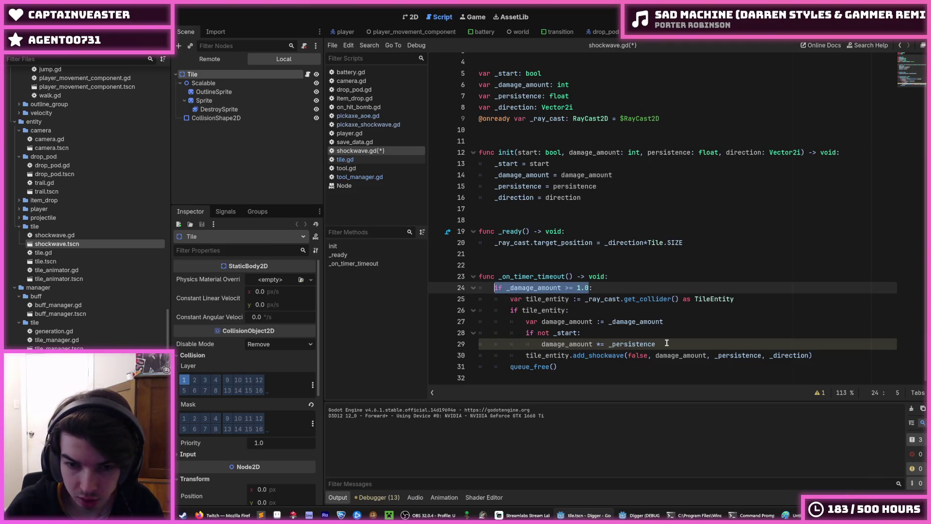
key("shift+Right")
key("shift+Right")
key("shift+Right")
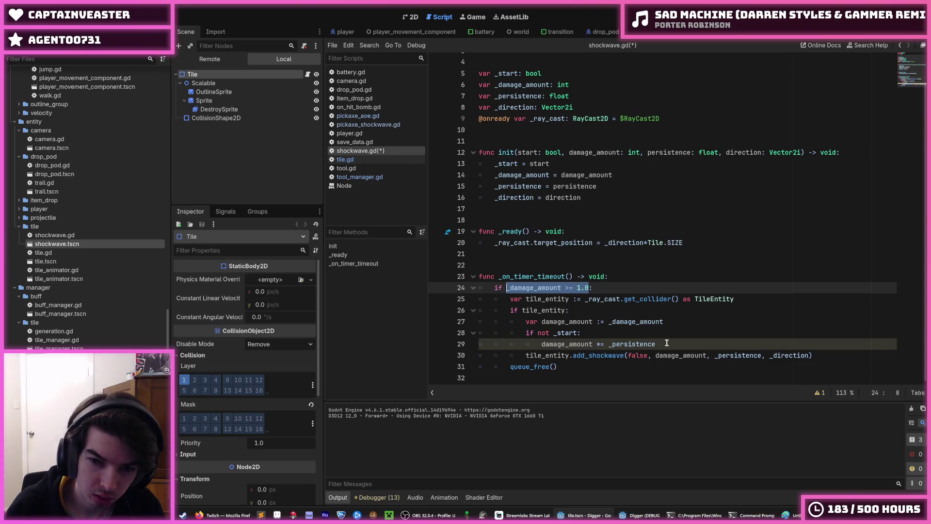
key("End")
key("shift+Home")
key("shift+Home")
key("BackSpace")
key("BackSpace")
key("shift+Down")
key("shift+Down")
key("shift+Down")
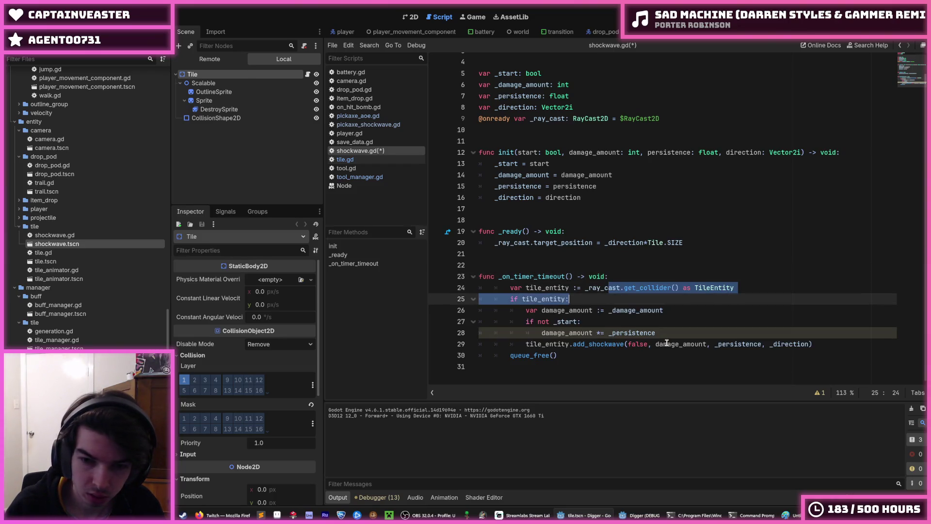
key("shift+Tab")
key("Up")
key("Up")
Step: Wrap add_shockwave in a new 'if damage_amount >= 1:' check and save
key("End")
key("Return")
key("BackSpace")
type("if damage_amount ")
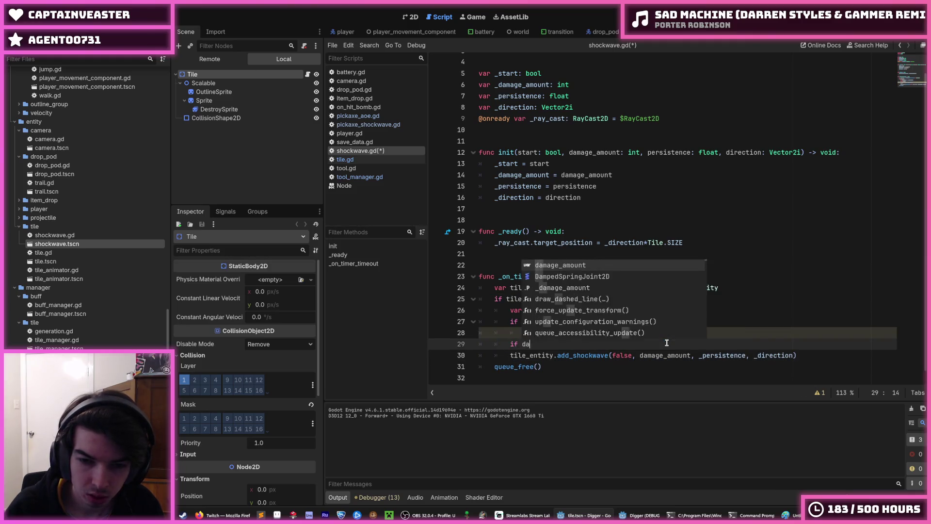
type(">= 1:")
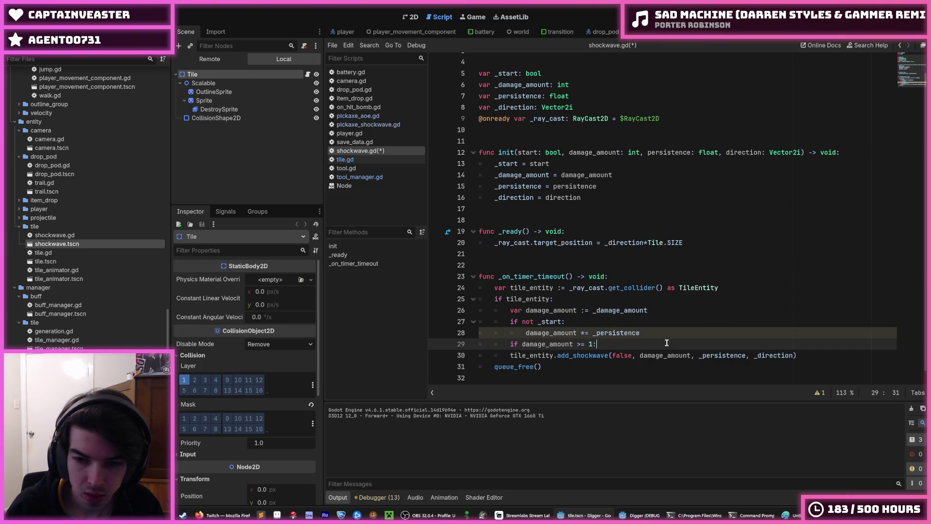
key("Down")
key("Home")
key("Tab")
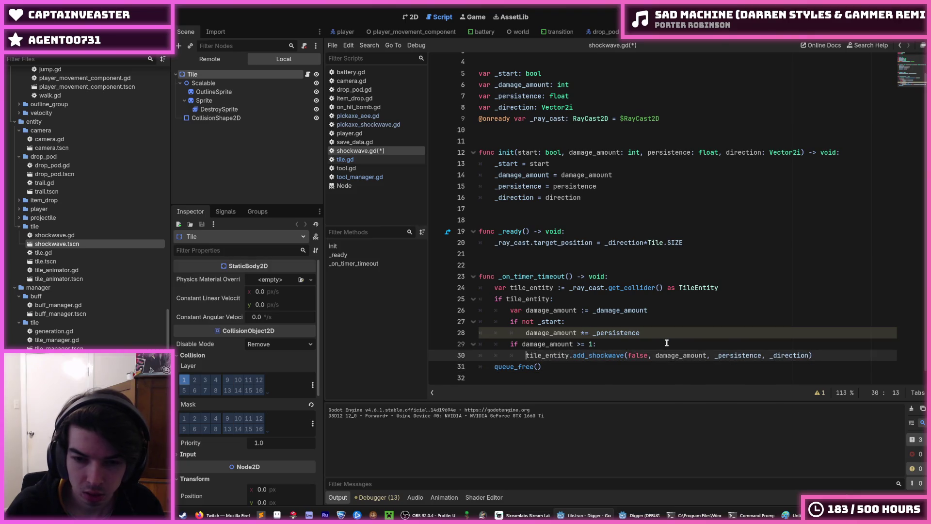
key("End")
key("ctrl+s")
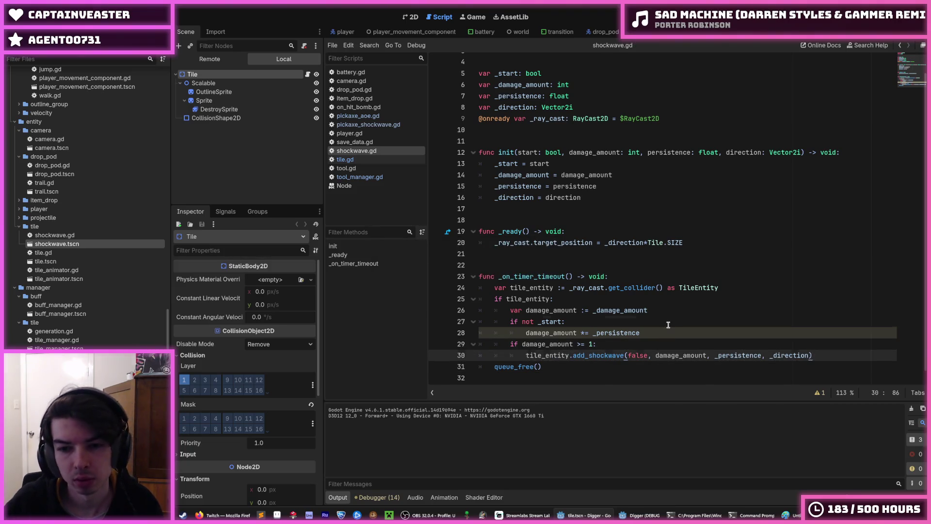
Step: Change line 28's += to *= so damage_amount scales by _persistence, and save
left_click(667, 334)
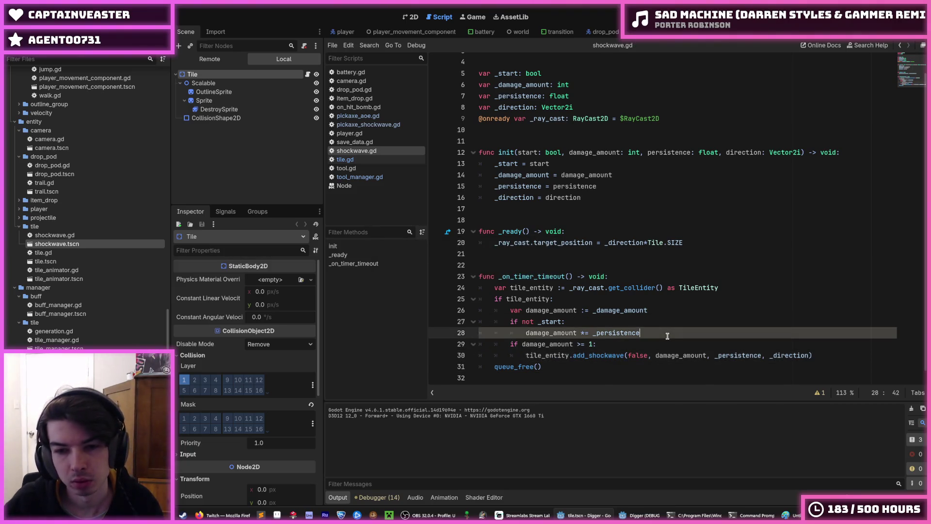
left_click(563, 333)
key("ctrl+s")
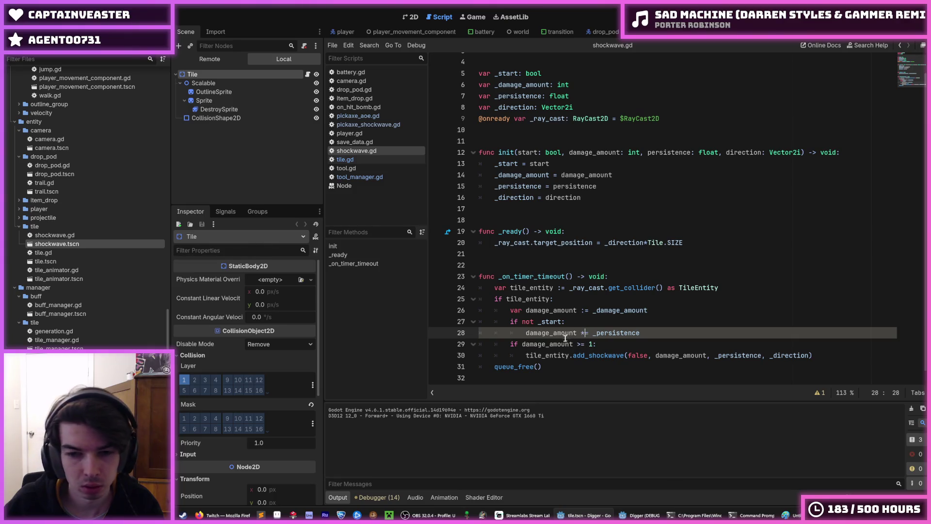
left_click(585, 334)
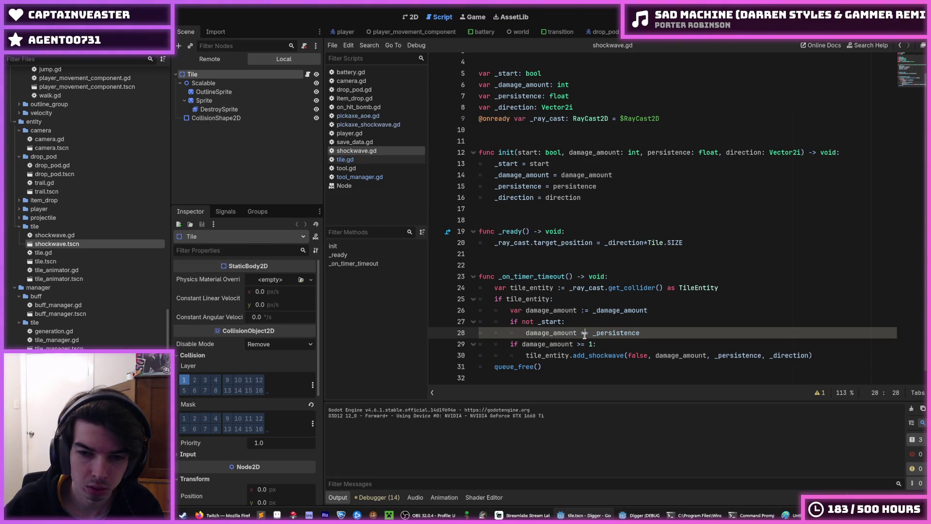
Step: Review the Debugger's warnings list, then run the game to test the change
left_click(663, 324)
left_click(378, 497)
left_click(382, 401)
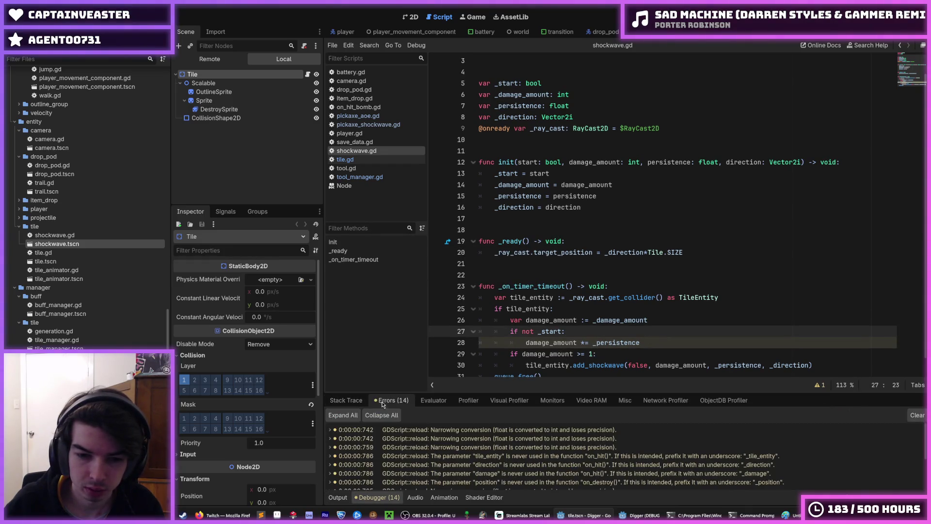
mouse_move(416, 435)
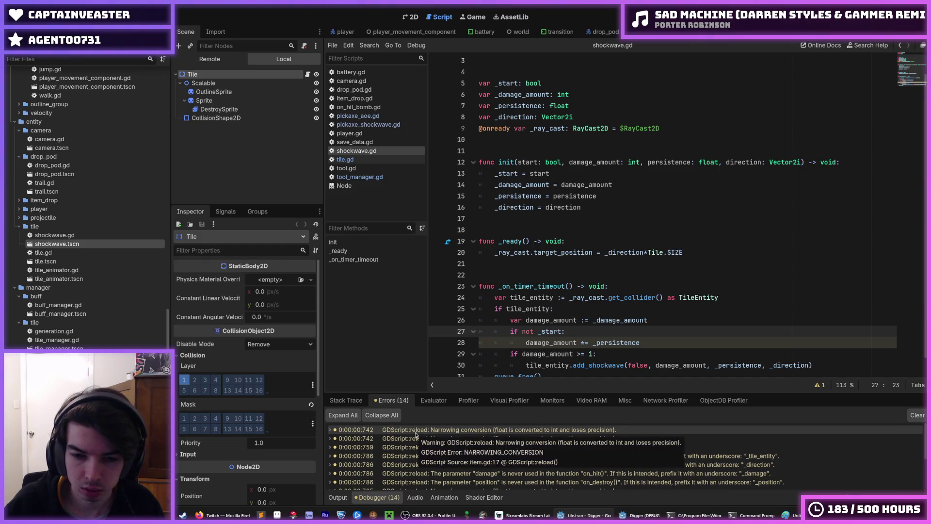
scroll(415, 435, "down", 3)
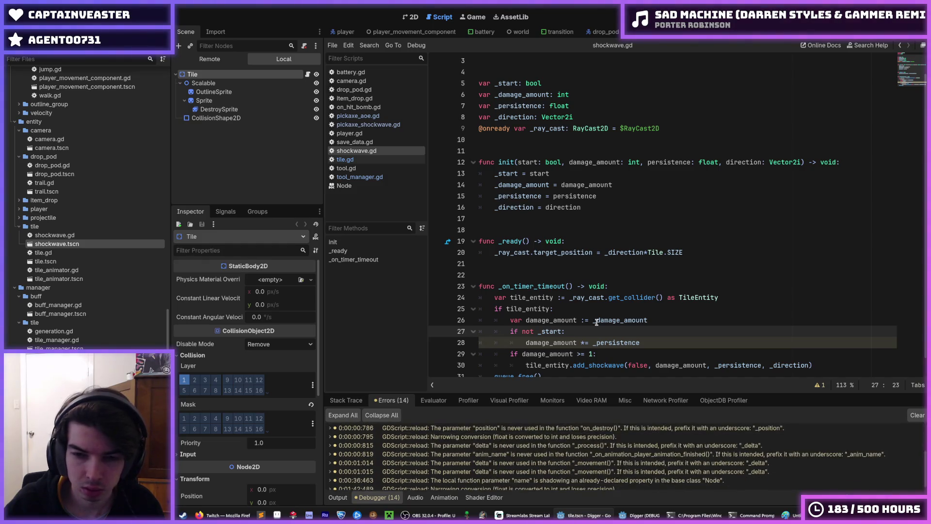
key("F5")
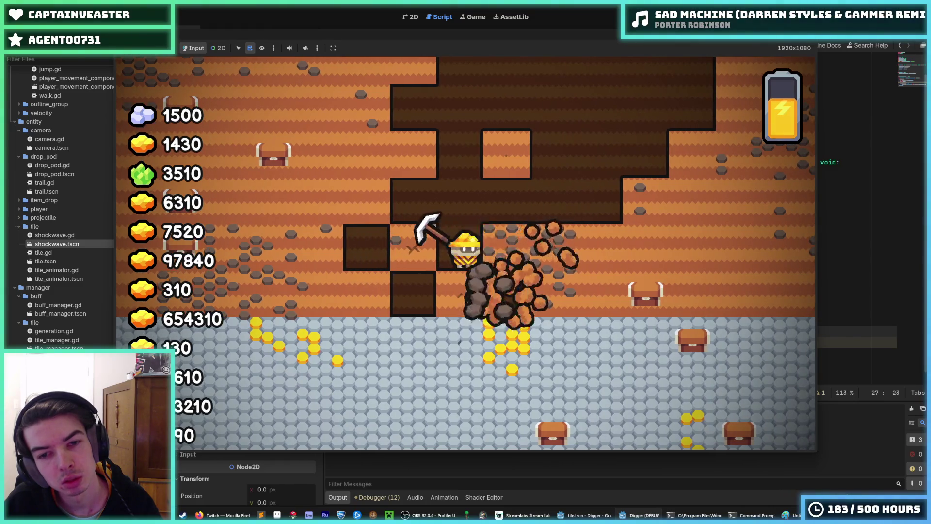
Step: Stop the running game with F8 to get back to shockwave.gd
key("F8")
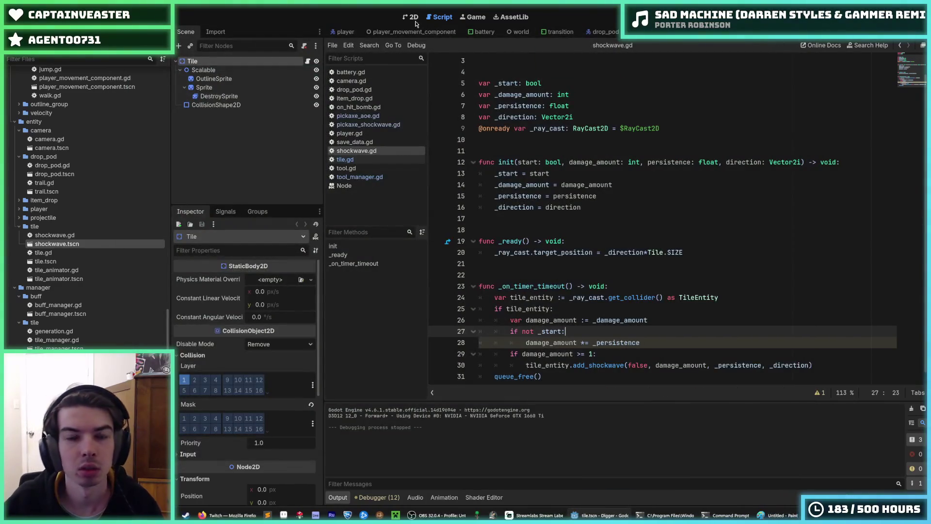
Step: In pickaxe_aoe.gd, change the damage argument from 2 to 1 in all four add_shockwave calls and save
key("ctrl+Tab")
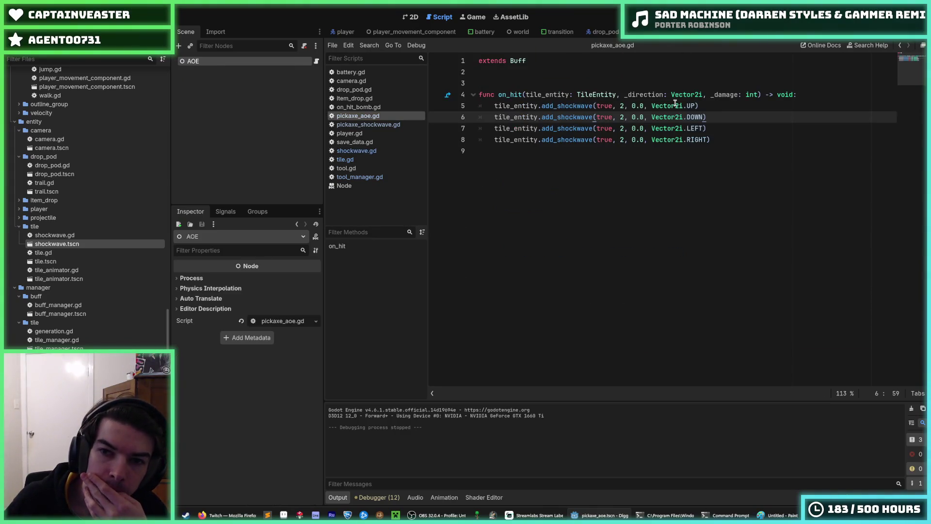
left_click(683, 106)
key("Down")
key("Down")
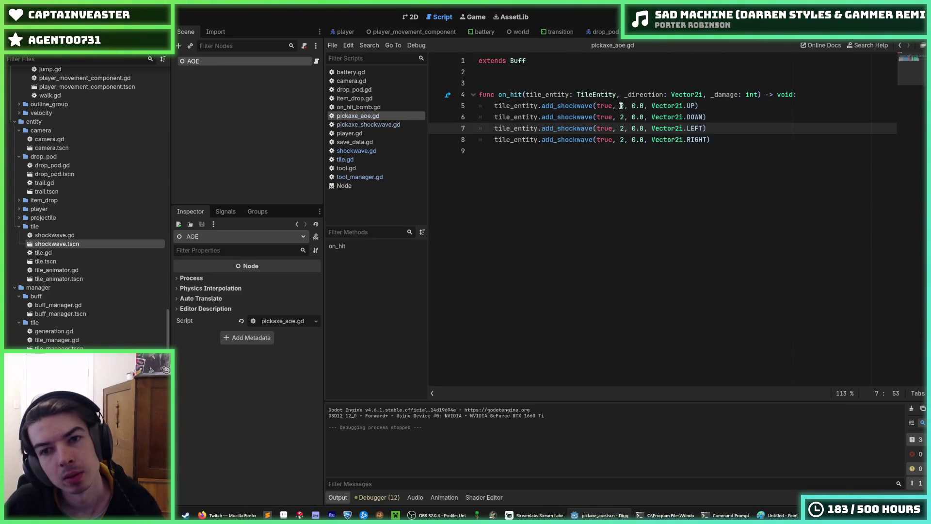
left_click(622, 106)
key("Delete")
type("1")
left_click(621, 117)
key("Delete")
type("1")
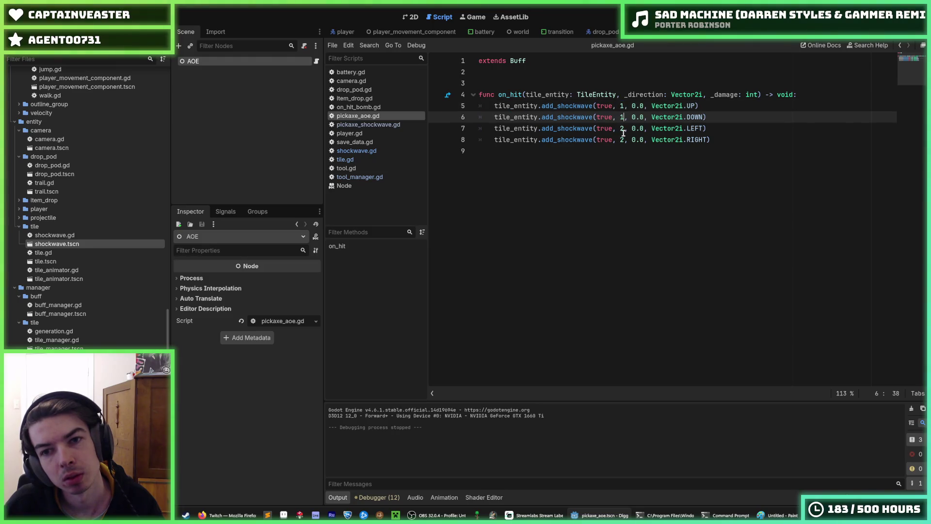
left_click(620, 128)
type("1")
left_click(619, 140)
key("Delete")
type("1")
key("ctrl+s")
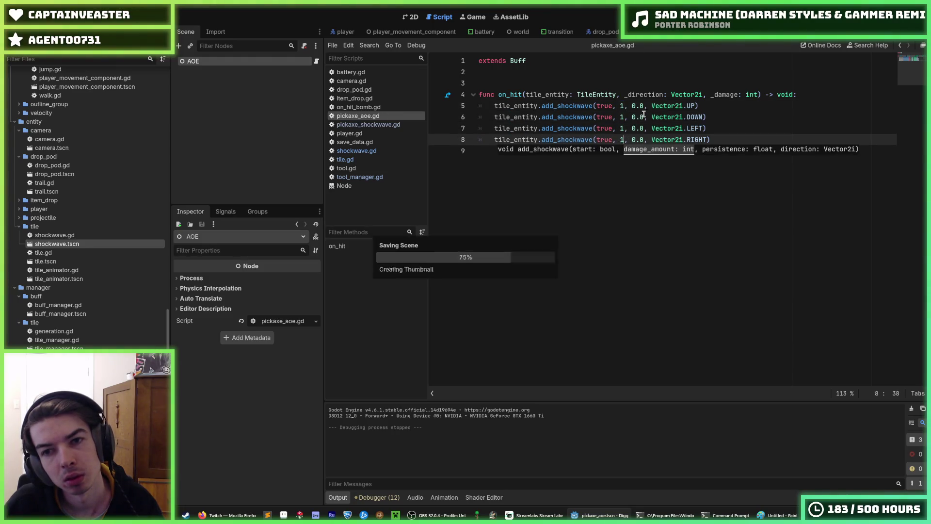
Step: Rewrite line 5's direction argument as Vector2i(-1, -1)
left_click(662, 105)
key("ctrl+shift+d")
key("ctrl+shift+d")
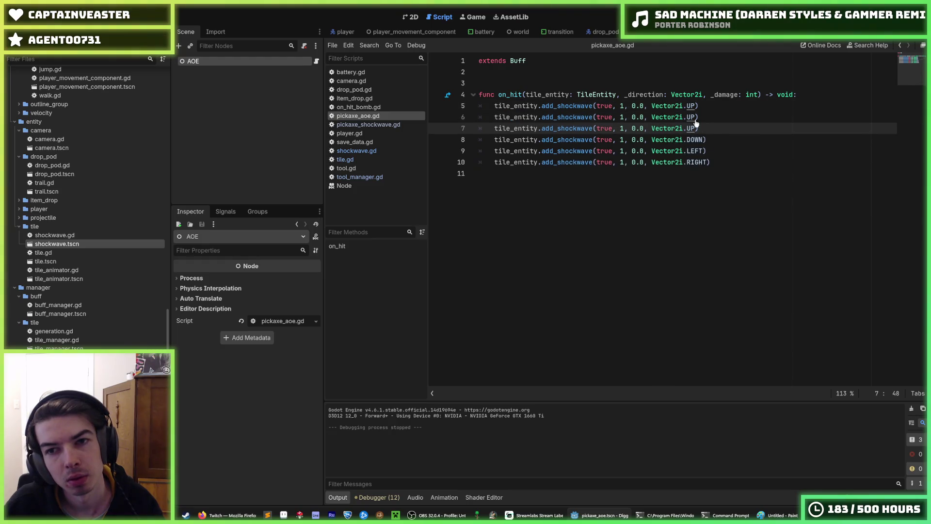
double_click(690, 117)
left_click(698, 107)
type("+ VE")
type("ctor2")
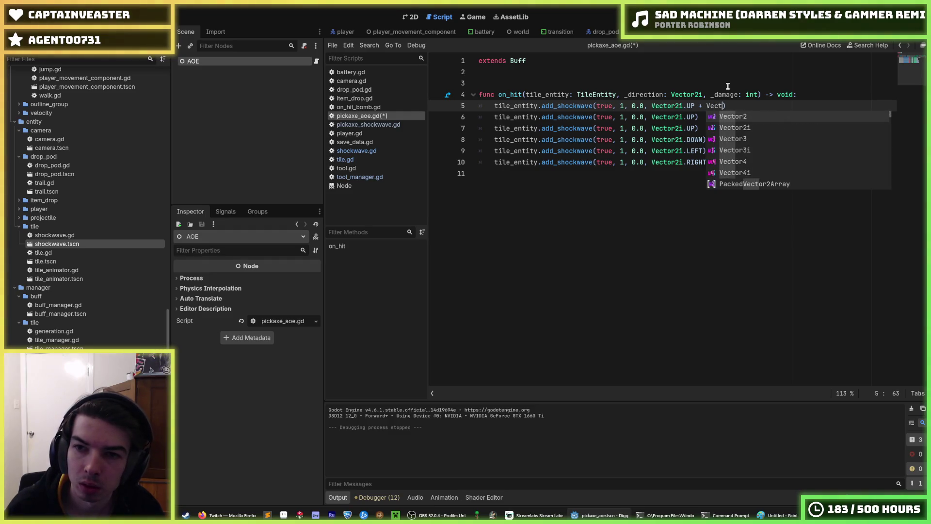
key("Return")
type(".")
key("BackSpace")
key("BackSpace")
key("BackSpace")
key("BackSpace")
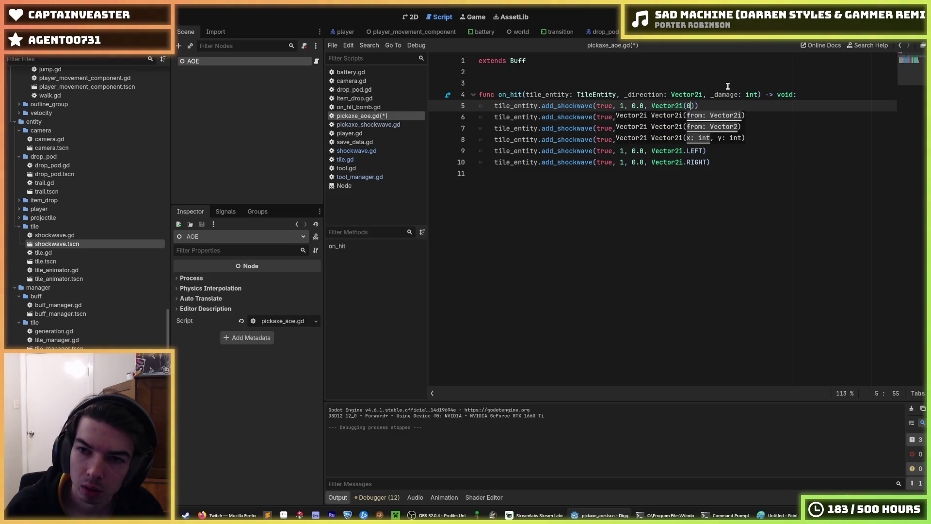
type("0.")
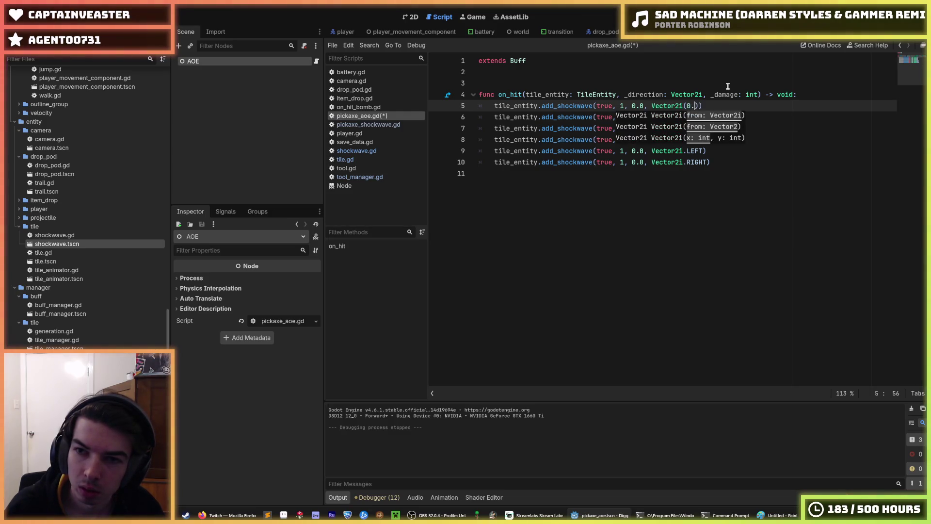
type("-1, -1")
Step: Delete the remaining old directional add_shockwave calls
key("Down")
key("Down")
key("Down")
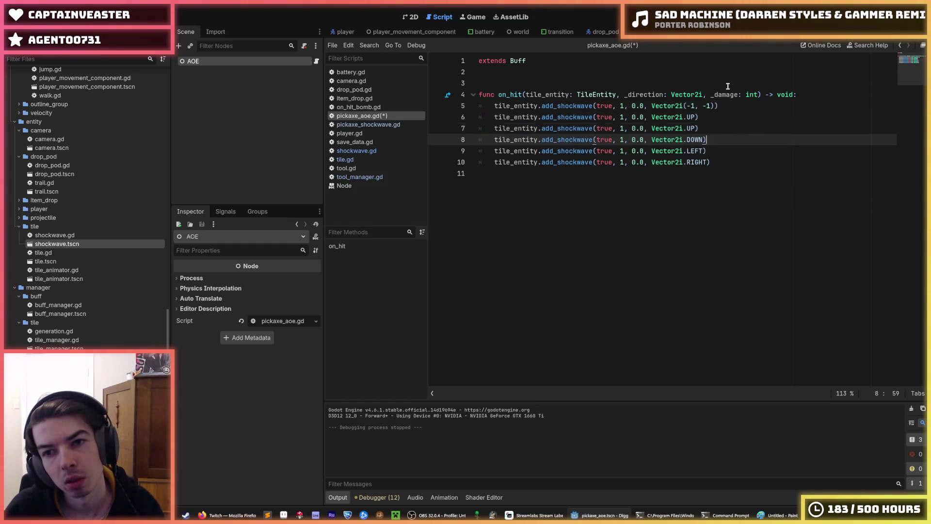
key("shift+Up")
key("shift+Up")
key("shift+Up")
key("BackSpace")
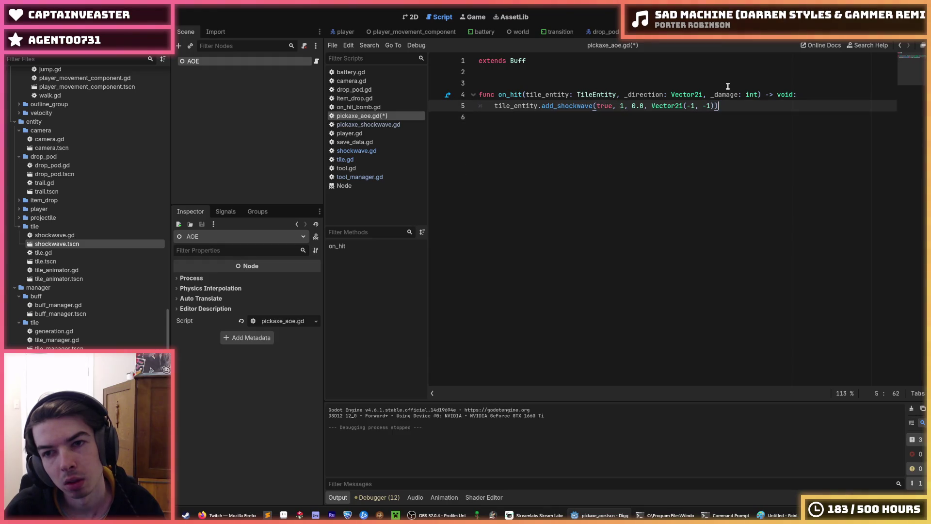
Step: Duplicate the Vector2i(-1, -1) call into lines 6–10, editing each vector for a new neighbour
key("ctrl+shift+d")
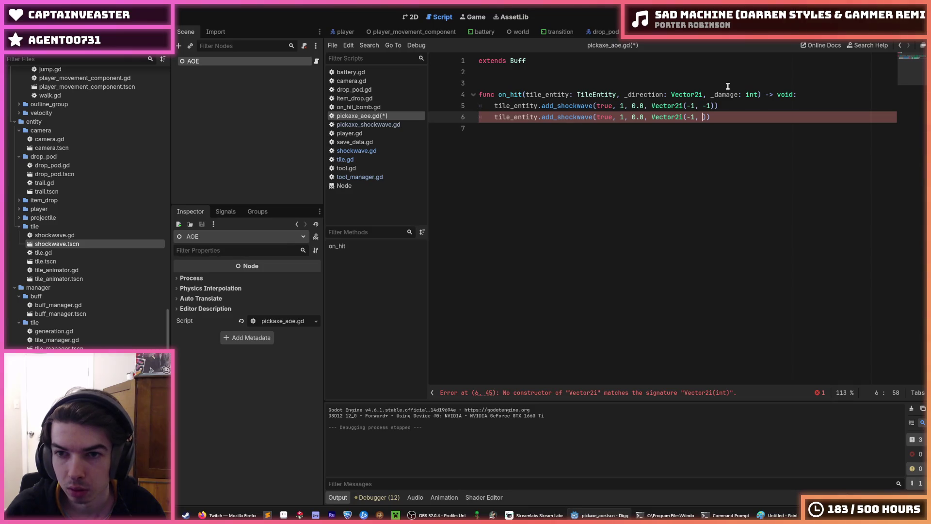
key("Left")
key("Left")
key("Left")
key("BackSpace")
key("BackSpace")
type("0")
key("ctrl+shift+d")
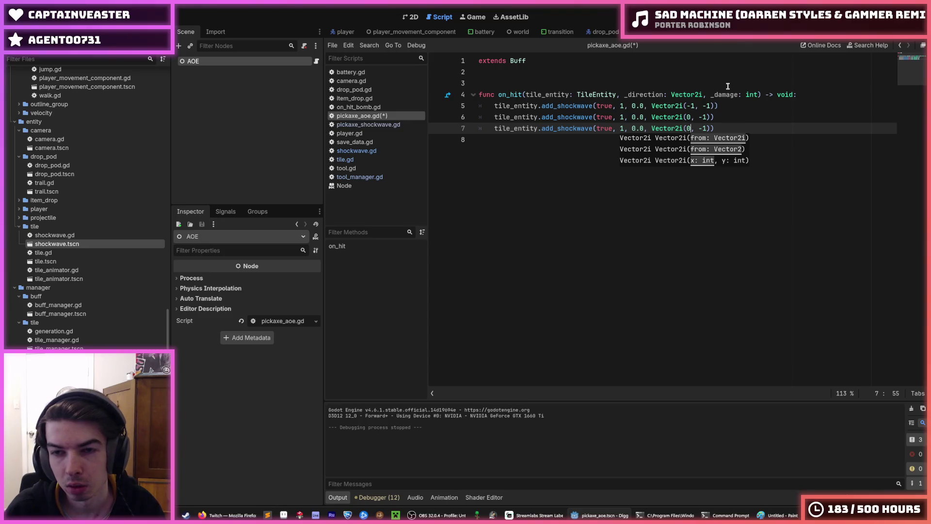
type("1")
key("ctrl+shift+d")
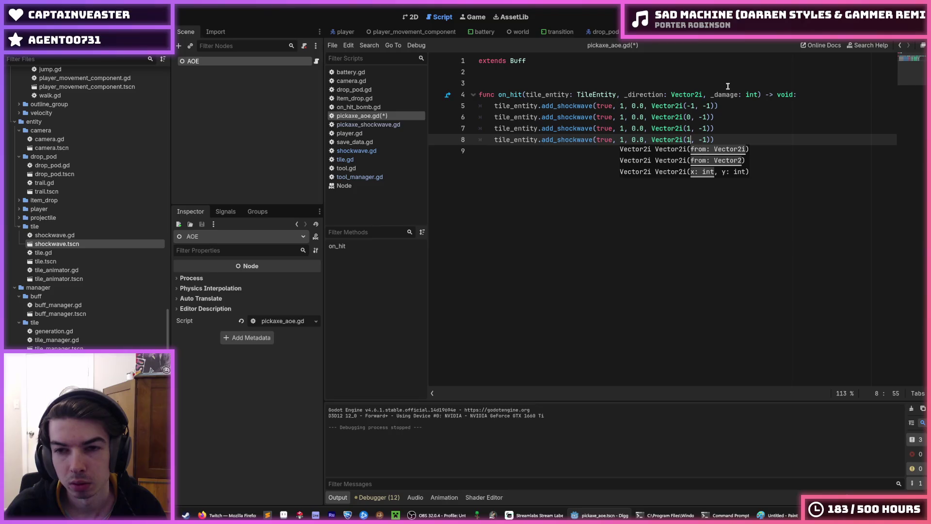
type("-1")
key("Right")
key("Right")
key("Right")
key("BackSpace")
key("BackSpace")
type("0")
key("ctrl+shift+d")
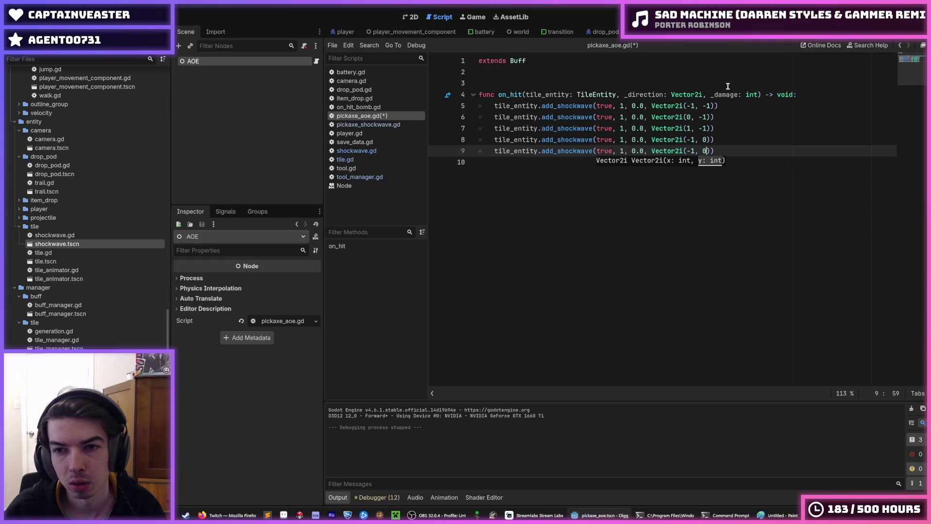
key("ctrl+shift+d")
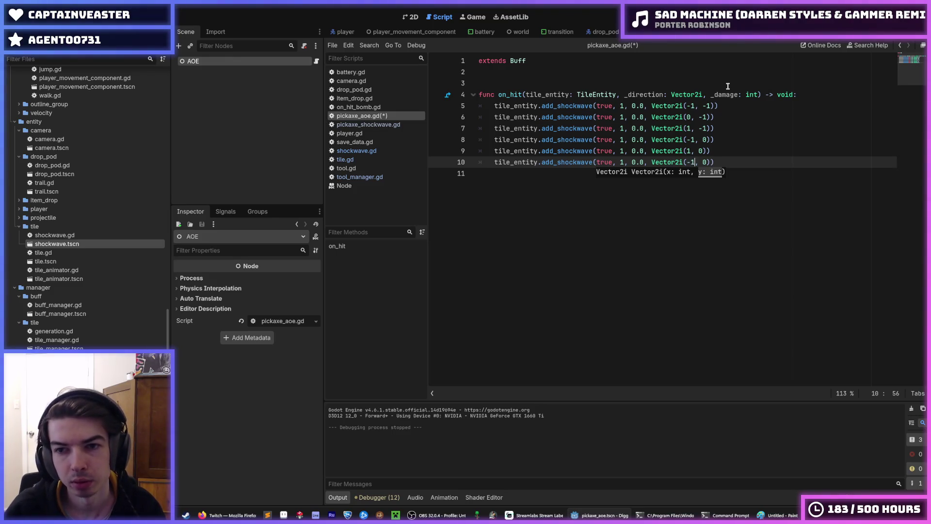
Step: Set the remaining neighbour vectors through line 12, save pickaxe_aoe.gd, and run the game
key("Right")
key("Right")
type("1")
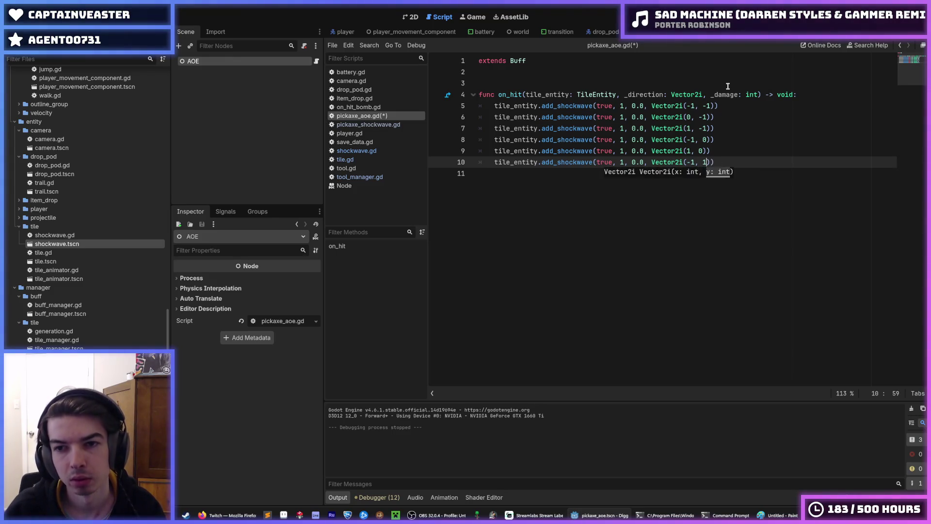
key("ctrl+shift+d")
key("BackSpace")
type("0")
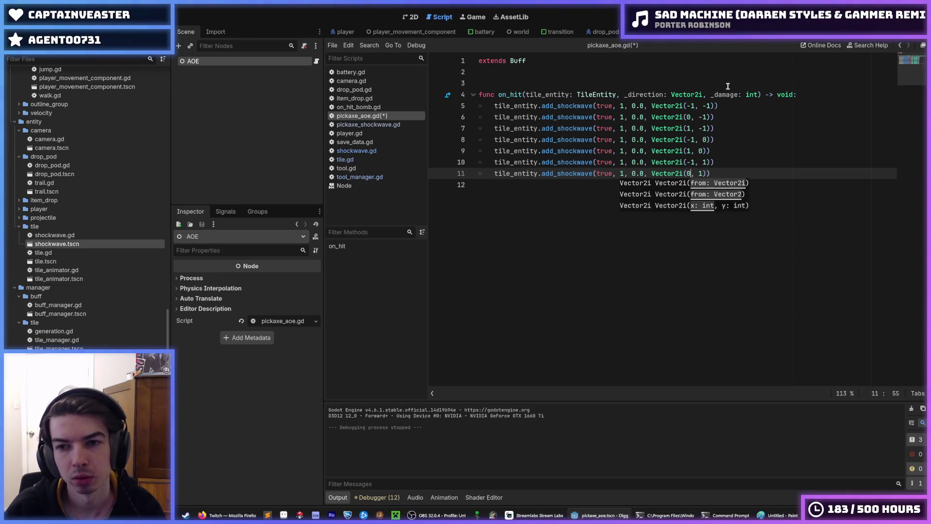
key("ctrl+shift+d")
key("BackSpace")
type("1")
key("ctrl+s")
left_click(796, 120)
key("F5")
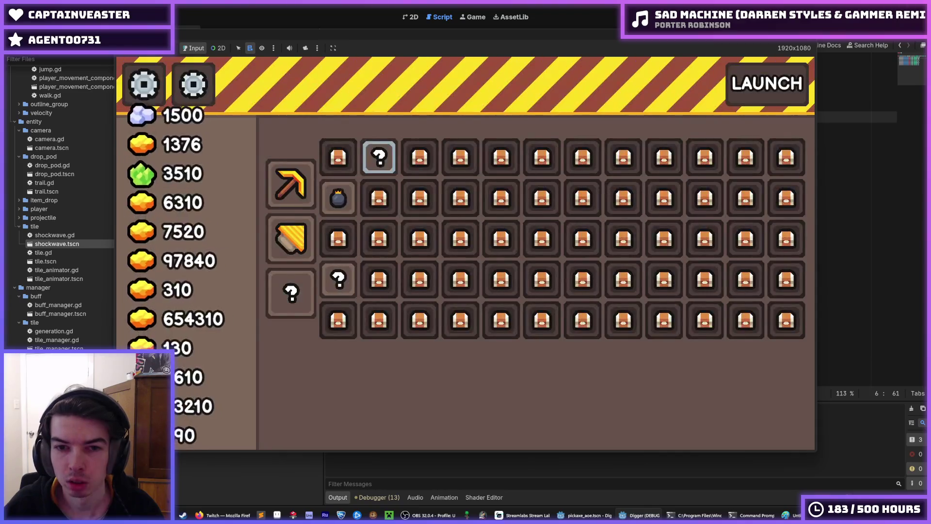
Step: Stop the game and open the Shockwave scene's shockwave.gd variable declarations
key("F8")
left_click(627, 71)
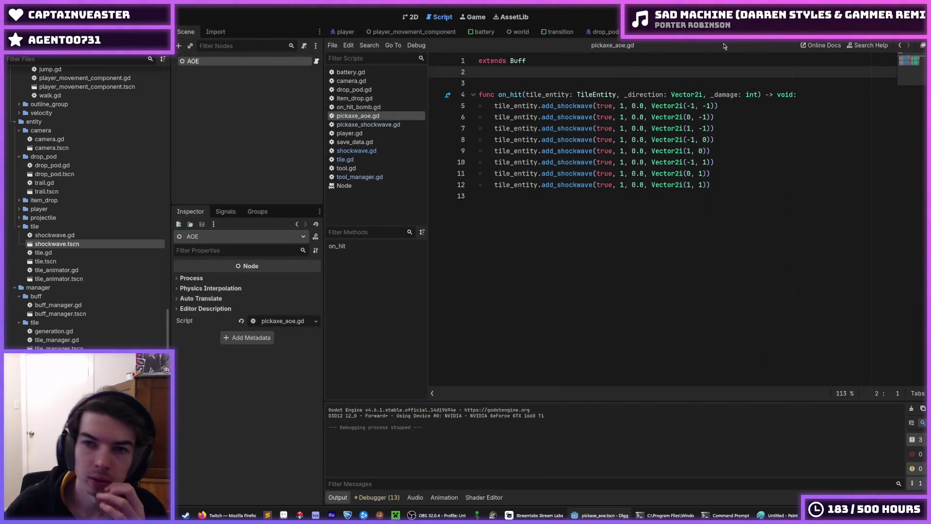
key("ctrl+Tab")
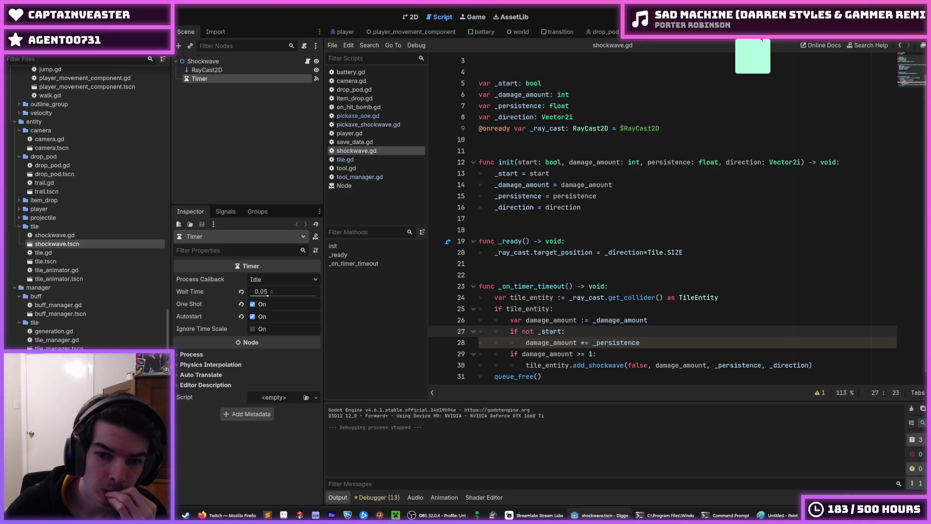
left_click(627, 84)
left_click(597, 135)
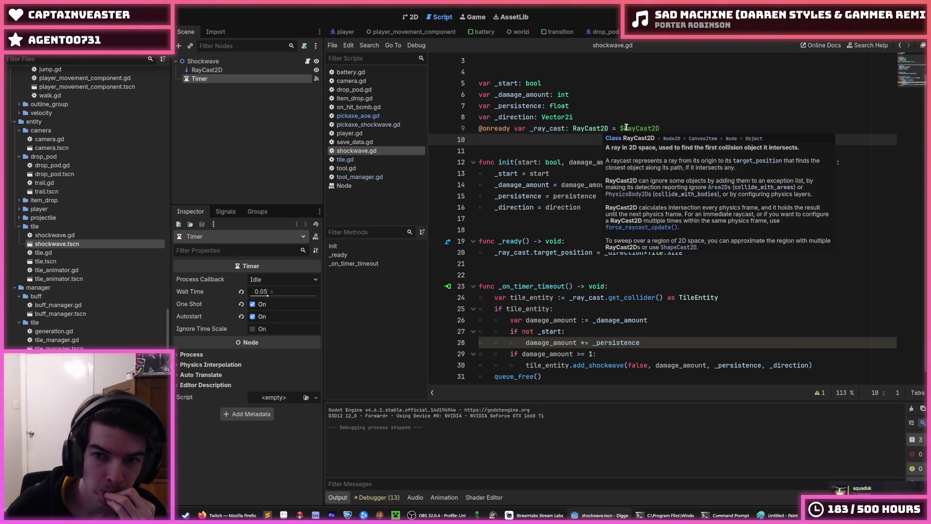
left_click(689, 126)
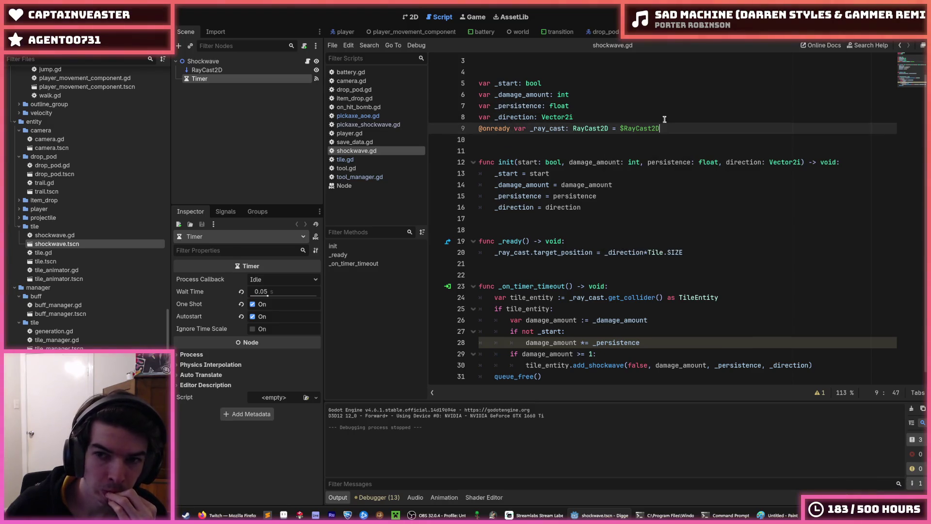
Step: Check pickaxe_shockwave.gd's add_shockwave call, then return and inspect the RayCast2D node
key("alt+Left")
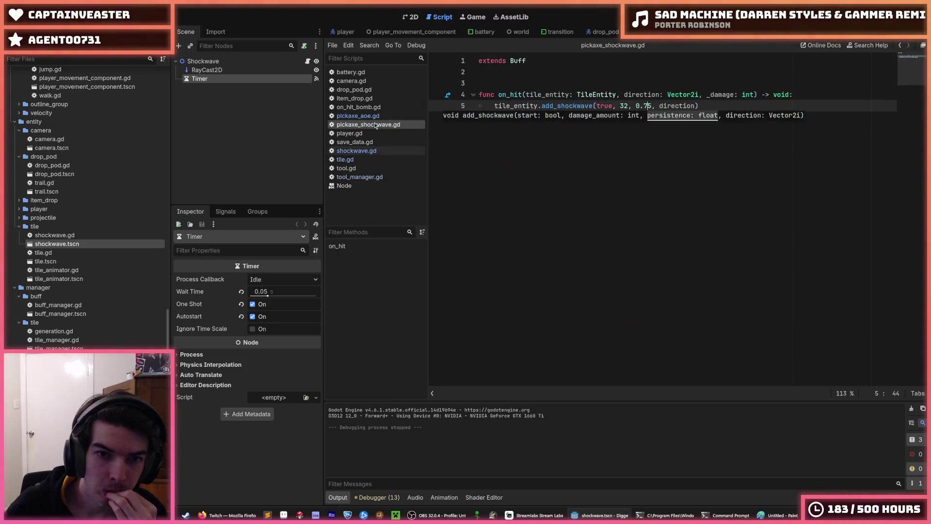
left_click(725, 108)
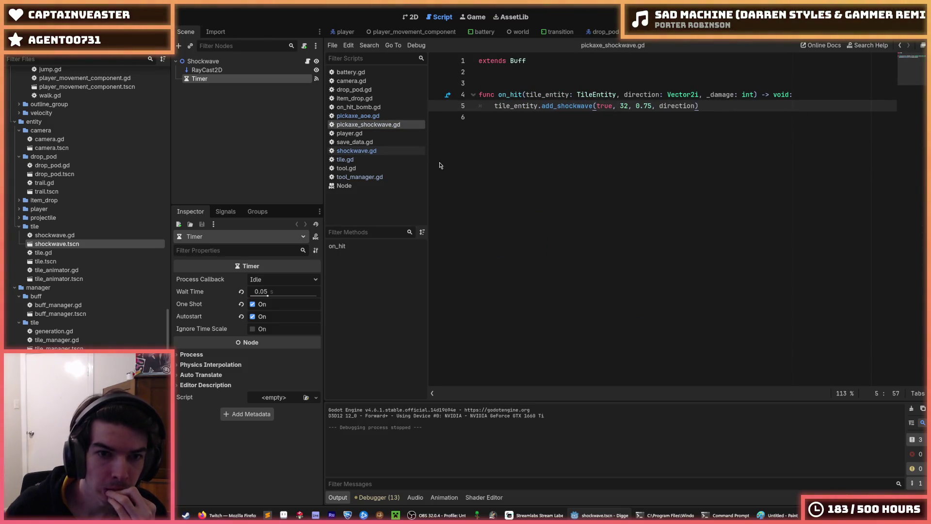
left_click(357, 151)
left_click(279, 71)
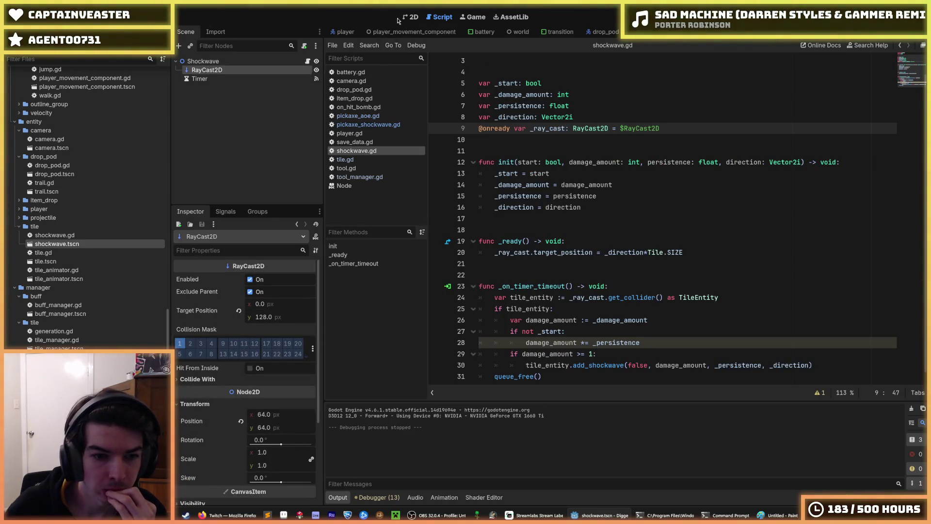
scroll(600, 193, "down", 1)
left_click(684, 187)
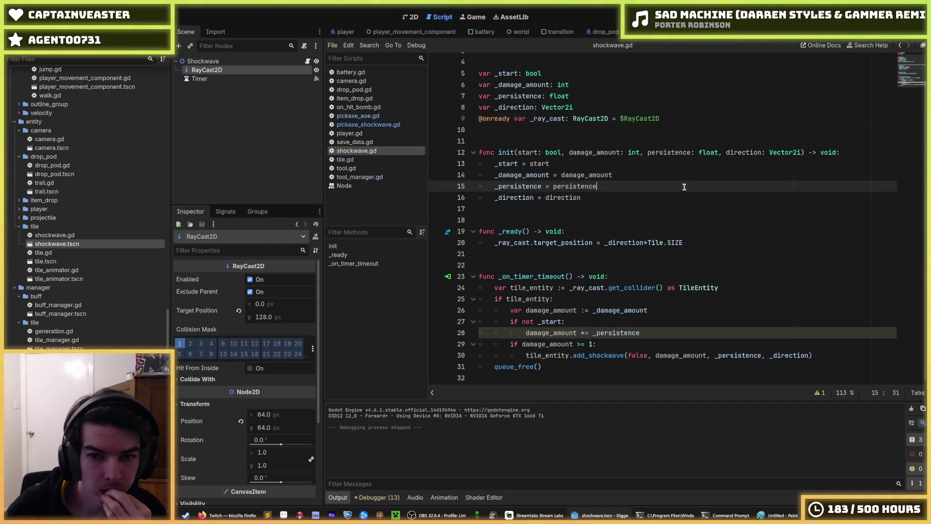
left_click(633, 201)
left_click(624, 206)
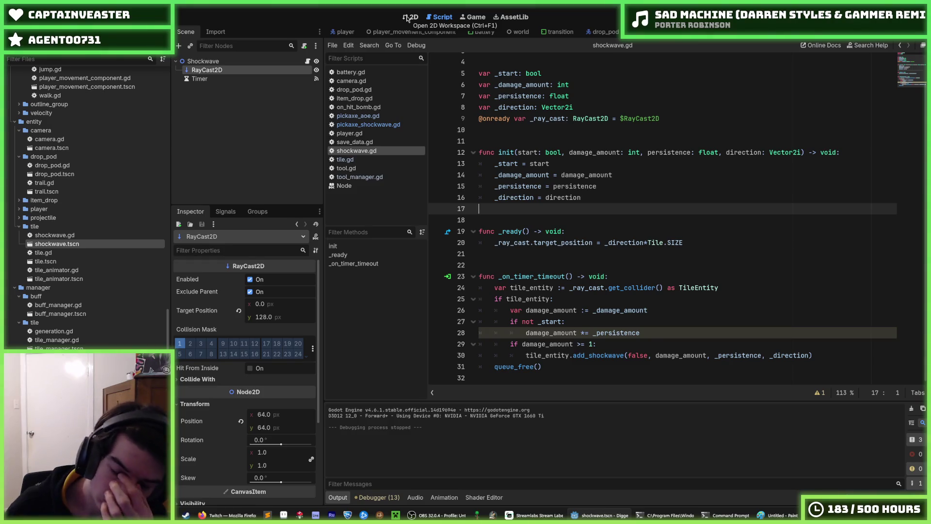
left_click(207, 379)
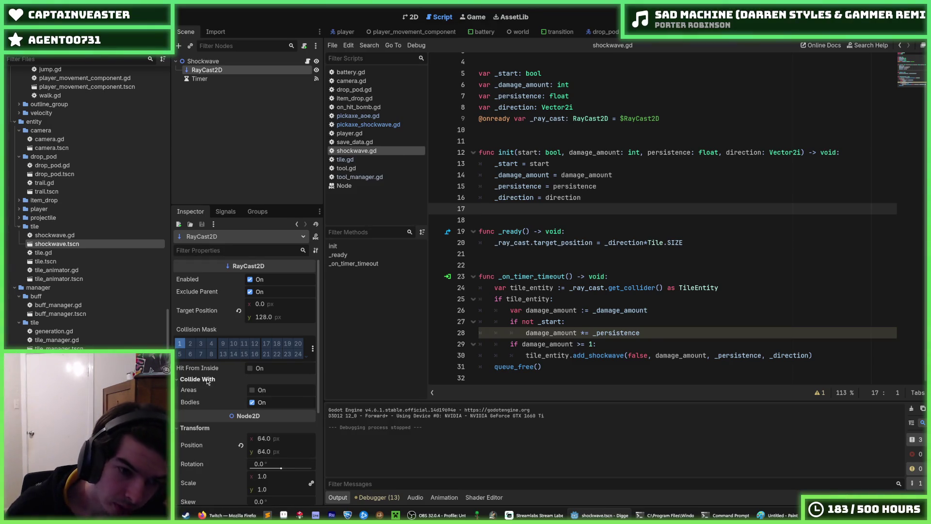
double_click(207, 380)
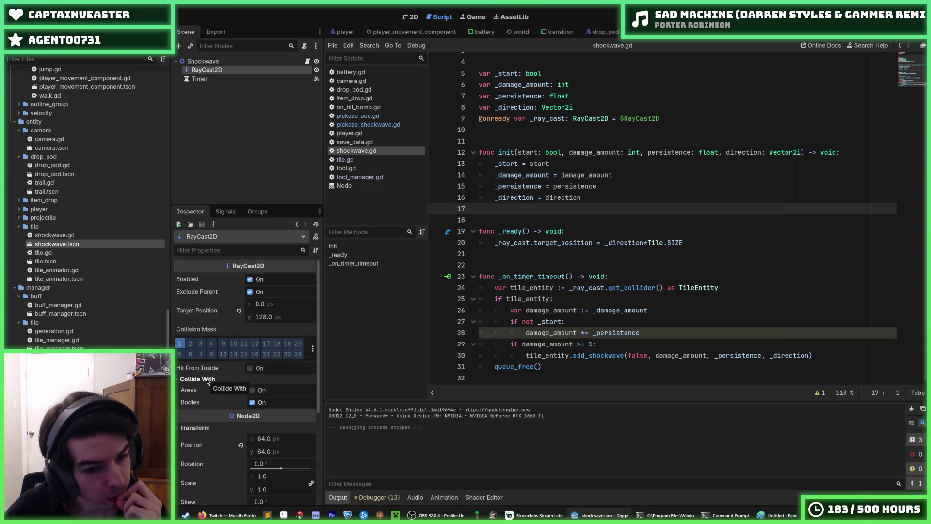
left_click(208, 380)
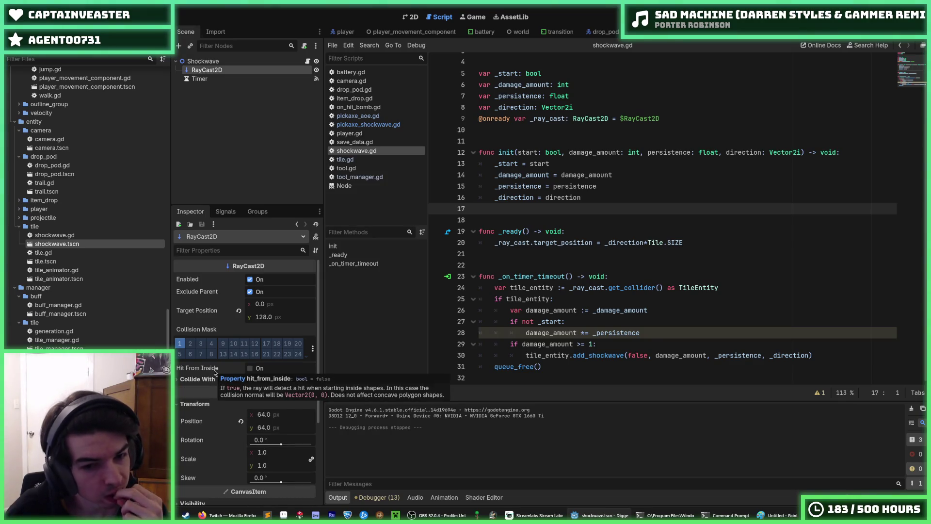
left_click(195, 380)
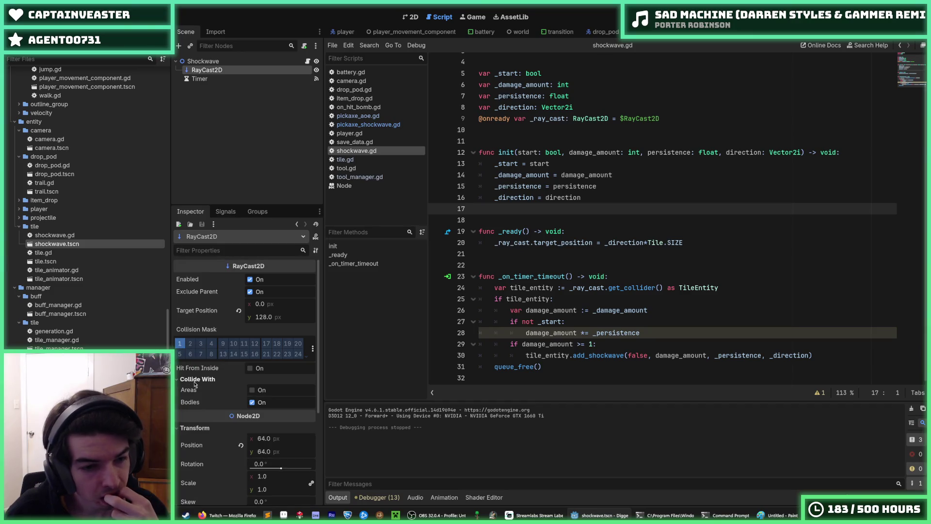
left_click(195, 380)
scroll(224, 337, "down", 3)
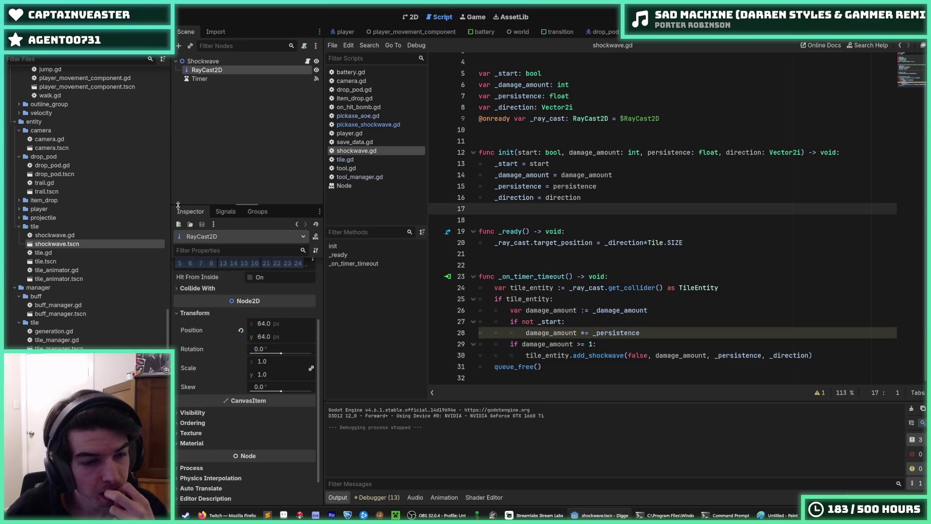
left_click(196, 416)
left_click(196, 416)
left_click(196, 416)
left_click(195, 413)
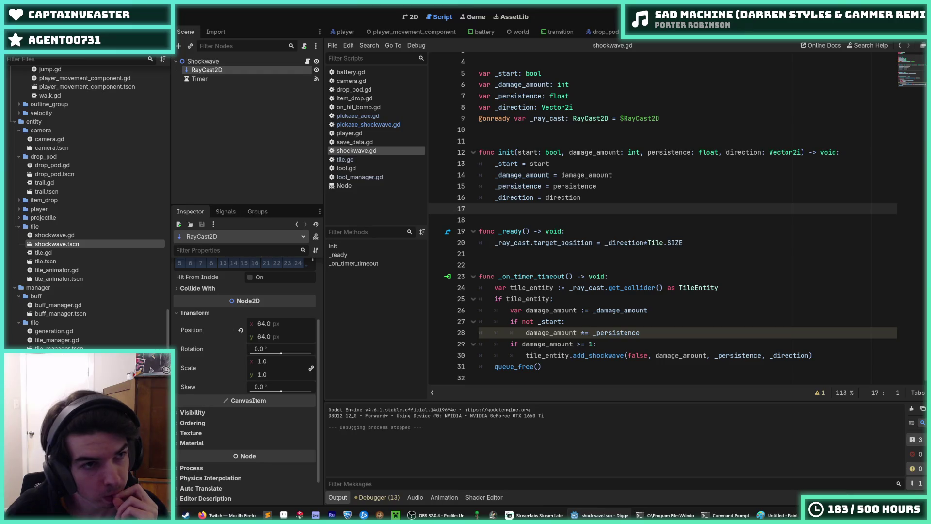
left_click(59, 7)
mouse_move(61, 8)
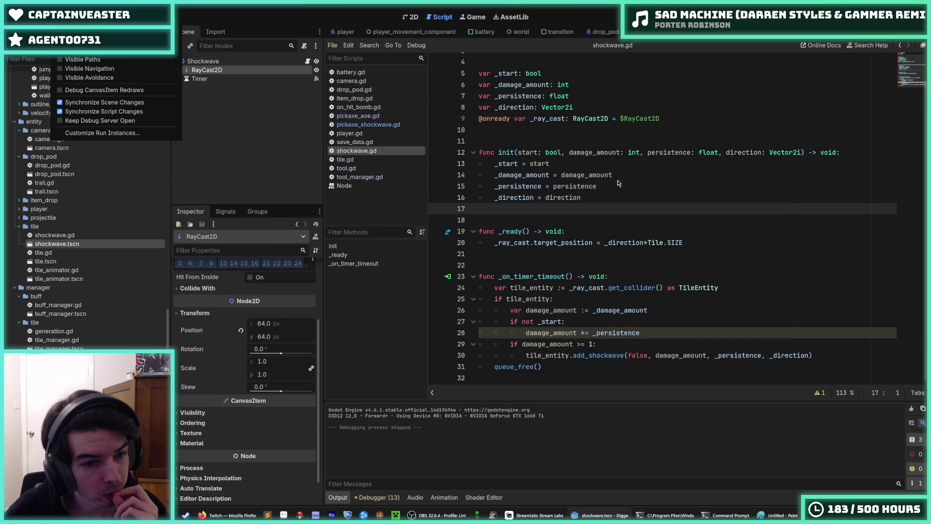
left_click(601, 207)
key("F5")
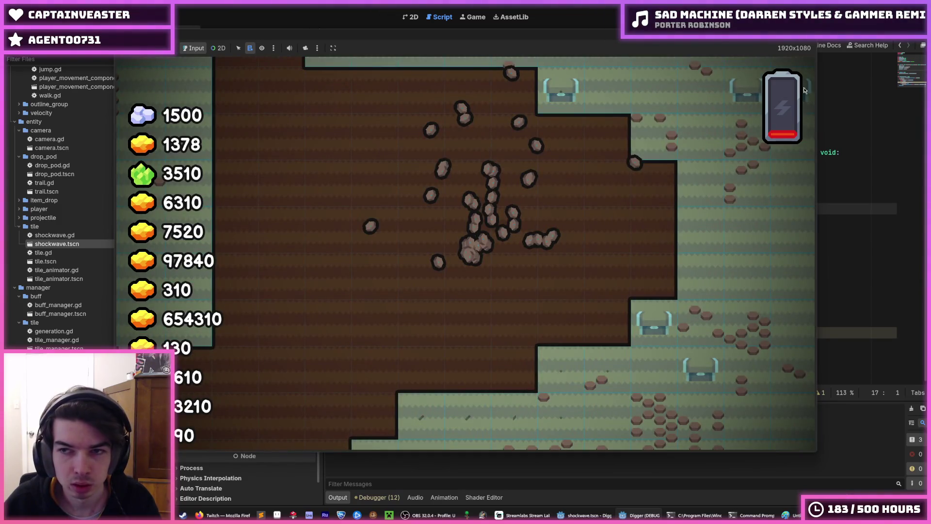
key("alt+F4")
key("ctrl+s")
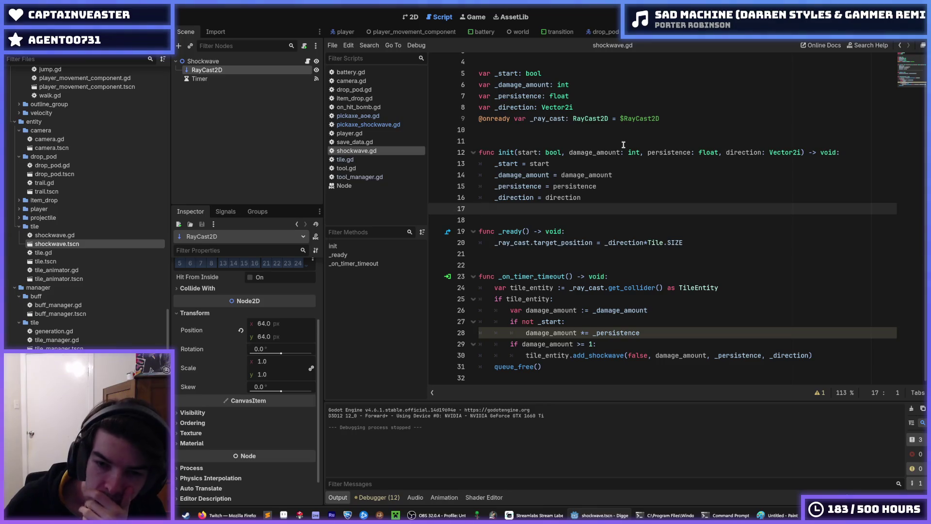
left_click(623, 144)
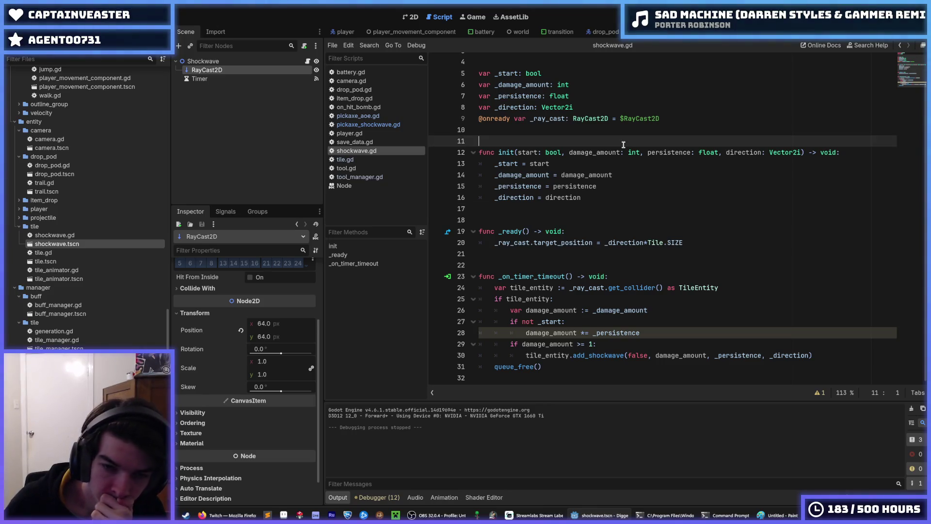
scroll(188, 381, "up", 3)
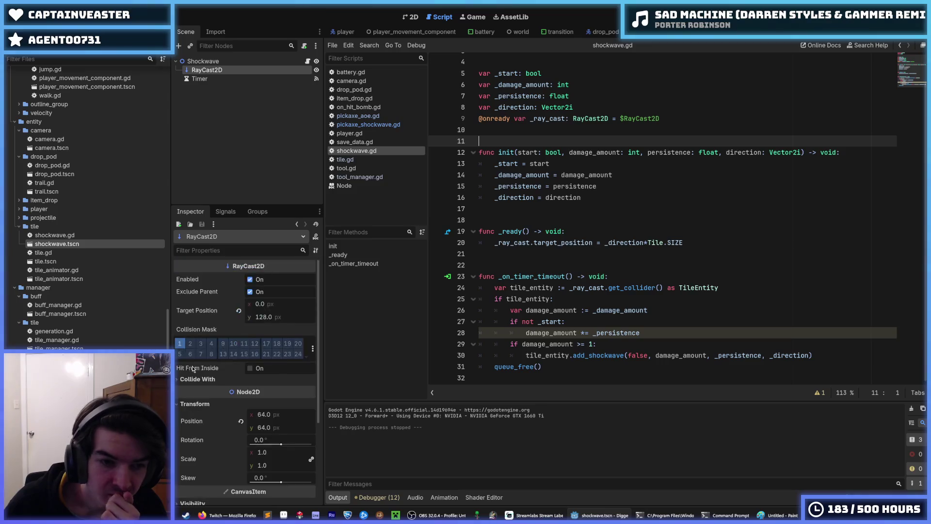
mouse_move(209, 296)
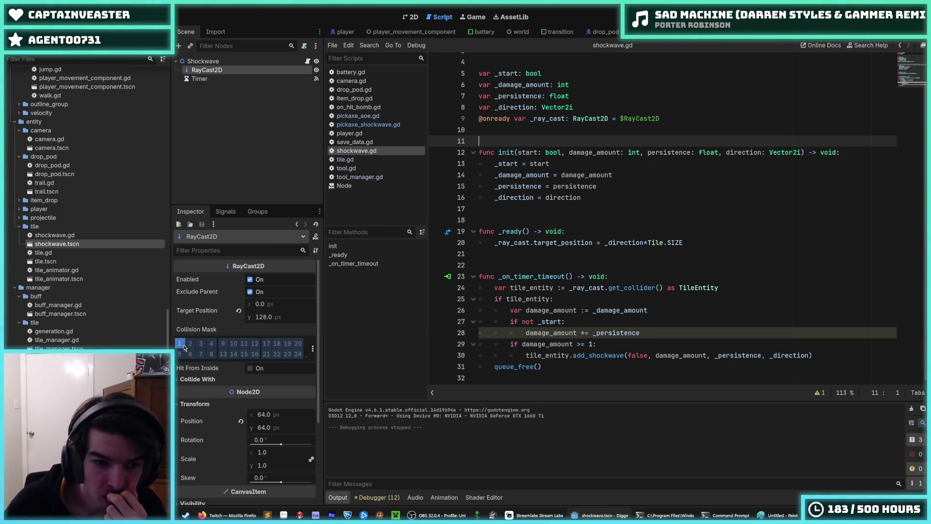
left_click(201, 379)
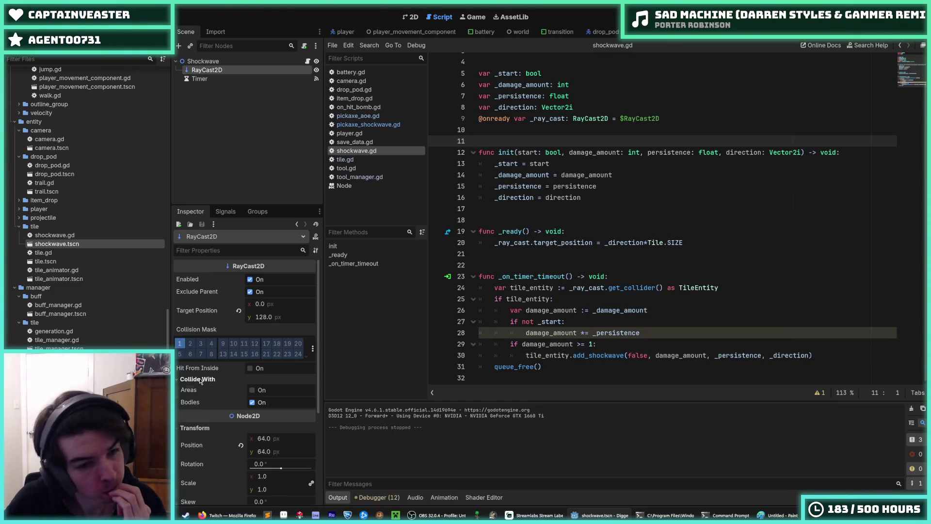
scroll(200, 381, "down", 3)
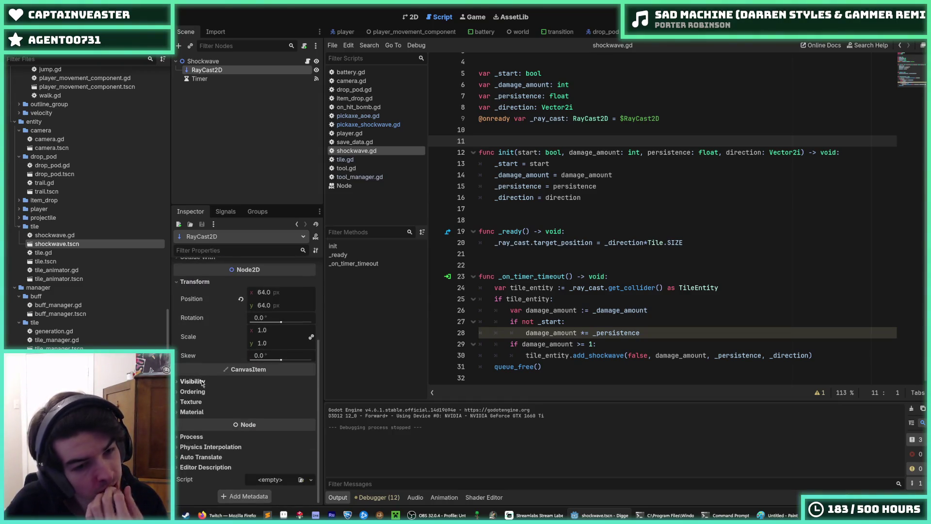
left_click(203, 383)
left_click(202, 383)
left_click(202, 383)
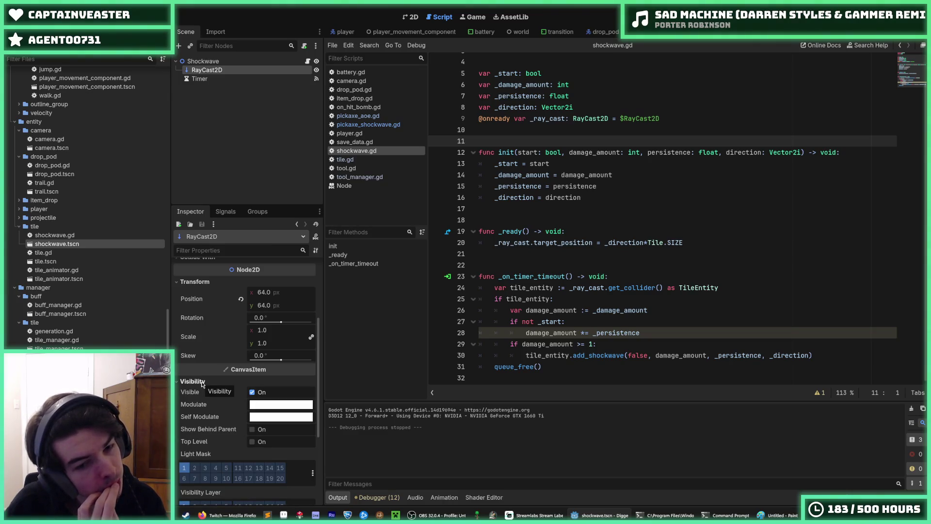
left_click(202, 383)
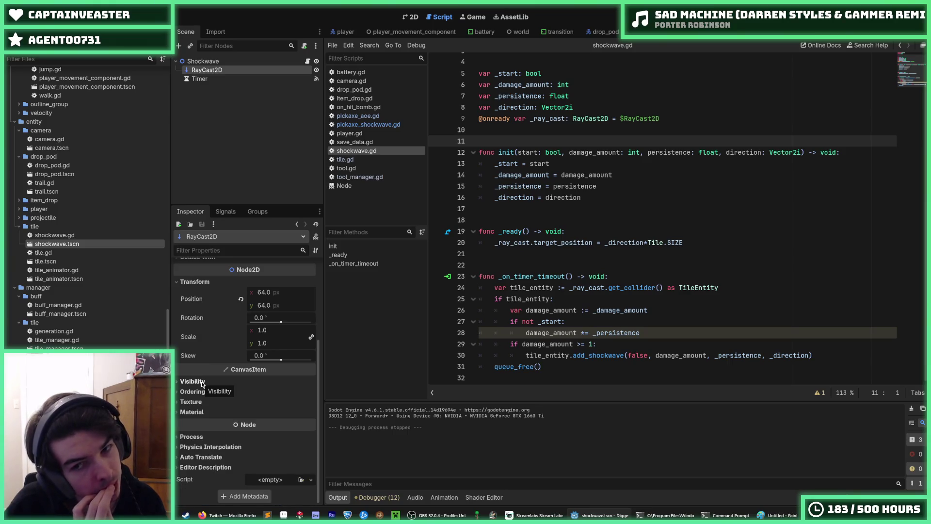
left_click(592, 287)
double_click(630, 287)
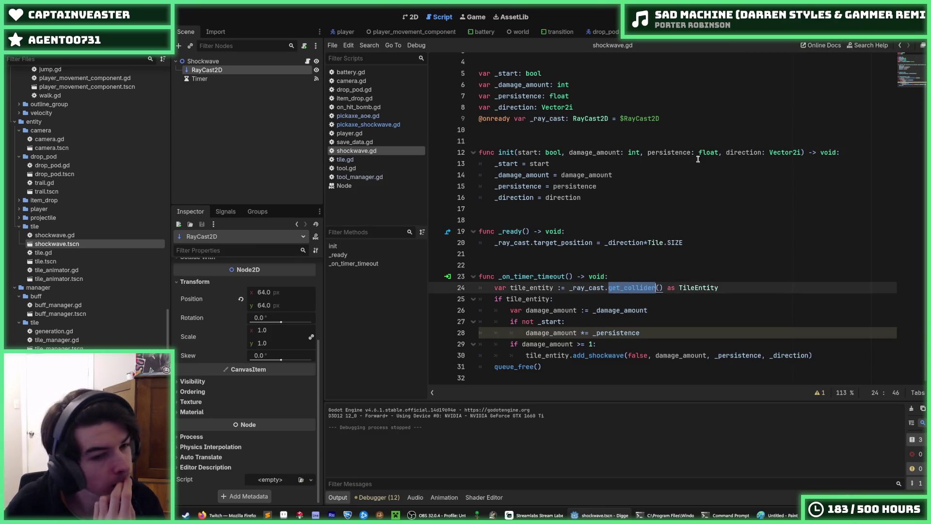
left_click(644, 267)
mouse_move(192, 336)
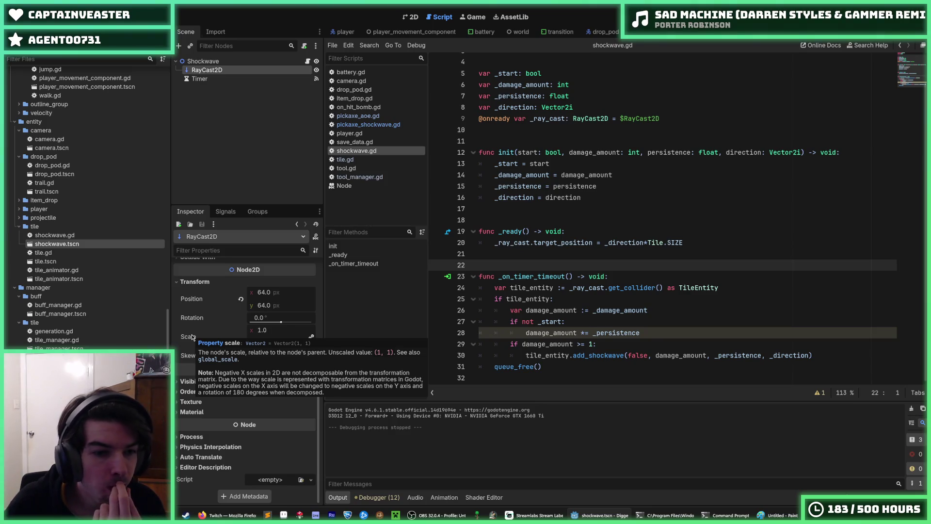
left_click(554, 242)
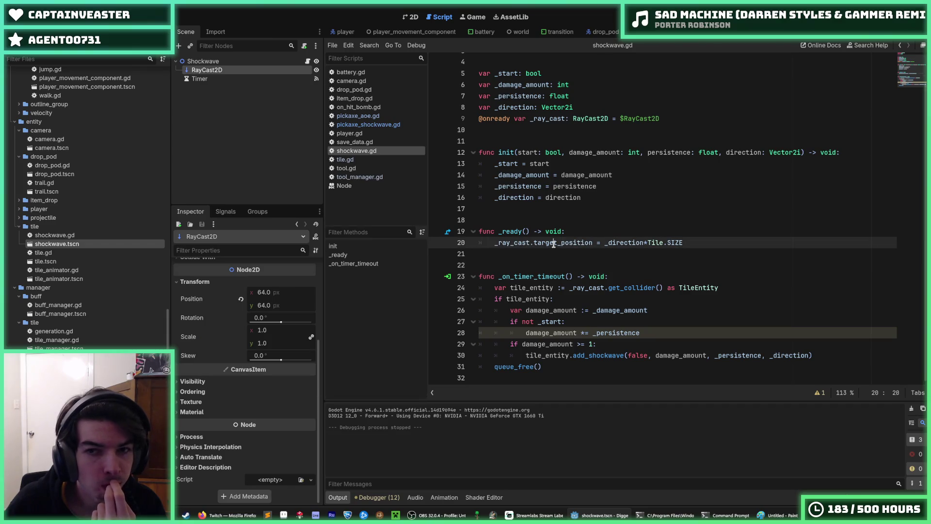
scroll(240, 331, "up", 5)
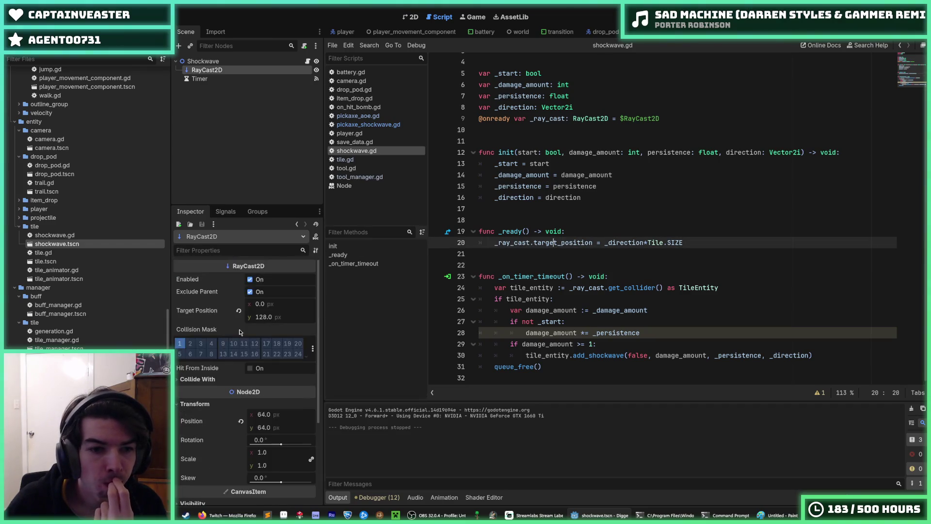
left_click(600, 301)
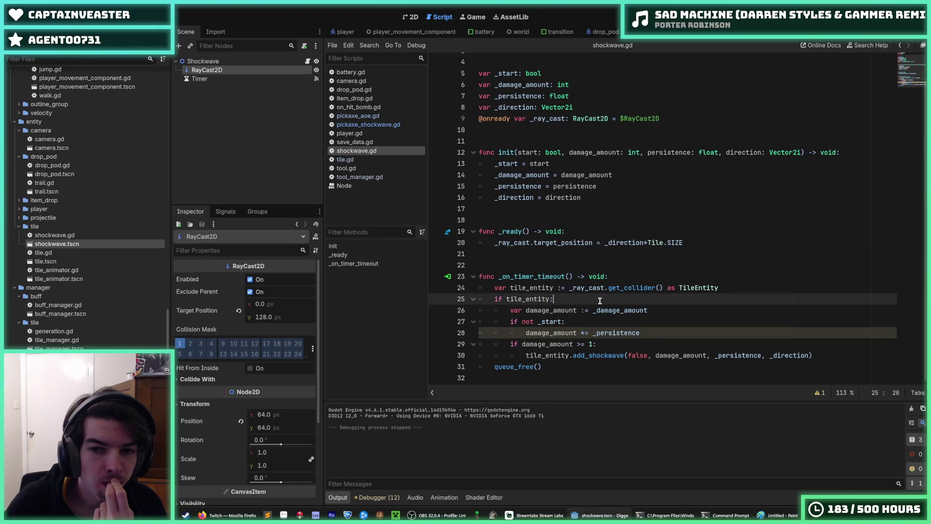
triple_click(613, 289)
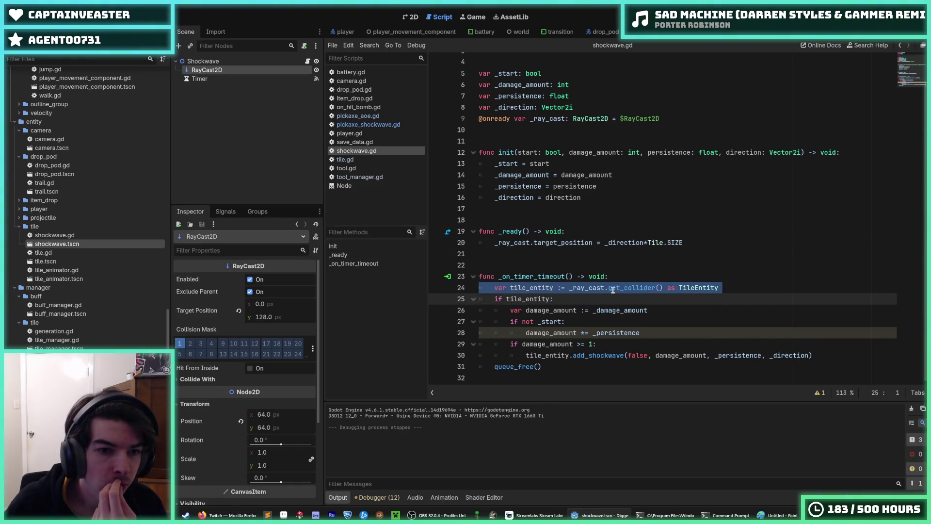
double_click(613, 290)
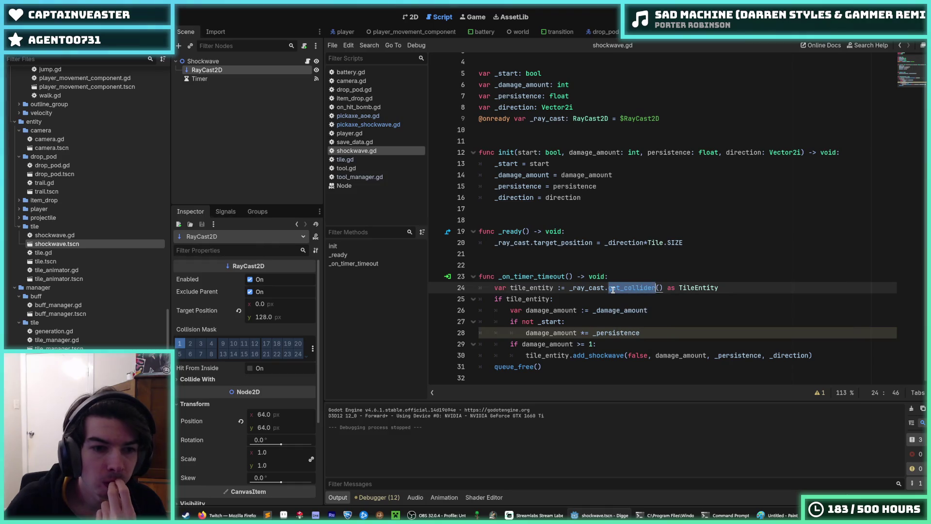
triple_click(613, 289)
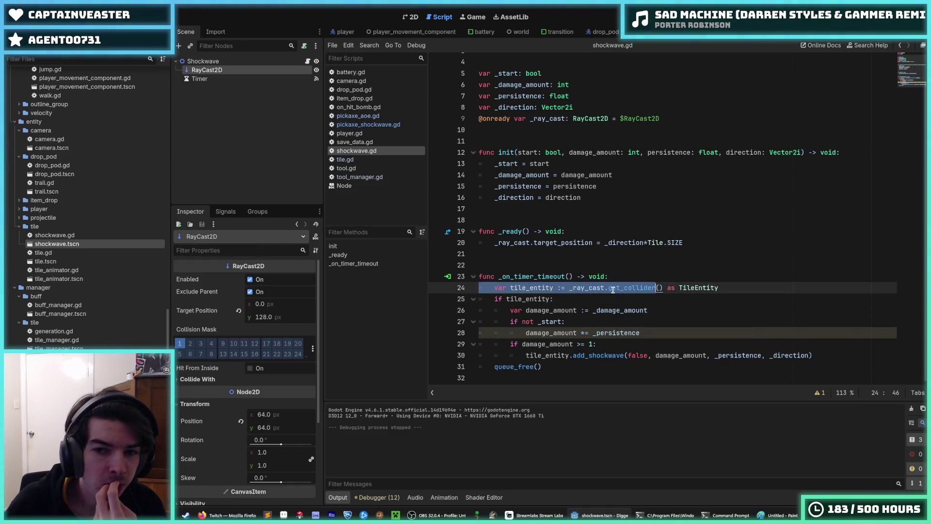
left_click(617, 289)
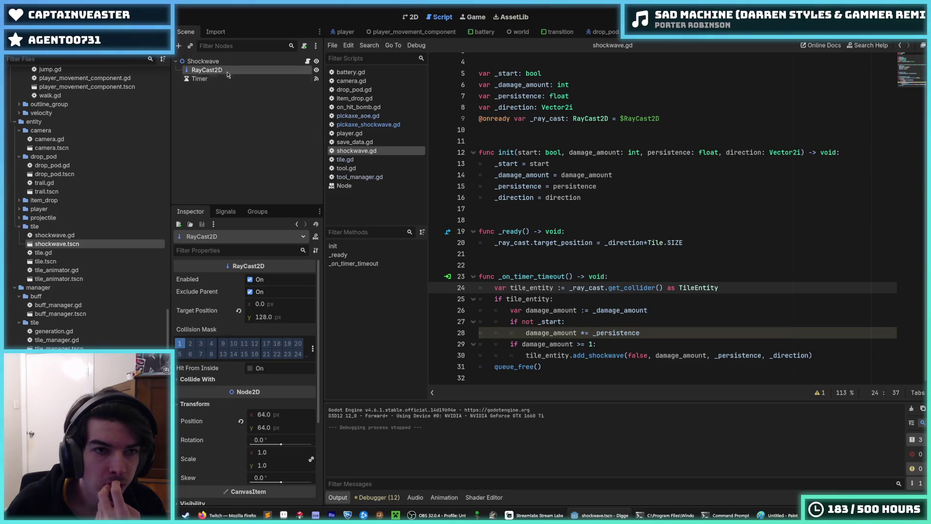
Step: Add an Area2D child to Shockwave and place it directly above RayCast2D
left_click(210, 62)
right_click(211, 64)
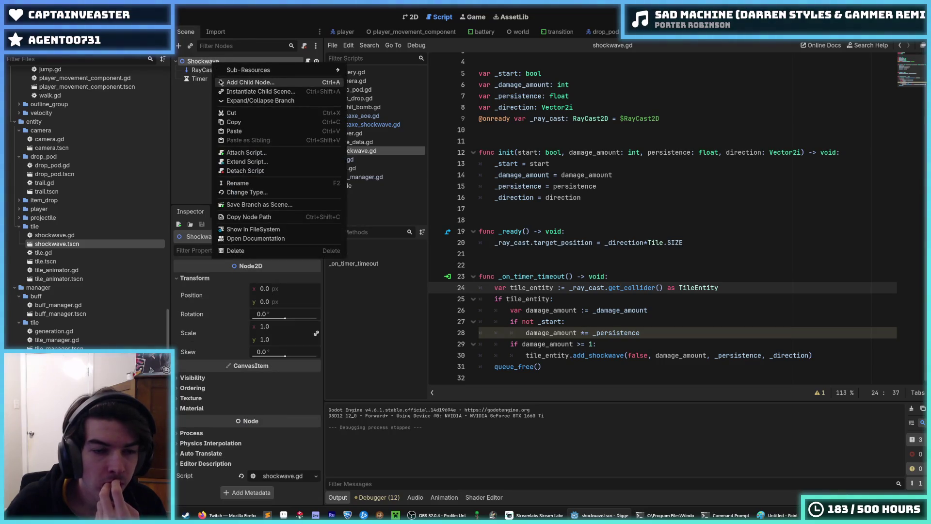
left_click(221, 83)
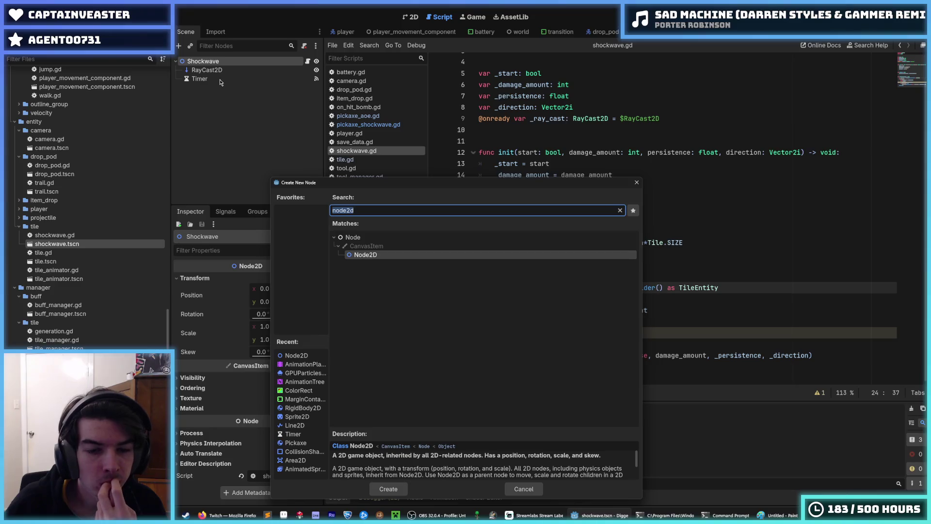
type("area2d")
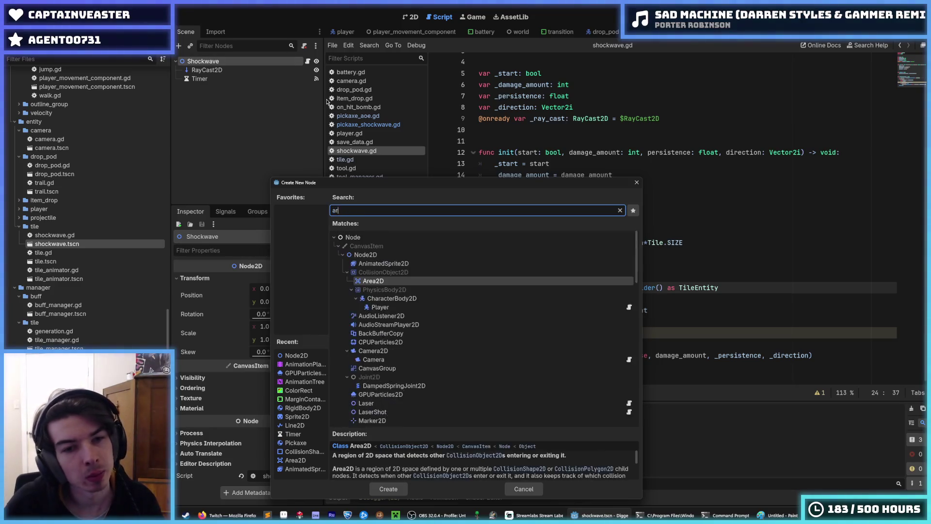
key("Return")
left_click_drag(211, 90, 214, 70)
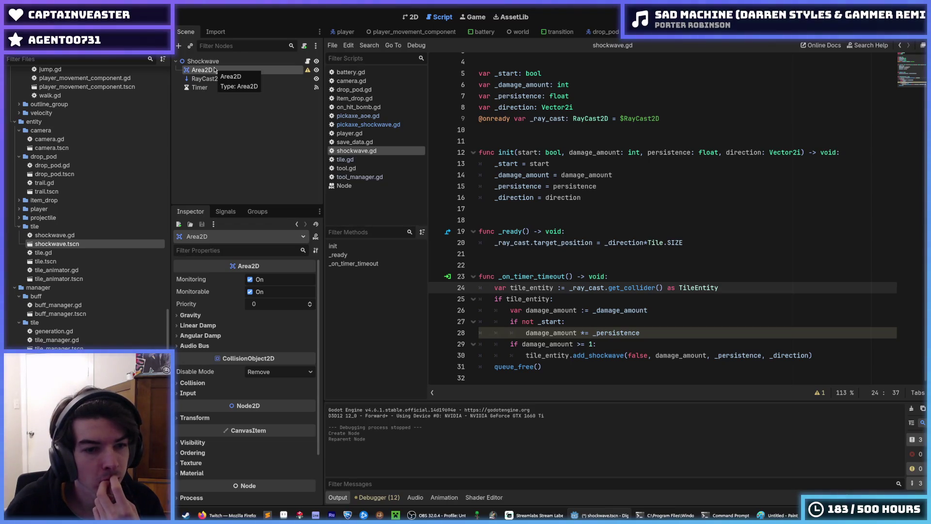
Step: Connect the Area2D's body_entered signal to the Shockwave script
left_click(224, 212)
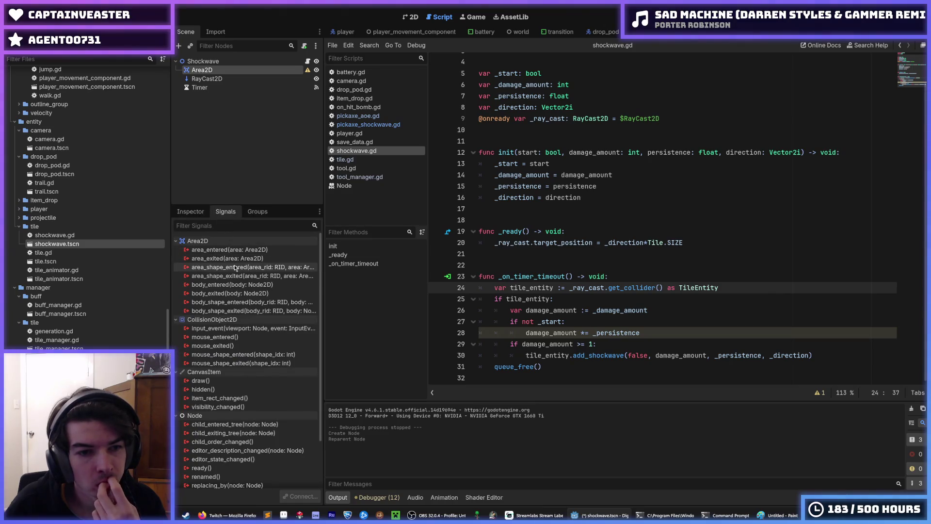
right_click(223, 286)
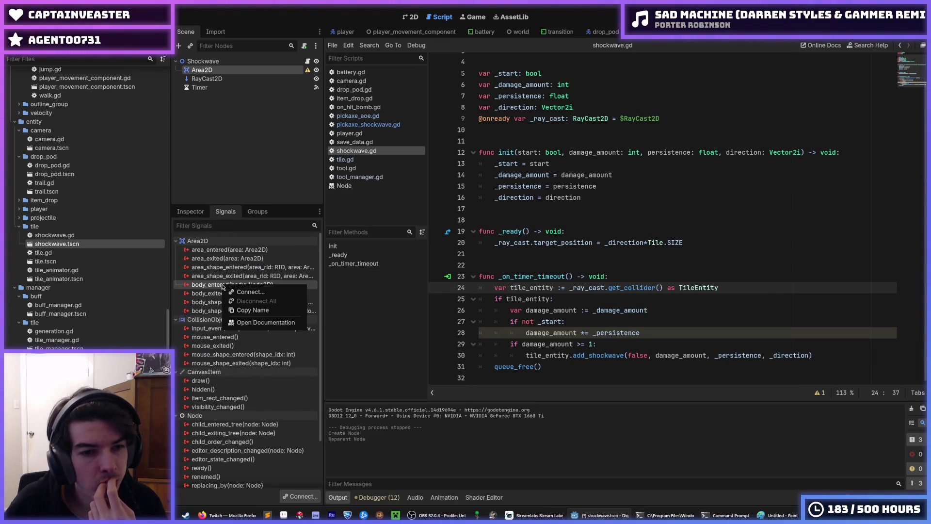
left_click(238, 292)
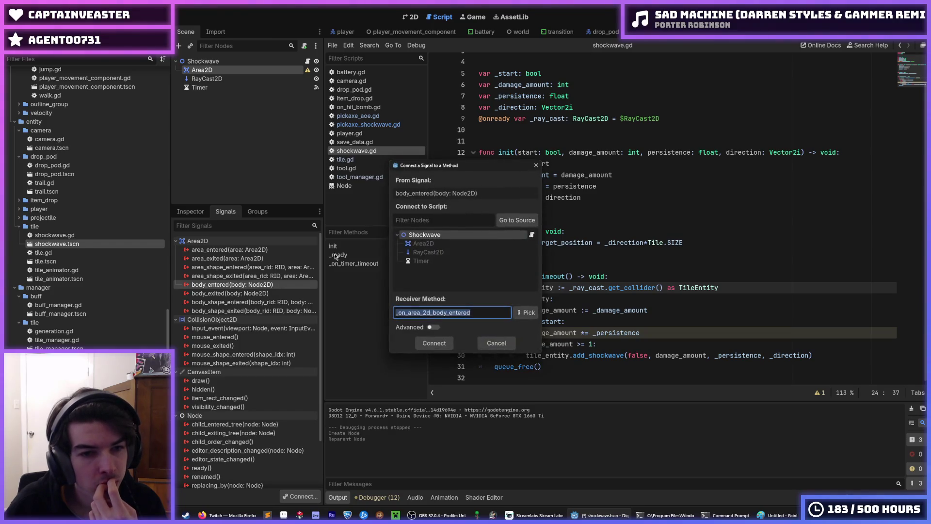
double_click(425, 236)
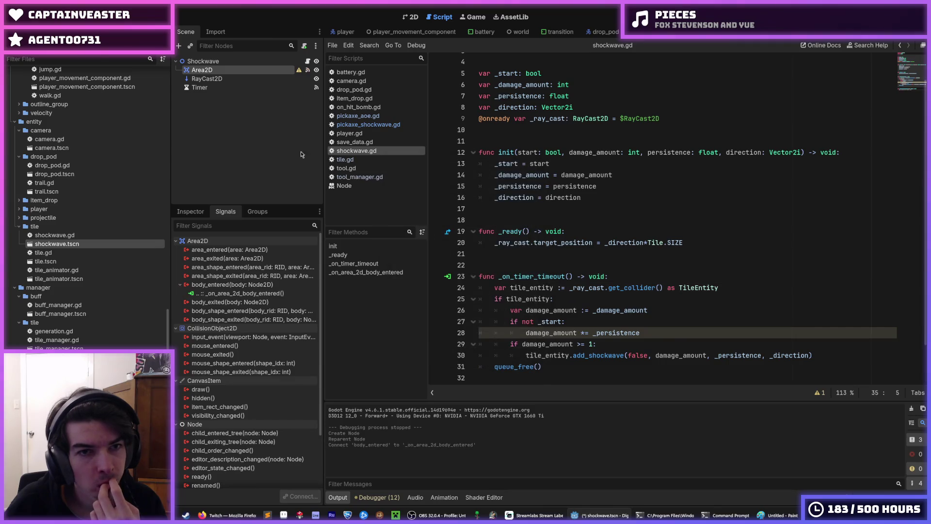
Step: Add a CollisionShape2D under Area2D and give it a circle shape
right_click(210, 72)
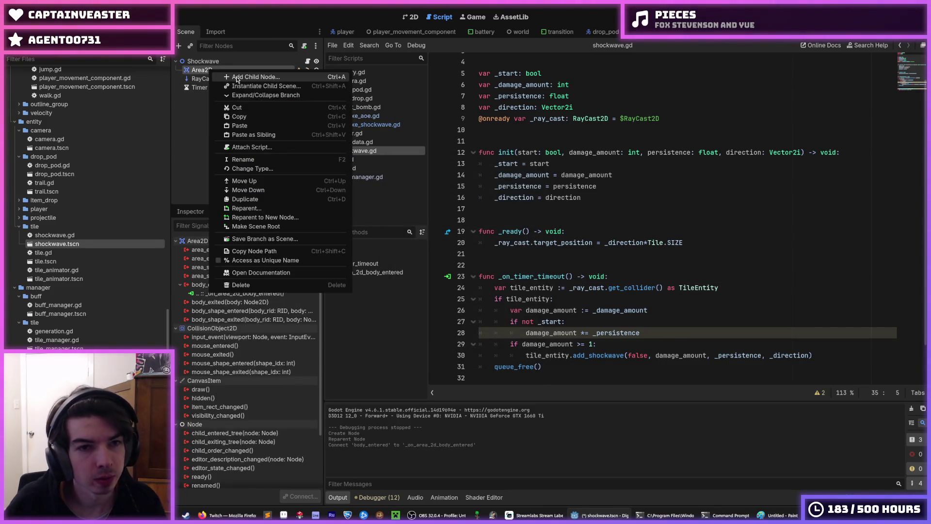
left_click(237, 77)
type("collis")
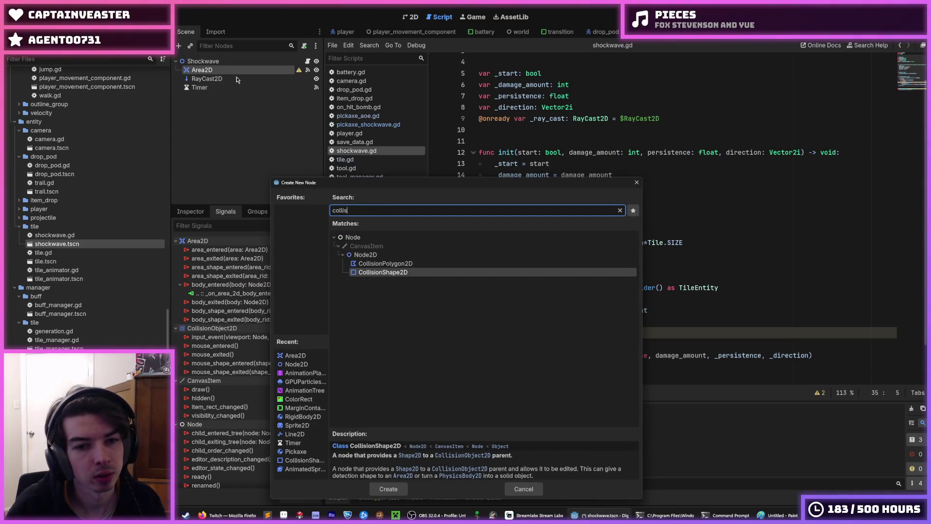
key("Return")
left_click(192, 212)
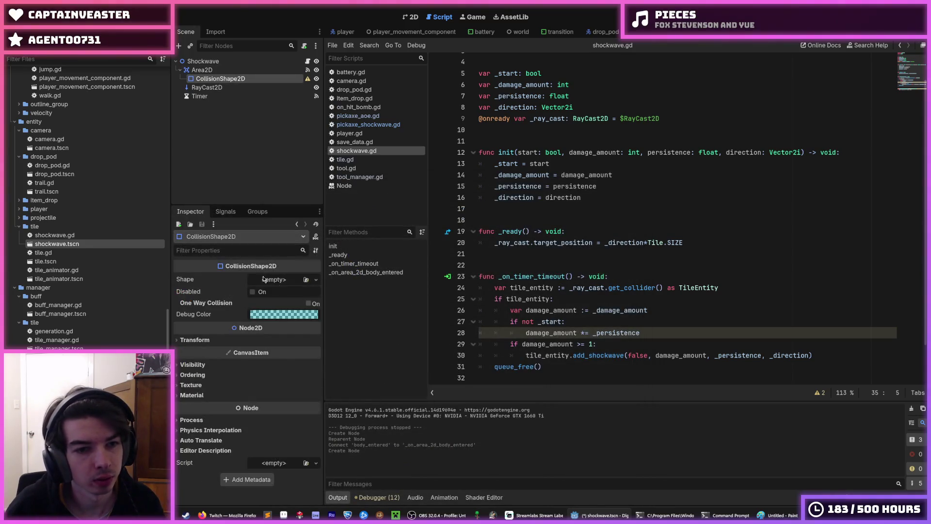
left_click(264, 279)
left_click(281, 304)
Step: Set the circle's radius to 16 px, then change it to 32 px
left_click(265, 293)
type("16")
key("Return")
left_click(265, 294)
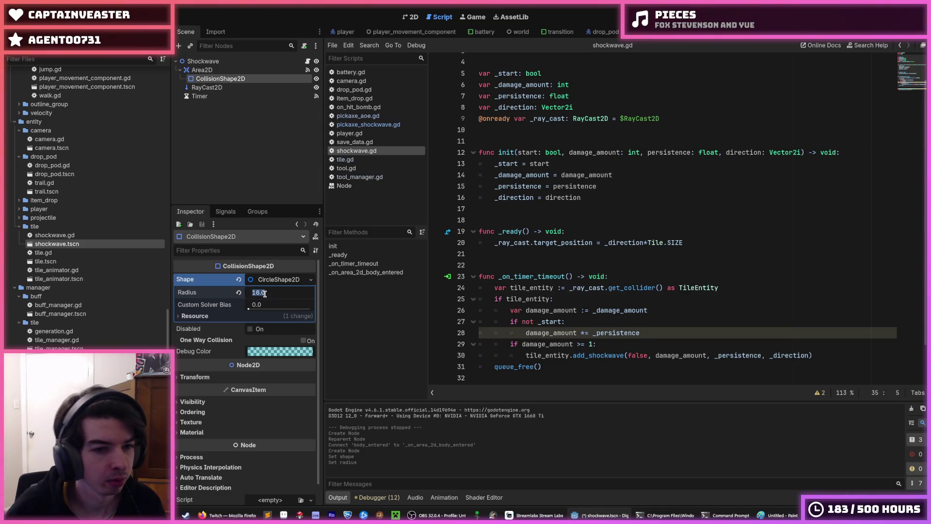
type("64")
type("32")
key("Return")
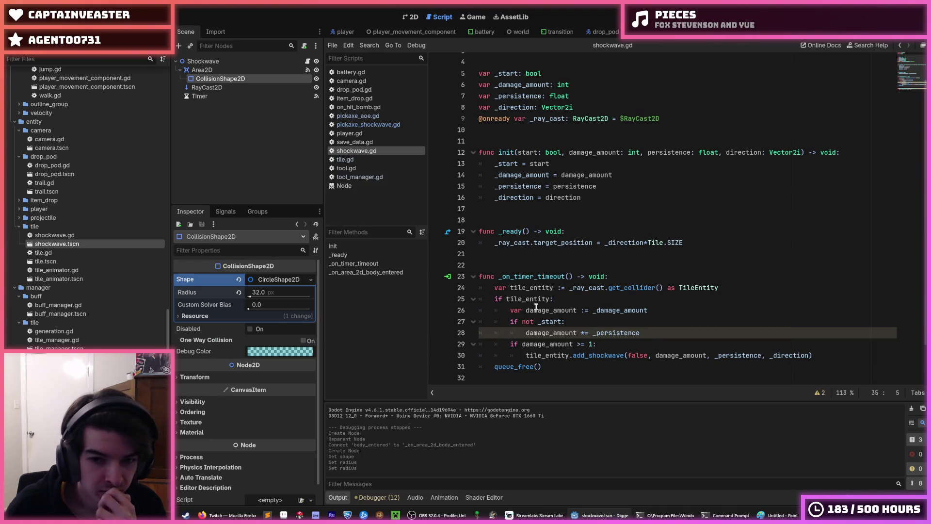
Step: Inspect the RayCast2D and Area2D properties, including Area2D's transform values
left_click_drag(215, 79, 214, 69)
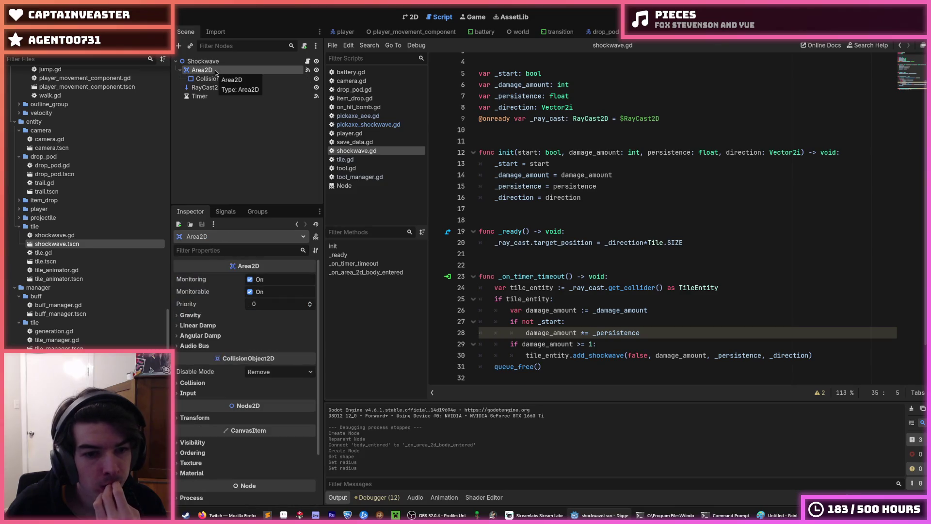
left_click(213, 88)
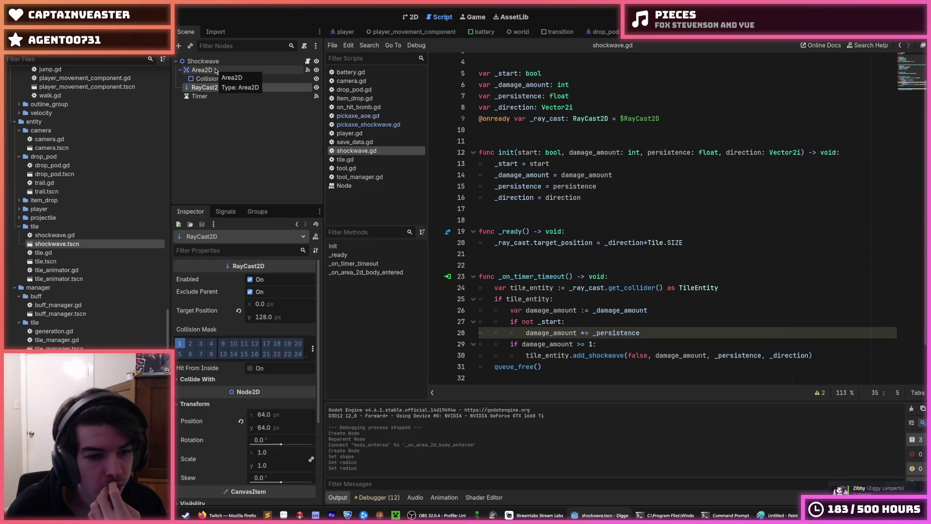
left_click(216, 71)
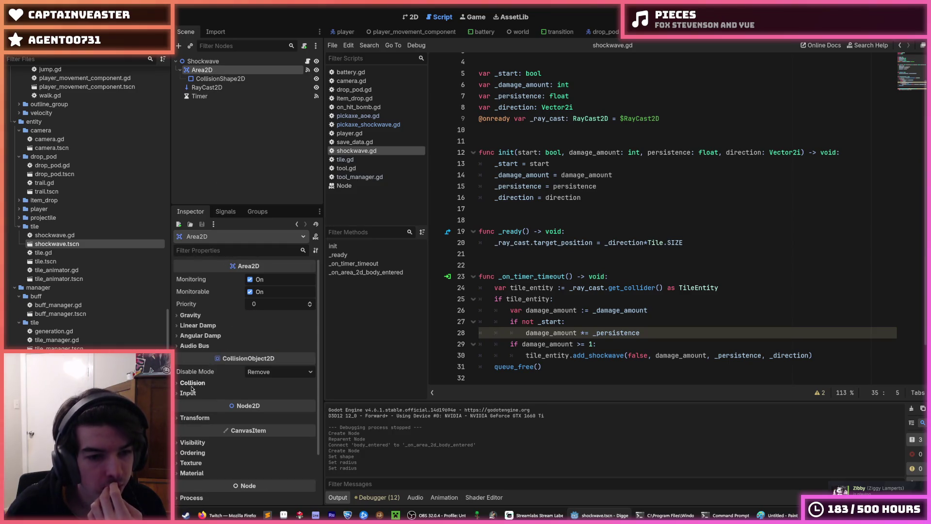
left_click(196, 418)
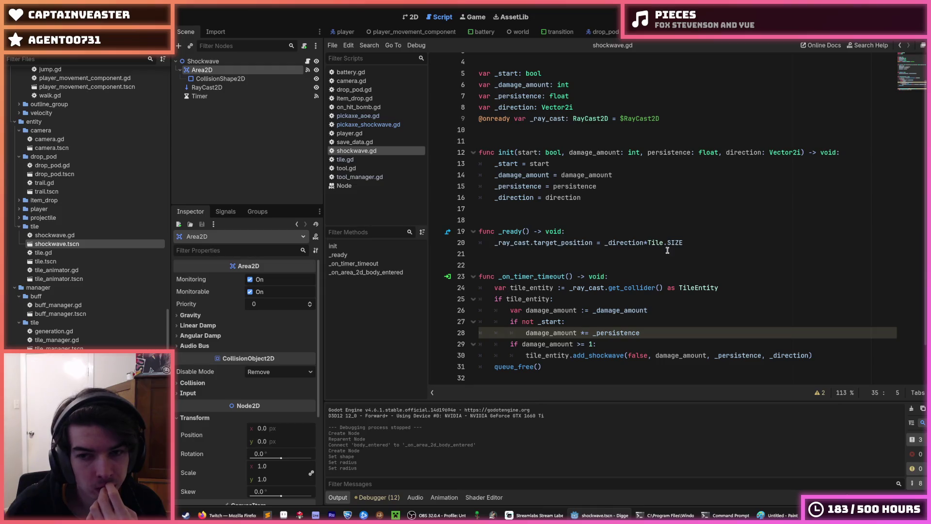
left_click(604, 242)
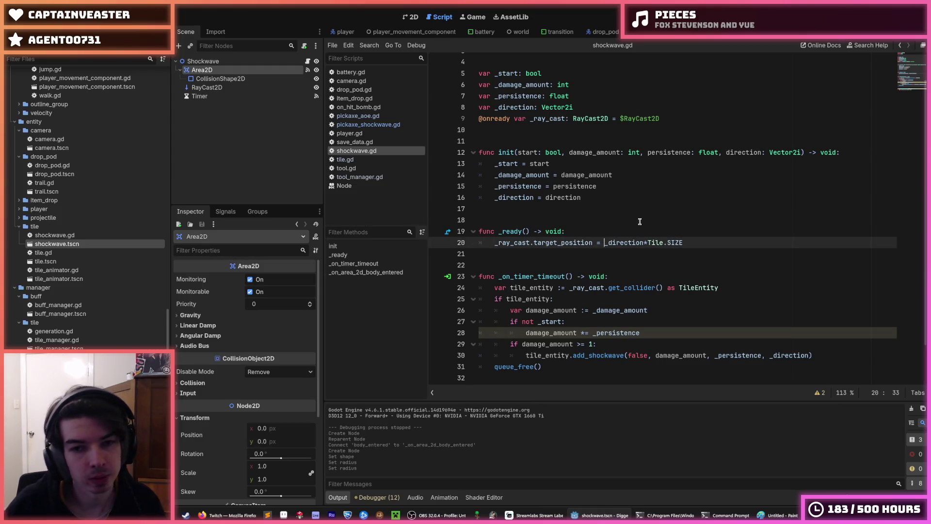
Step: Comment out the raycast target line in _ready and start a $Area2D line below it
type("Tile")
key("BackSpace")
key("BackSpace")
key("BackSpace")
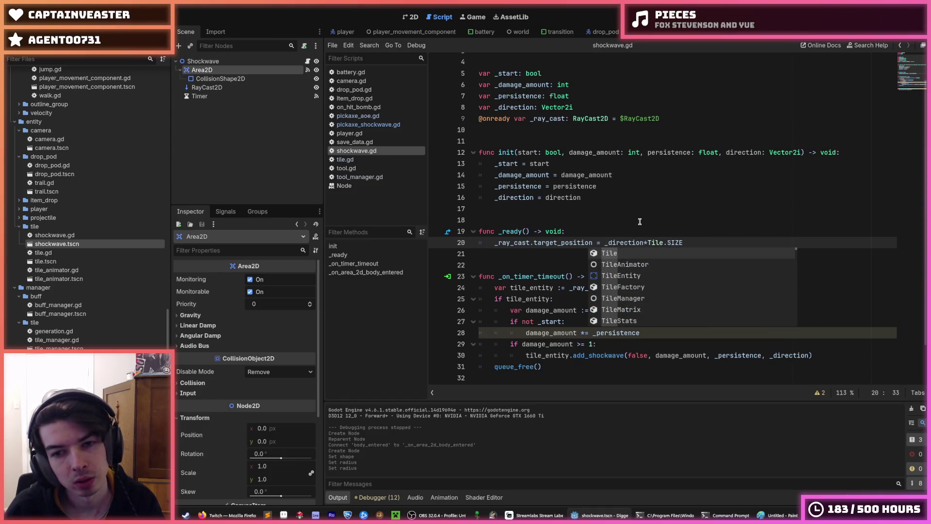
key("ctrl+k")
key("ctrl+Return")
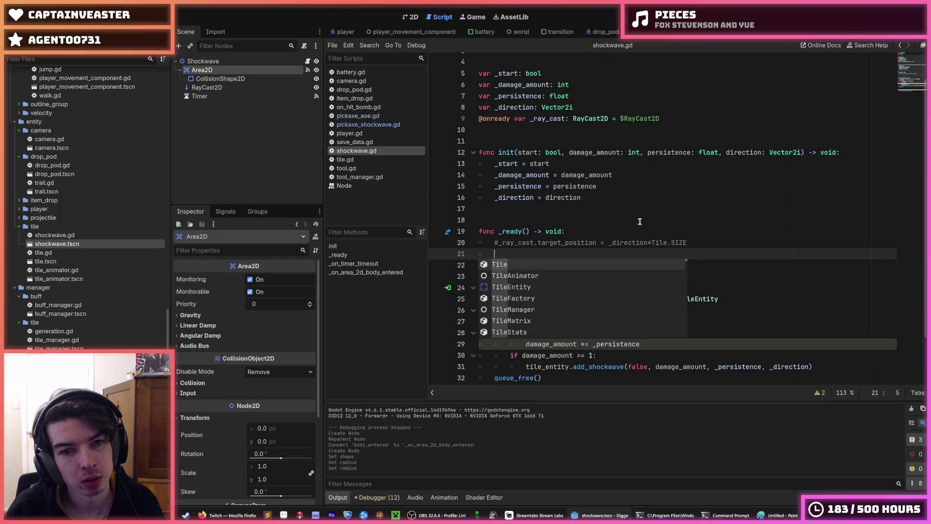
type("$Area2D")
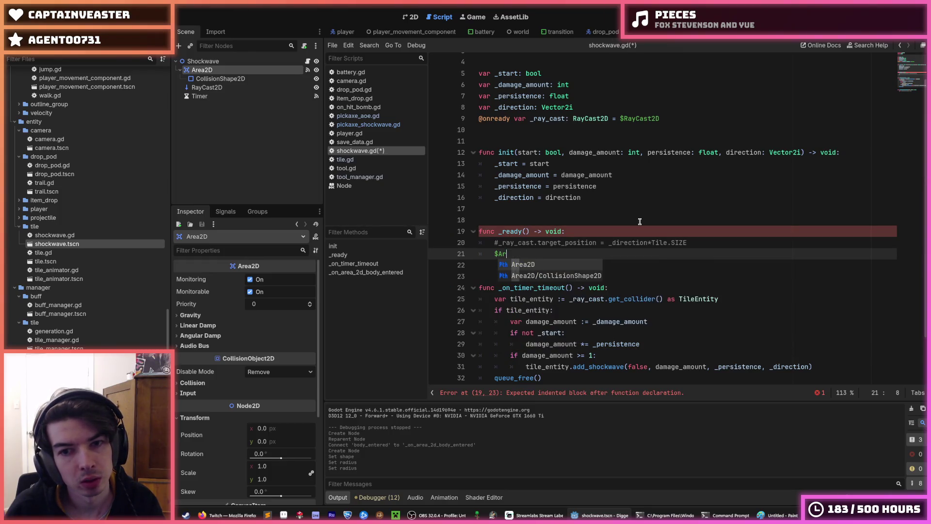
type(".")
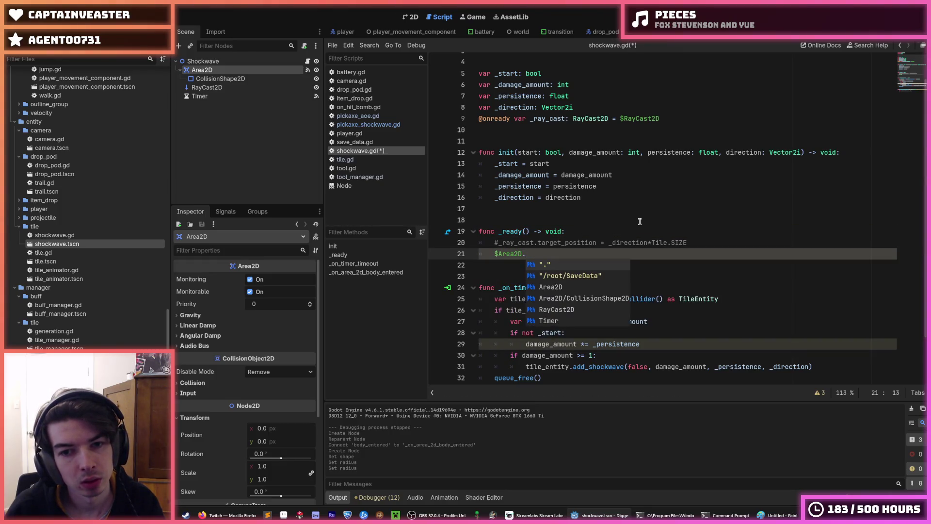
key("Escape")
key("Up")
key("Up")
key("Up")
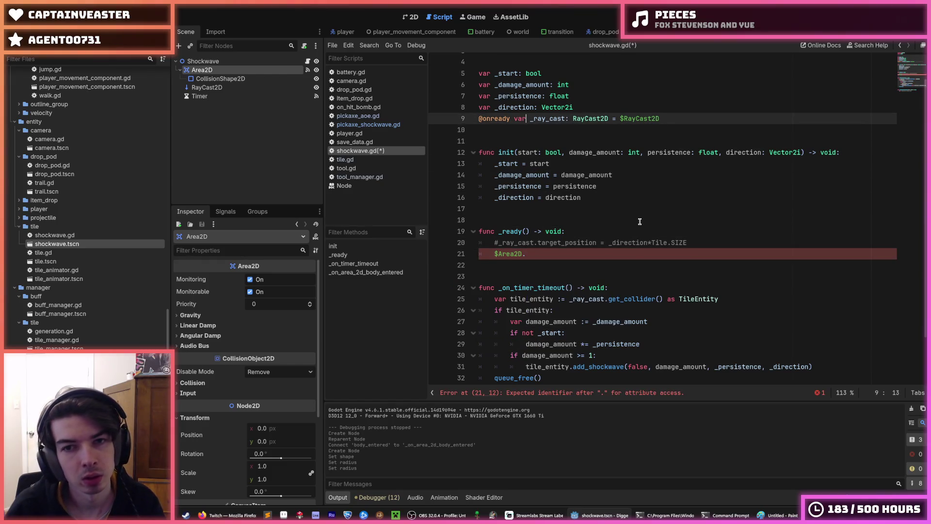
key("ctrl+shift+d")
double_click(558, 130)
type("_area")
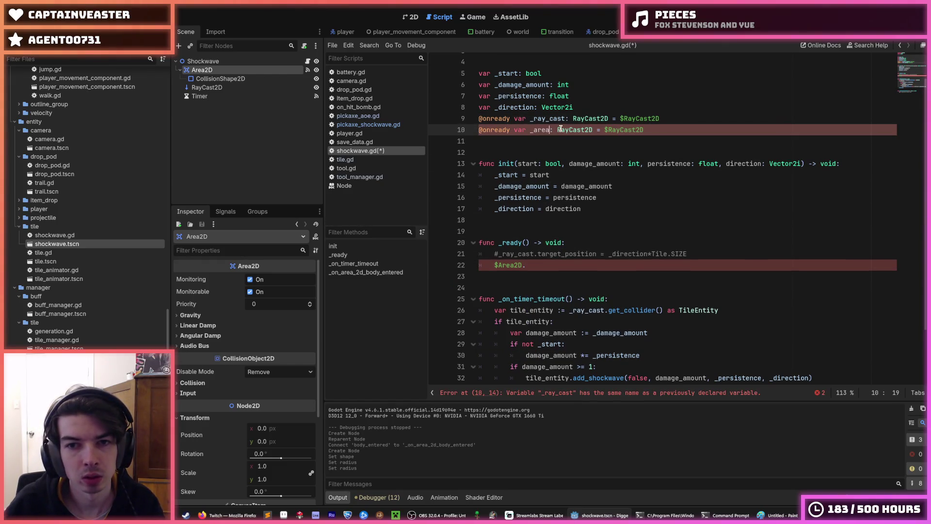
double_click(581, 130)
type("Area2D")
left_click_drag(632, 130, 599, 130)
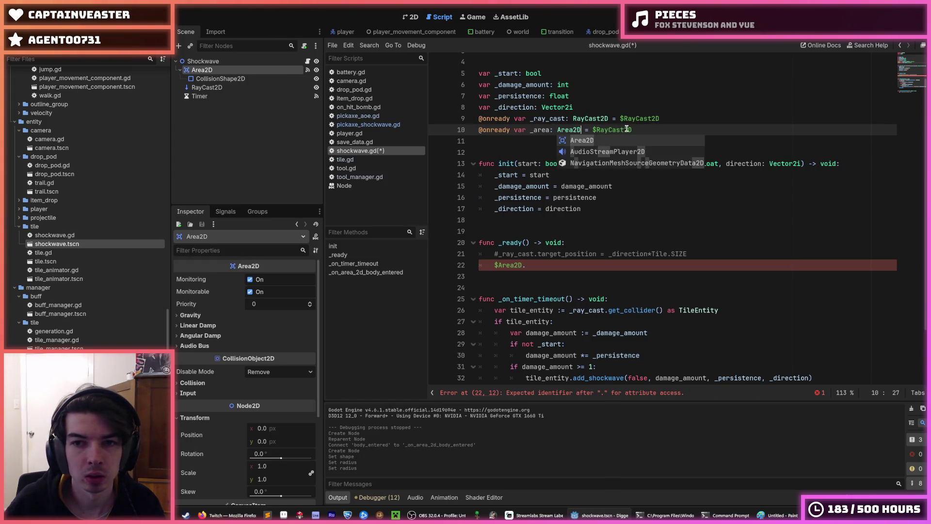
type("Area2")
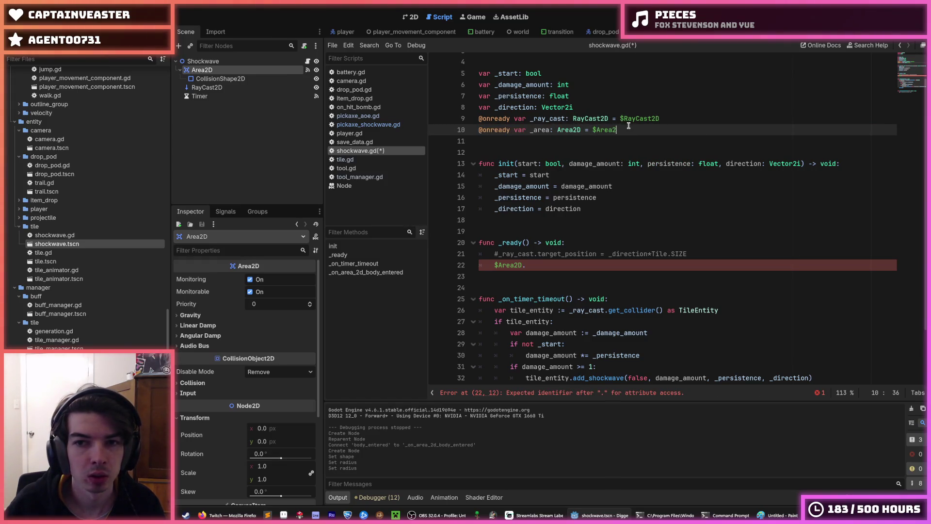
type("D")
Step: Set _area.position to half a tile plus _direction*Tile.SIZE in _ready, and save
left_click_drag(525, 265, 497, 266)
type("$.position")
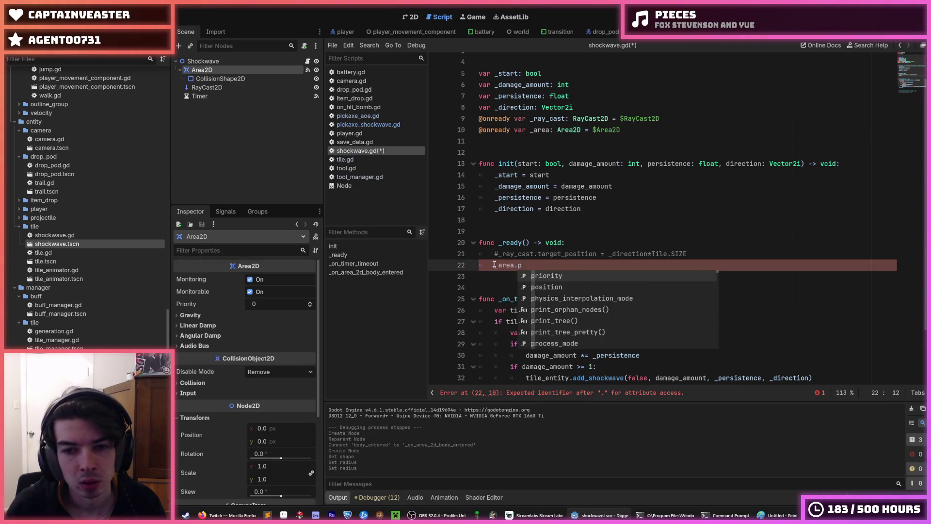
type(" = TI")
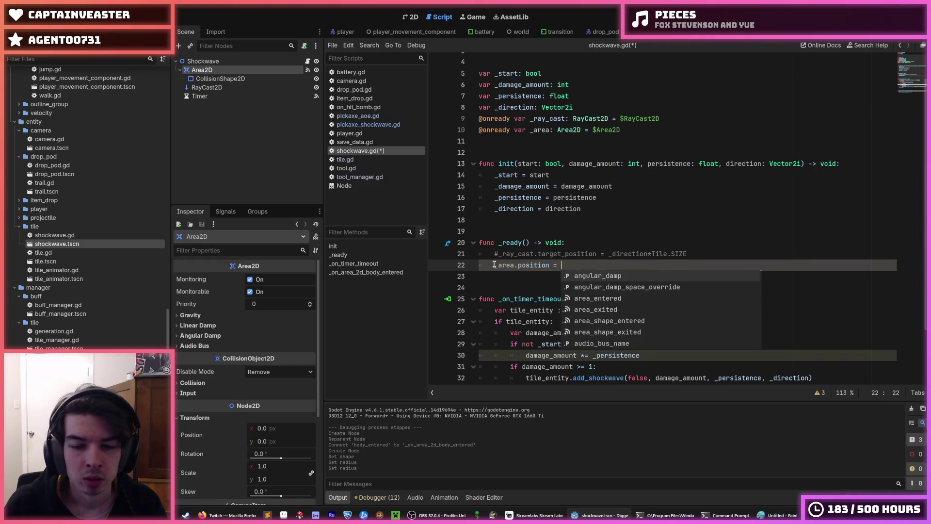
key("BackSpace")
key("BackSpace")
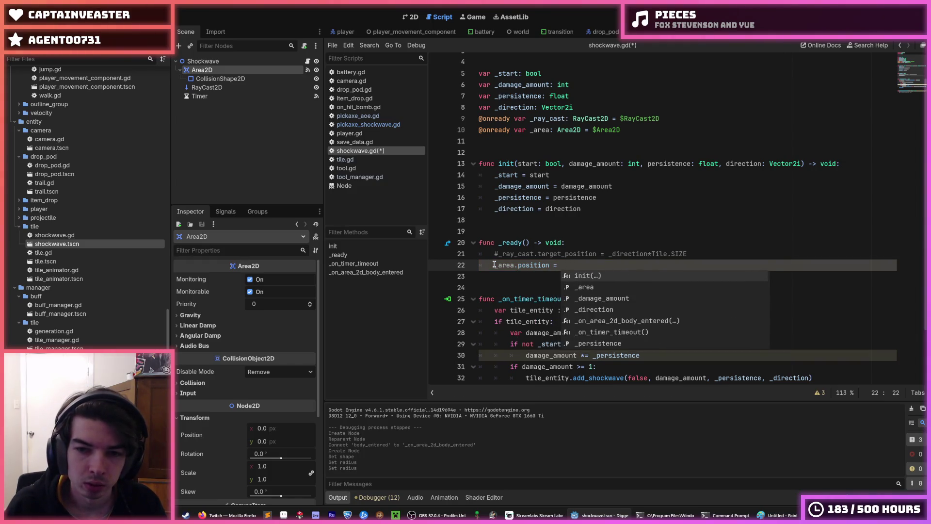
type("Vector2.")
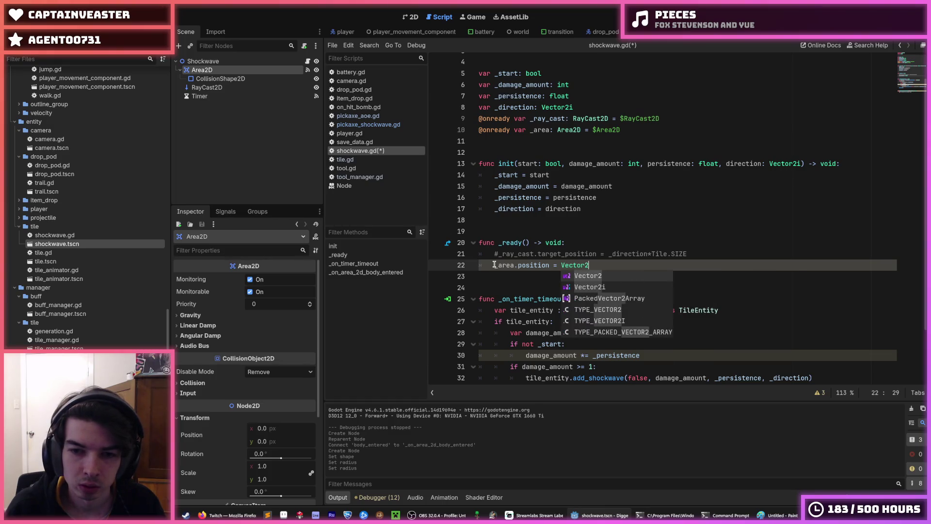
type("ONE*Tile.SIZSE")
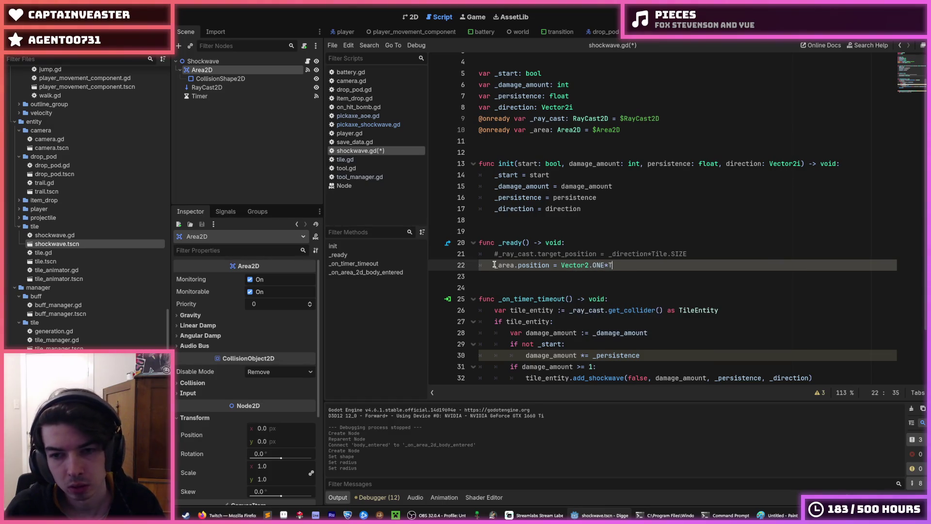
key("BackSpace")
key("BackSpace")
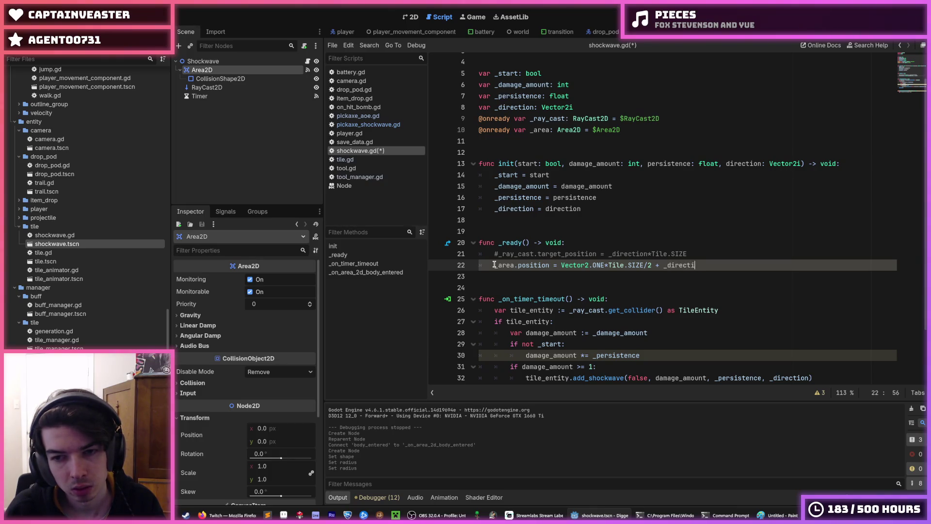
type("SIZE")
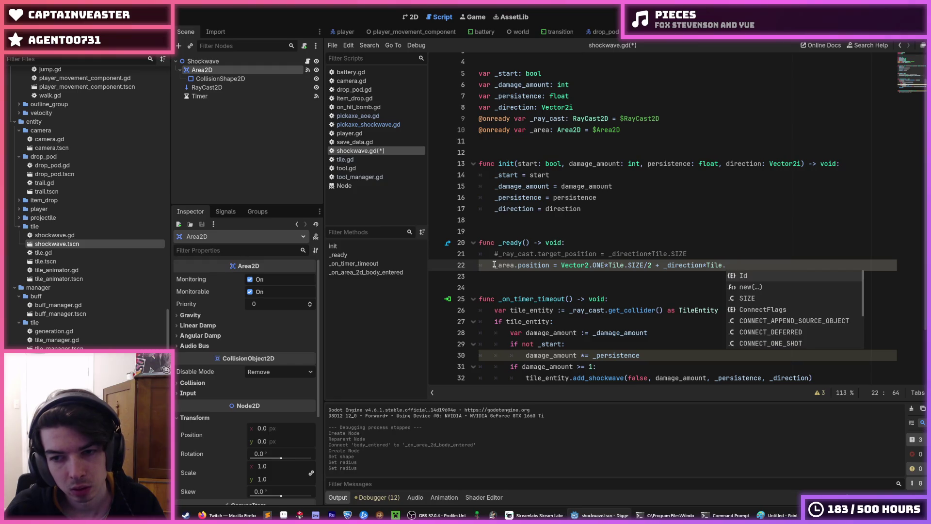
key("ctrl+s")
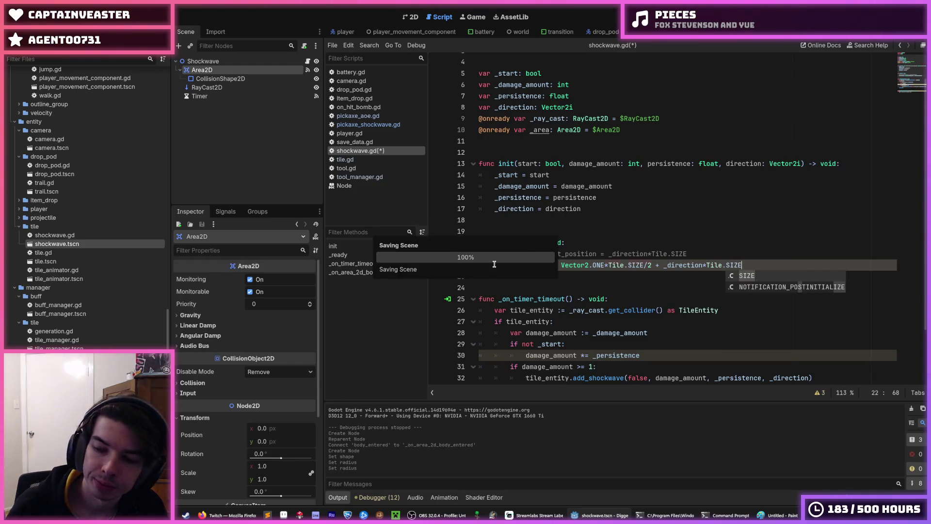
key("Down")
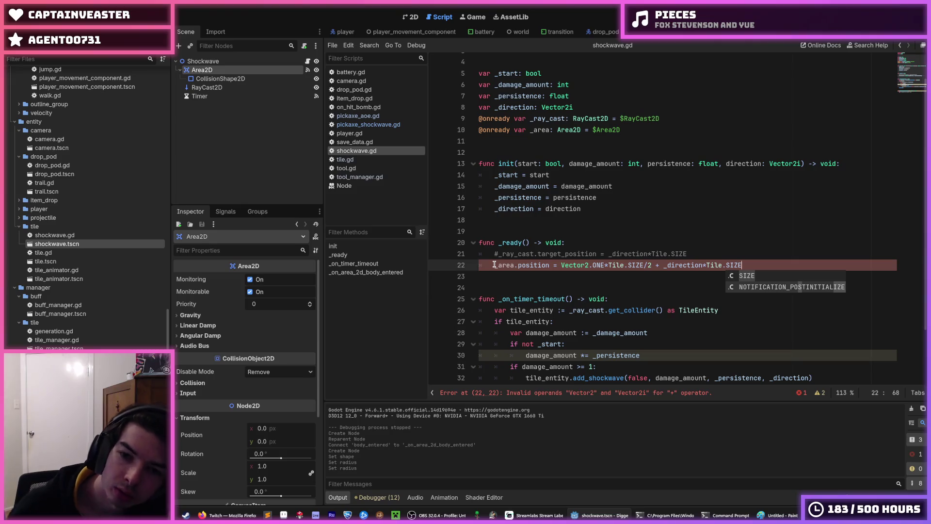
key("Escape")
key("Up")
scroll(711, 266, "down", 2)
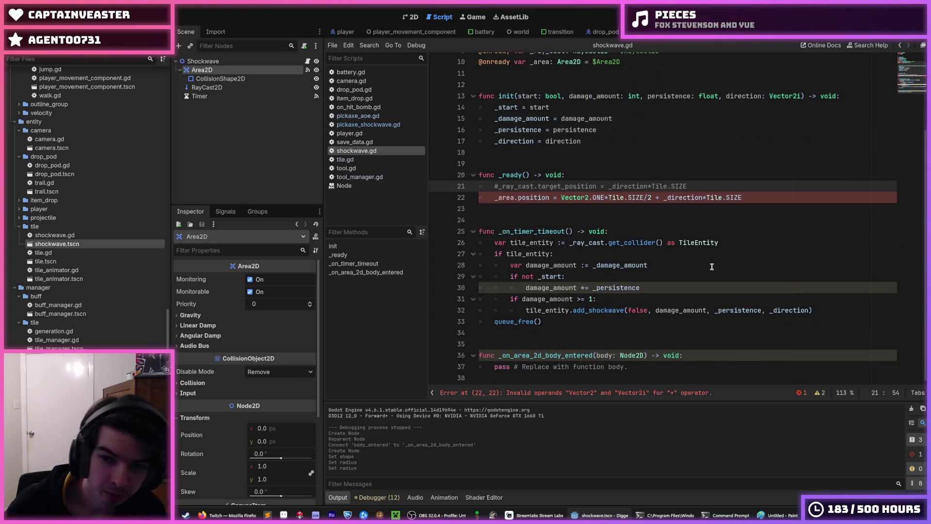
Step: Delete the empty body-entered function at the end of the script
left_click(668, 253)
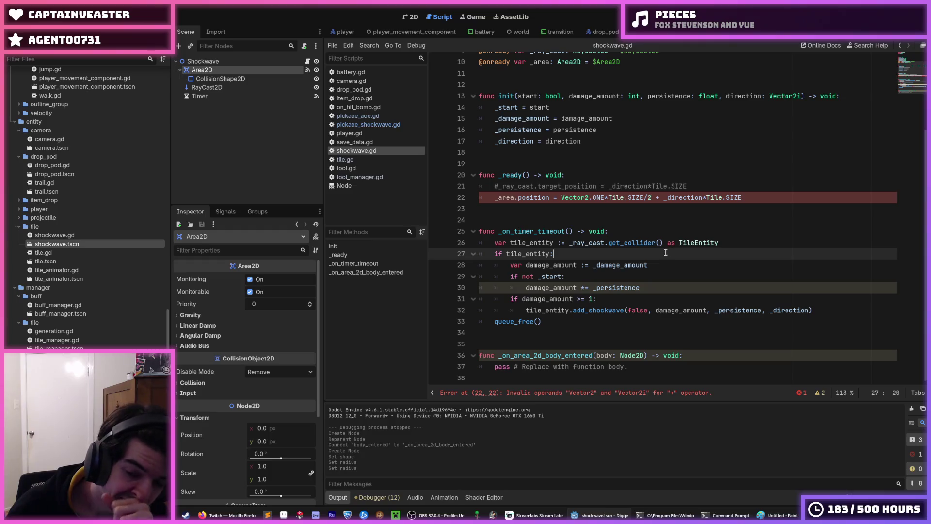
left_click_drag(650, 365, 482, 332)
key("BackSpace")
key("BackSpace")
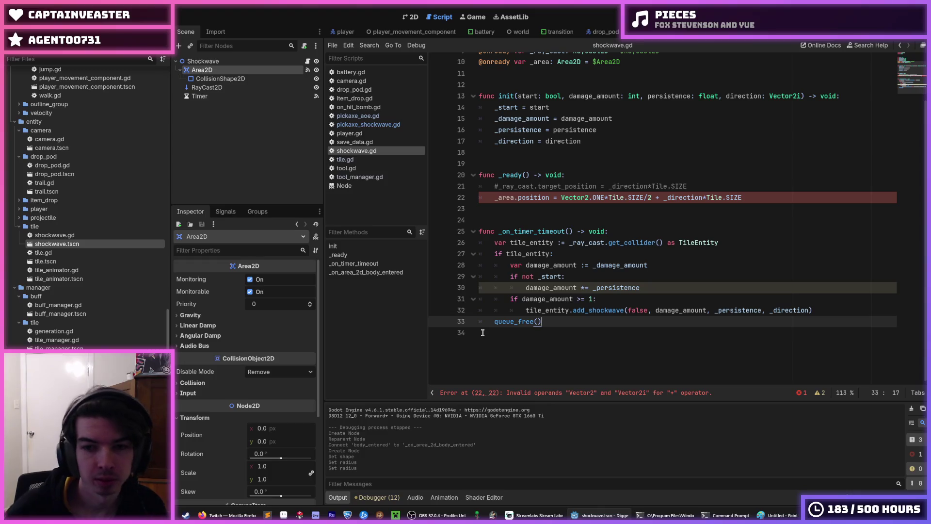
Step: Add a 'for body: TileEntity in _area.get_overlapping_bodies()' loop in the timeout handler
left_click(605, 242)
key("Up")
key("End")
key("Return")
type("_area")
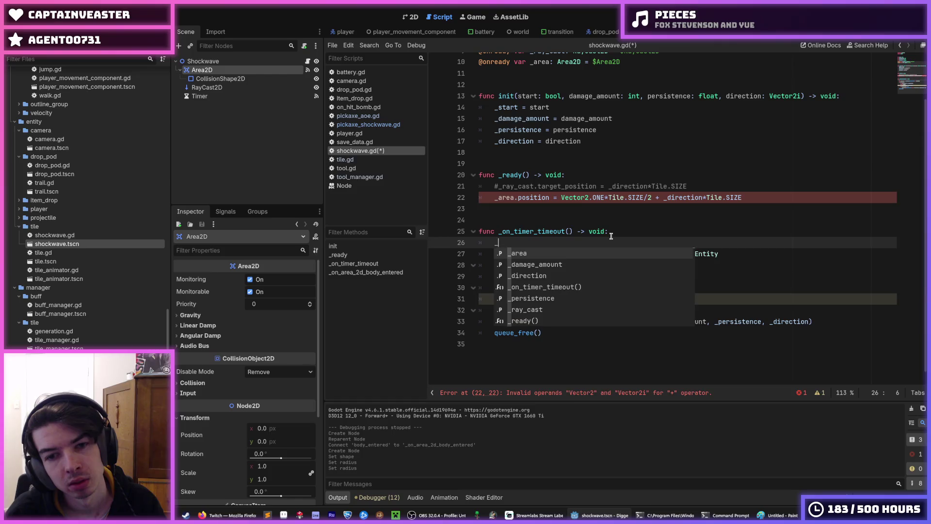
type(".get_")
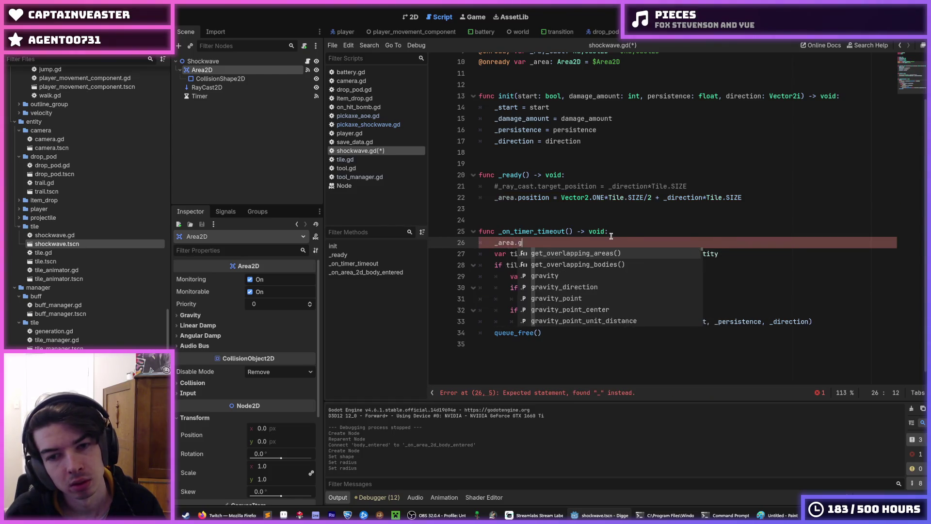
key("Return")
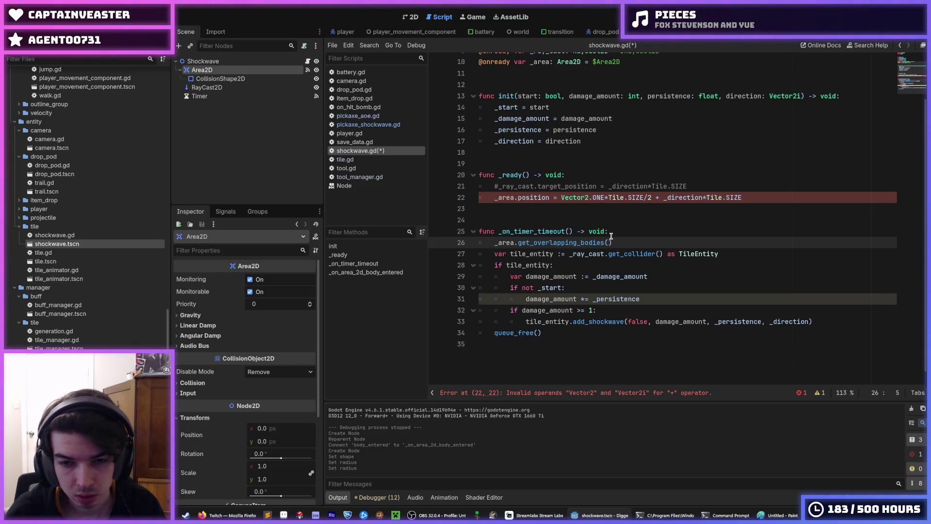
type("for ")
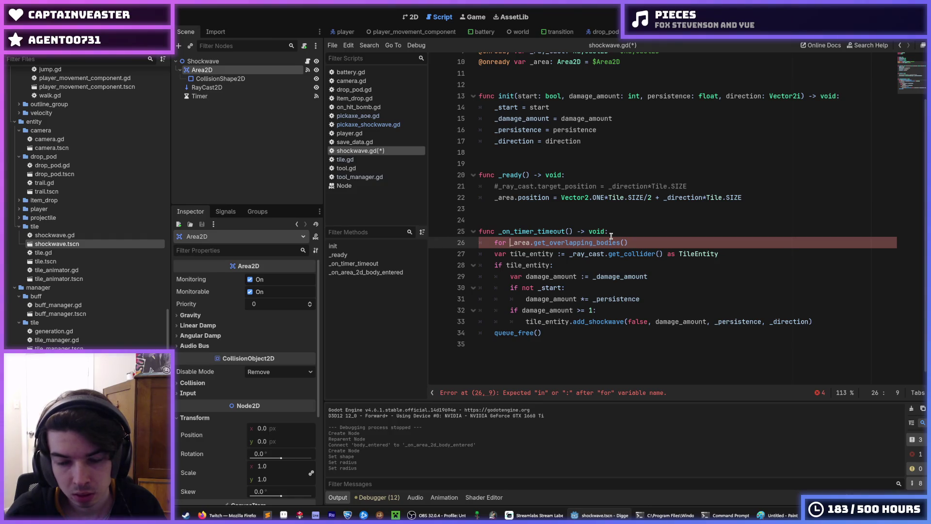
type("body")
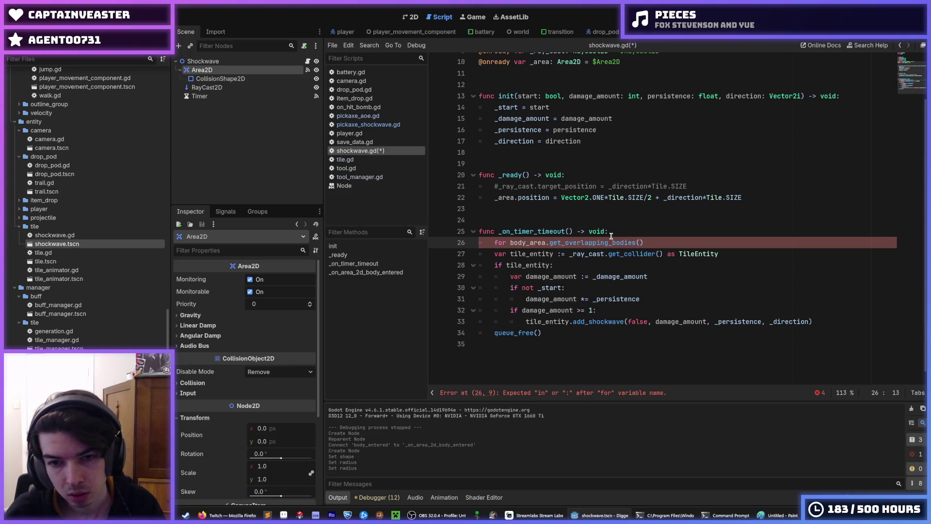
type(": TileEntity")
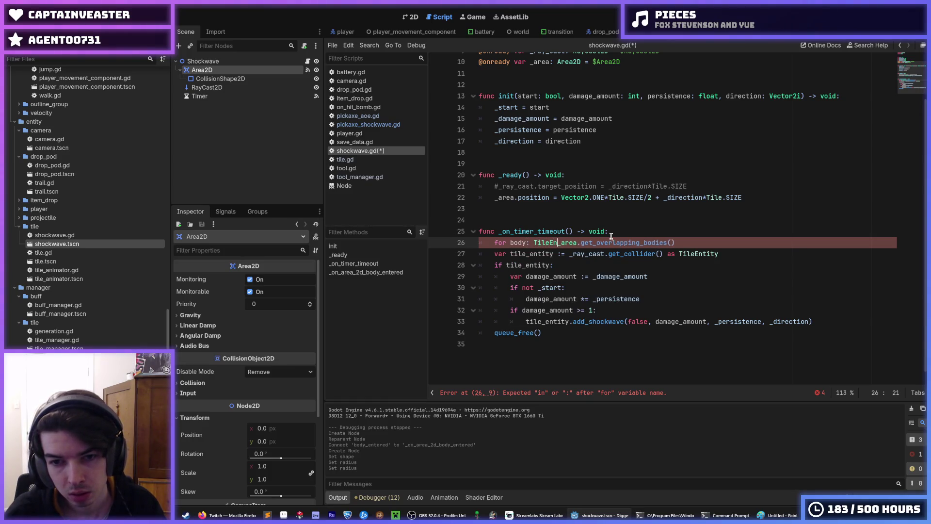
type(" in")
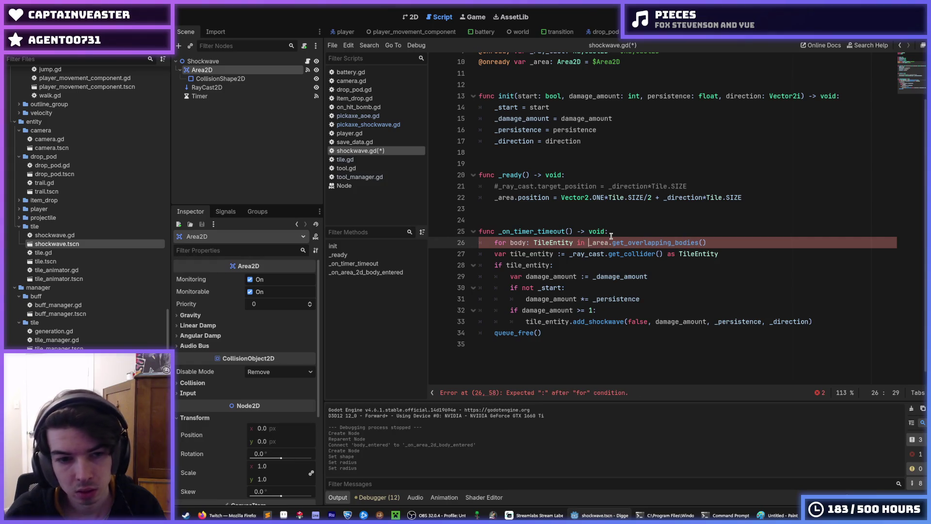
type(":")
Step: Move the loop below the raycast tile_entity lines and comment those lines out
key("alt+Down")
key("alt+Down")
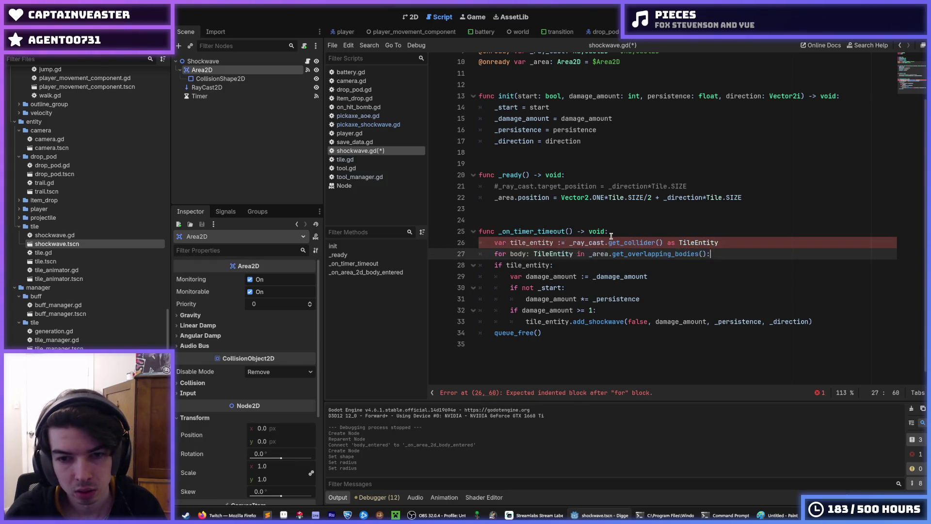
key("Up")
key("shift+Up")
key("ctrl+k")
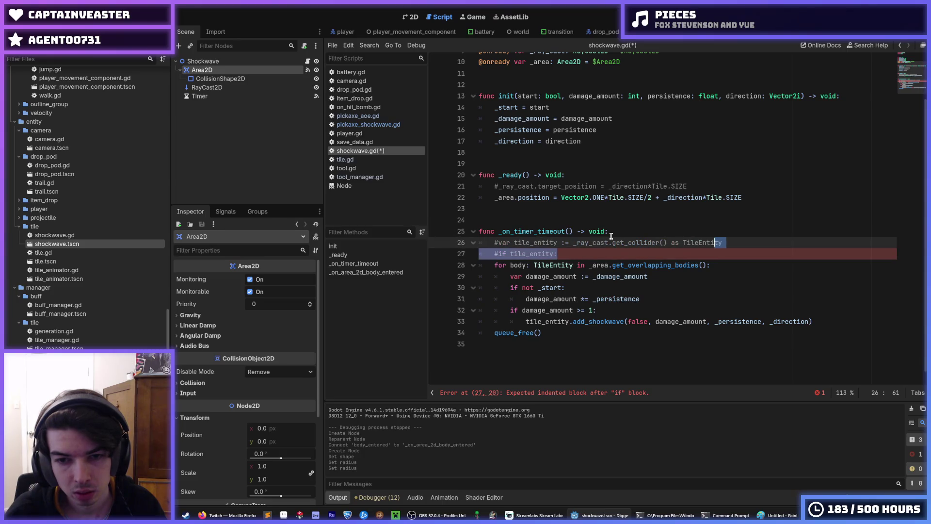
key("Down")
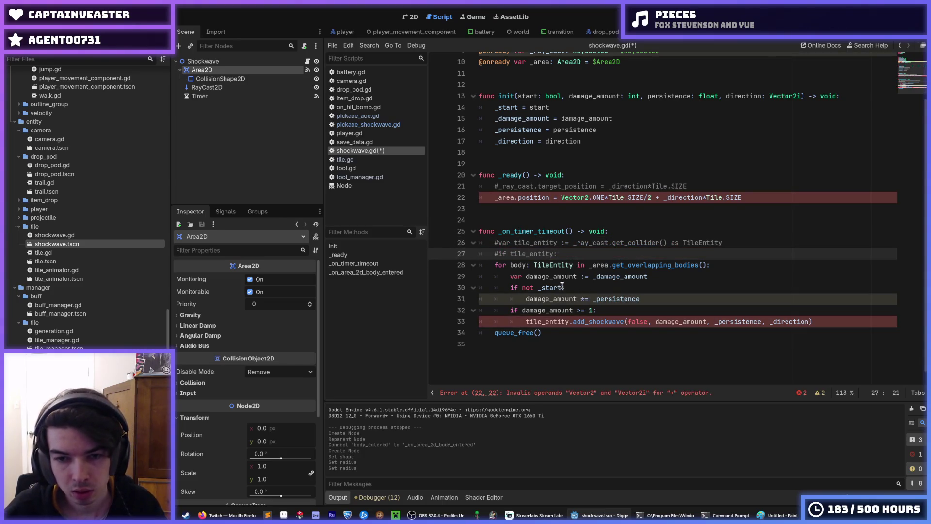
Step: Rename the loop variable body to tile_entity and save the script
left_click(524, 265)
double_click(519, 265)
type("tile_entity")
key("Up")
key("End")
key("ctrl+s")
left_click(645, 276)
key("Down")
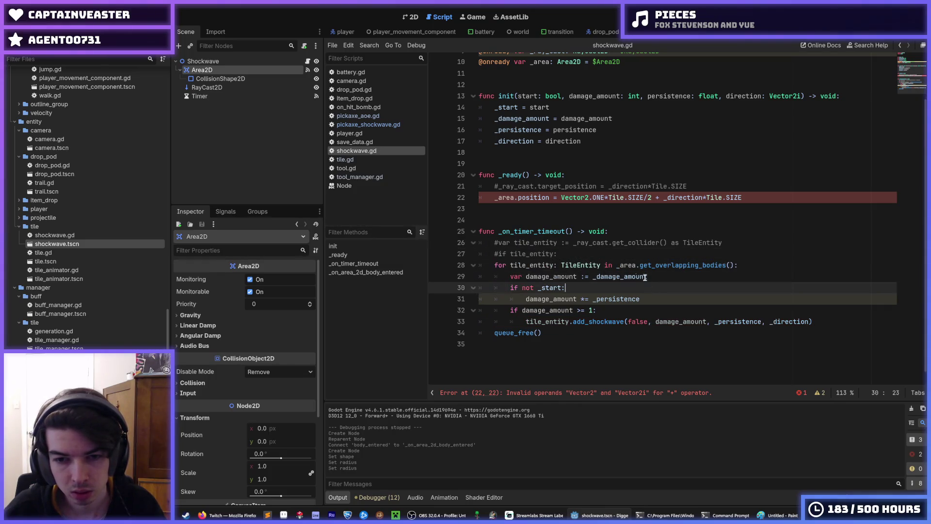
Step: Wrap _direction*Tile.SIZE in Vector2() on line 22 and save
mouse_move(537, 197)
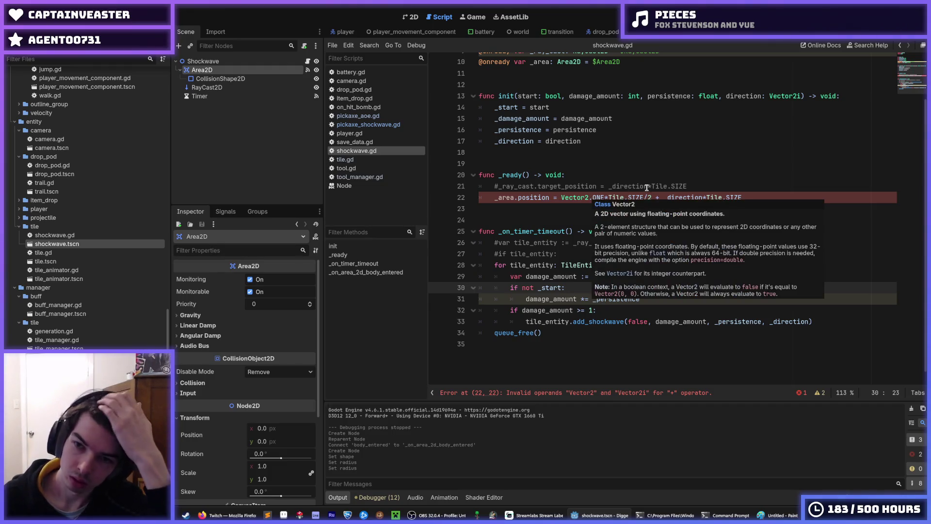
left_click(670, 188)
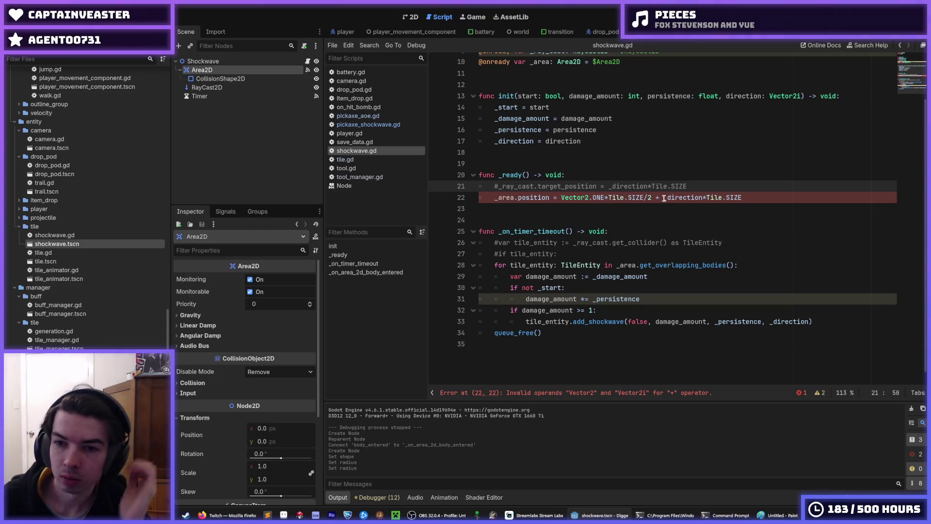
left_click(664, 197)
type("Vector2(")
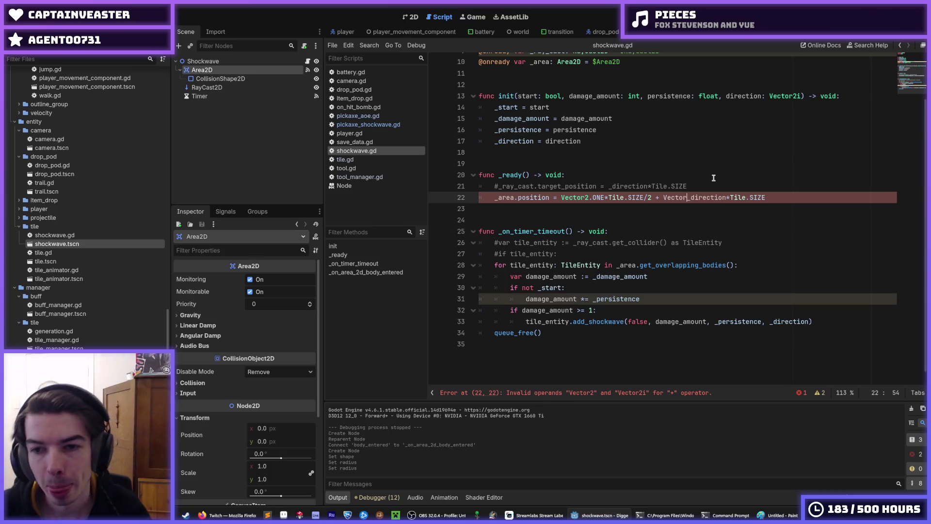
key("End")
type(")")
key("ctrl+s")
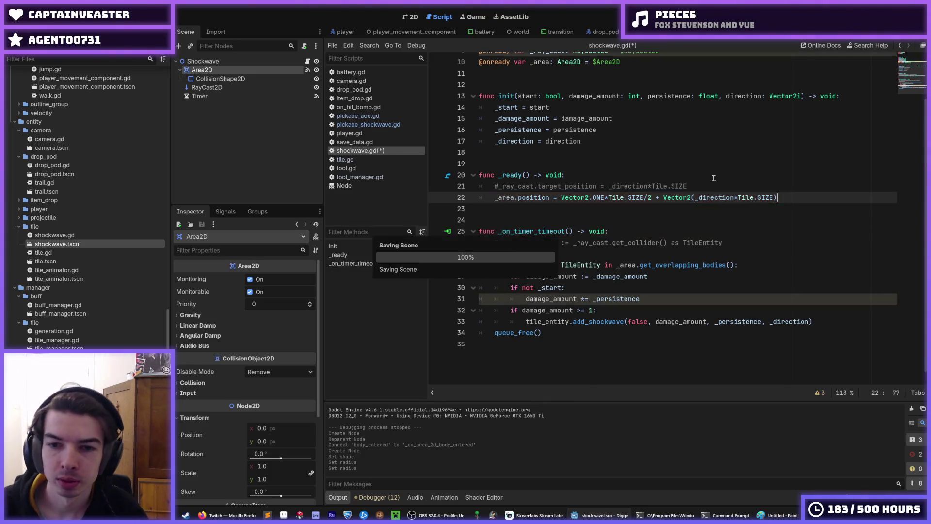
left_click(705, 197)
left_click(696, 186)
scroll(694, 184, "up", 3)
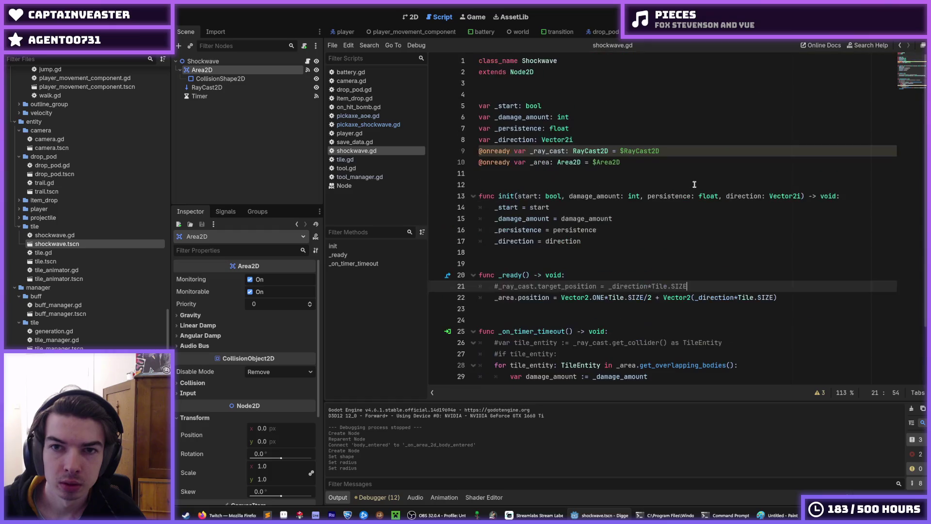
scroll(657, 163, "down", 1)
left_click(565, 117)
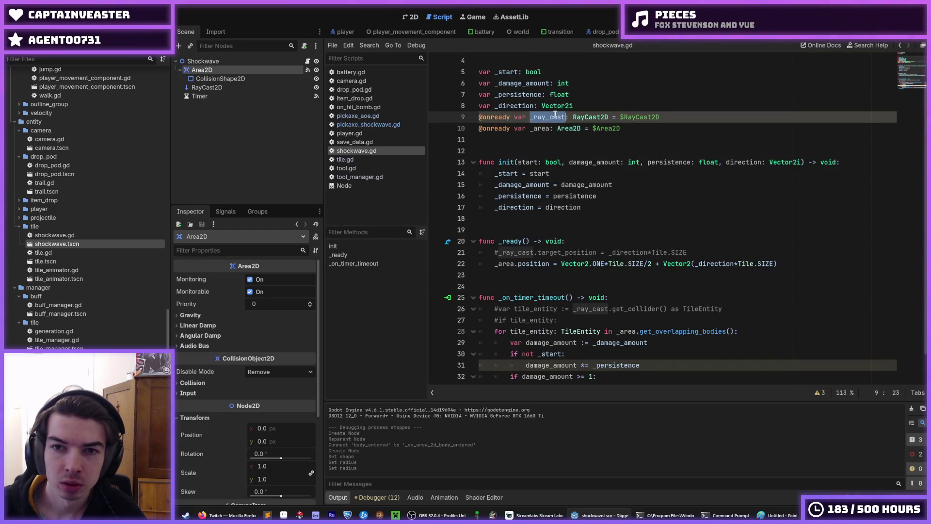
key("ctrl+k")
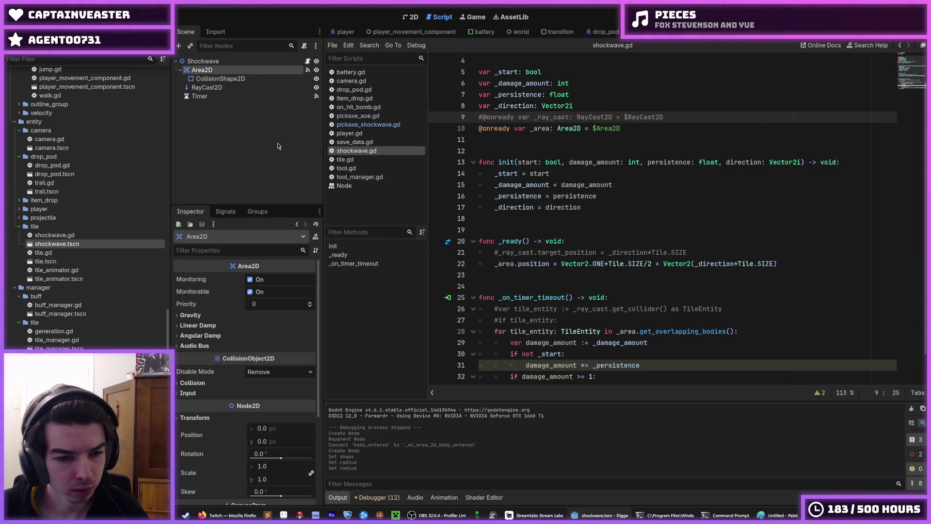
Step: Switch off collision layer 1 on the Area2D and run the game with F5
left_click(192, 382)
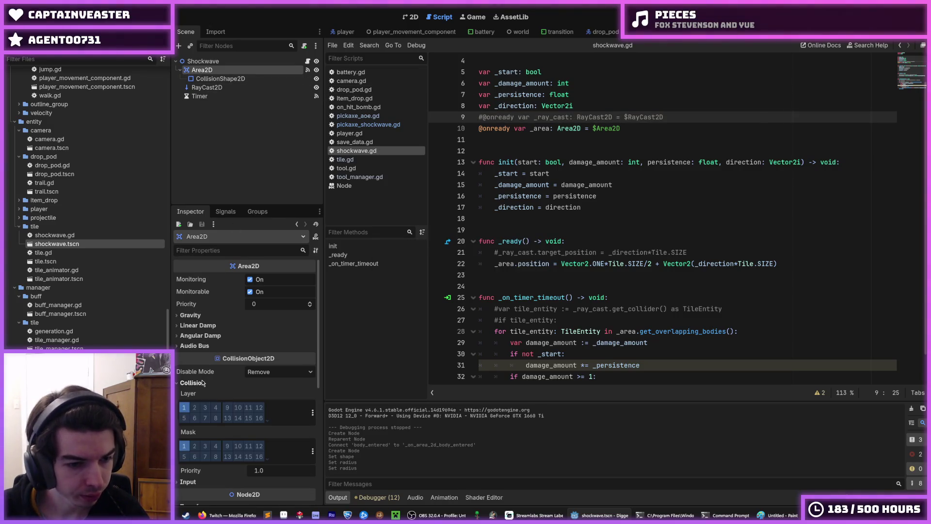
left_click(208, 87)
left_click(216, 69)
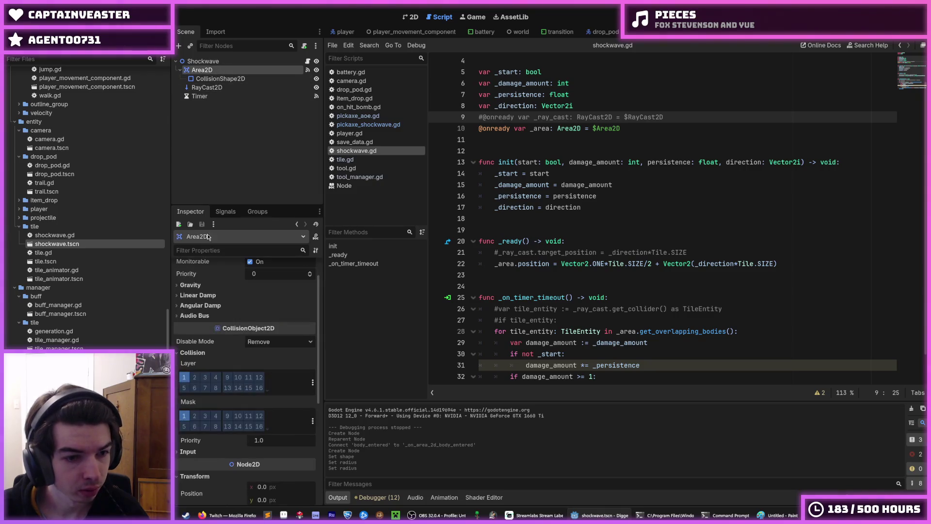
scroll(187, 384, "down", 2)
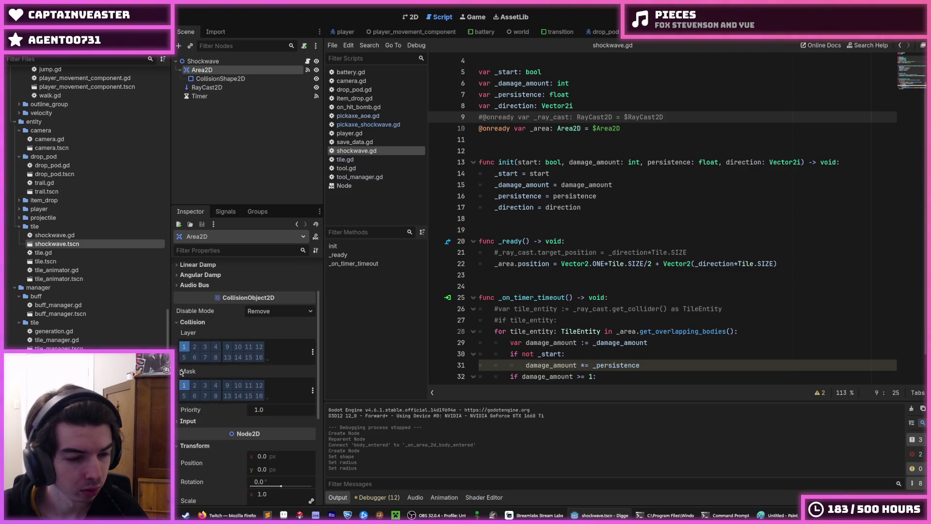
left_click(185, 344)
left_click(551, 241)
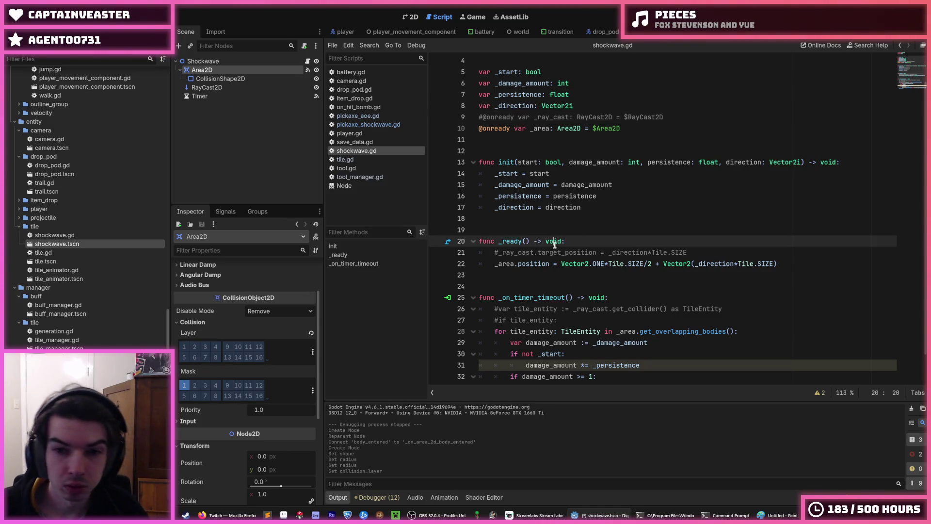
key("F5")
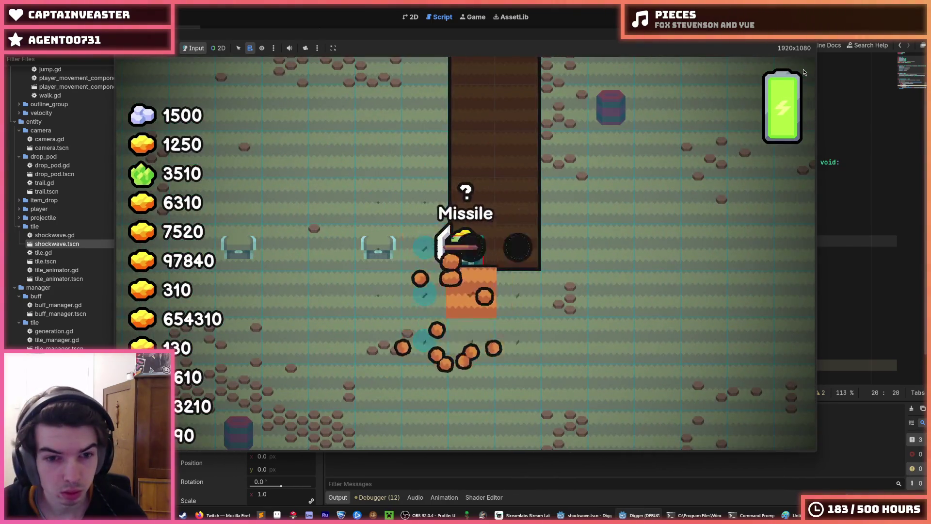
Step: Dig right, down, left and up through tiles to test shockwaves, then stop the game
key("d")
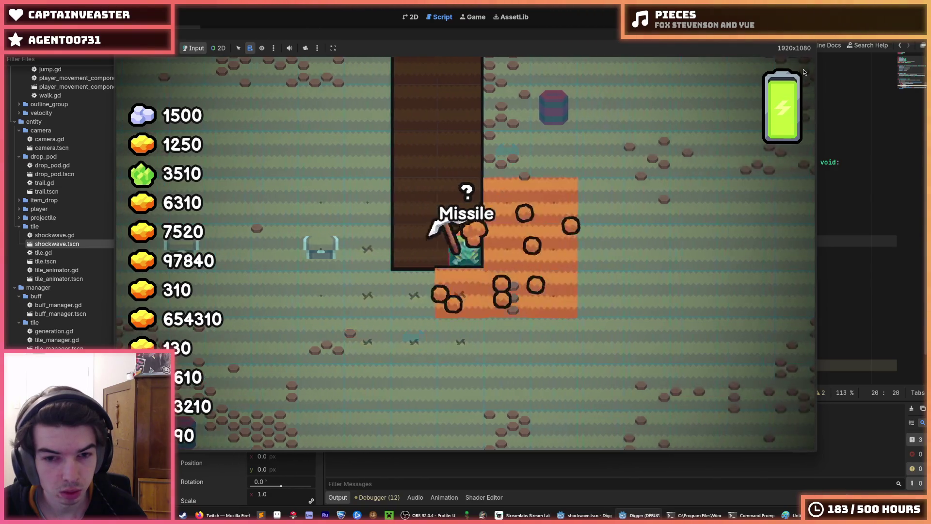
key("s")
key("w")
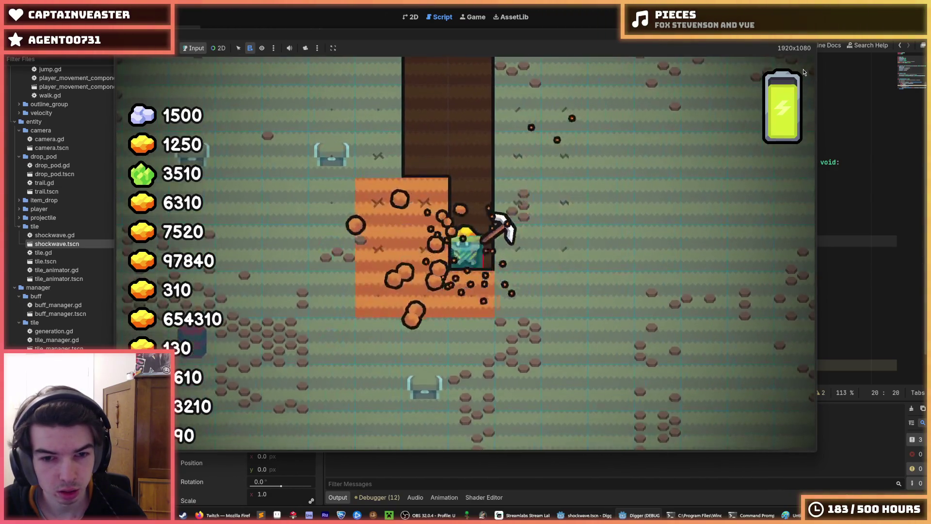
key("a")
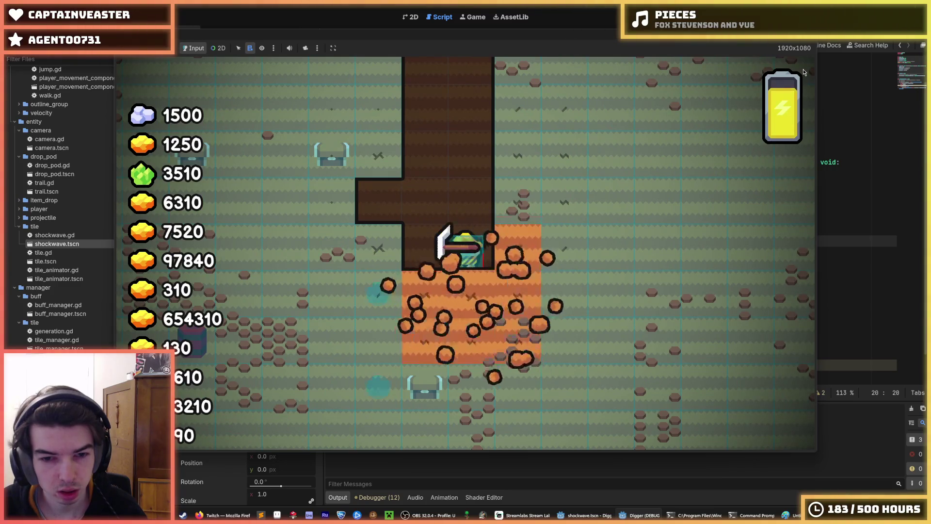
key("d")
key("s")
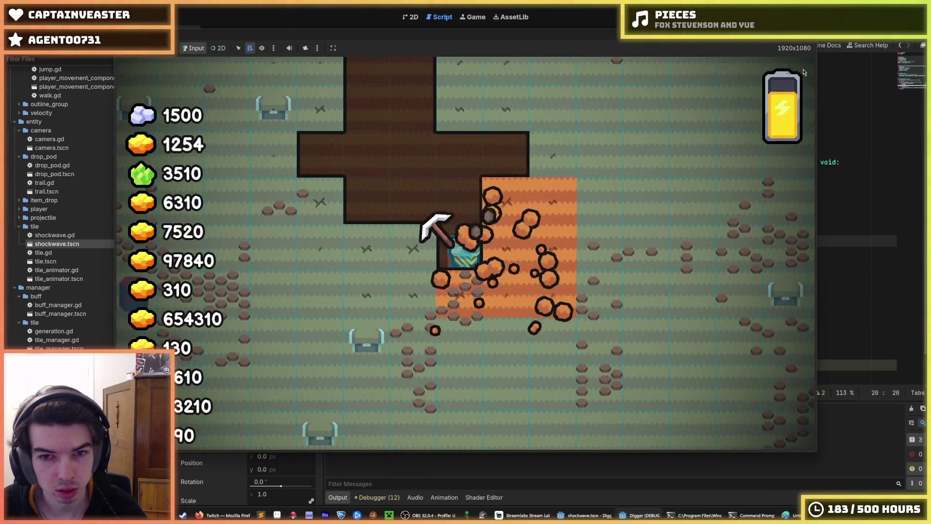
key("s")
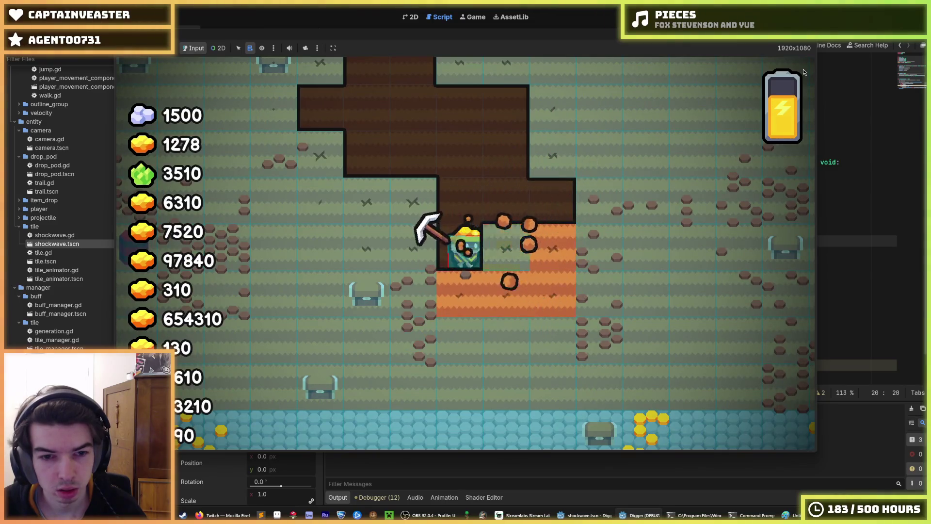
key("d")
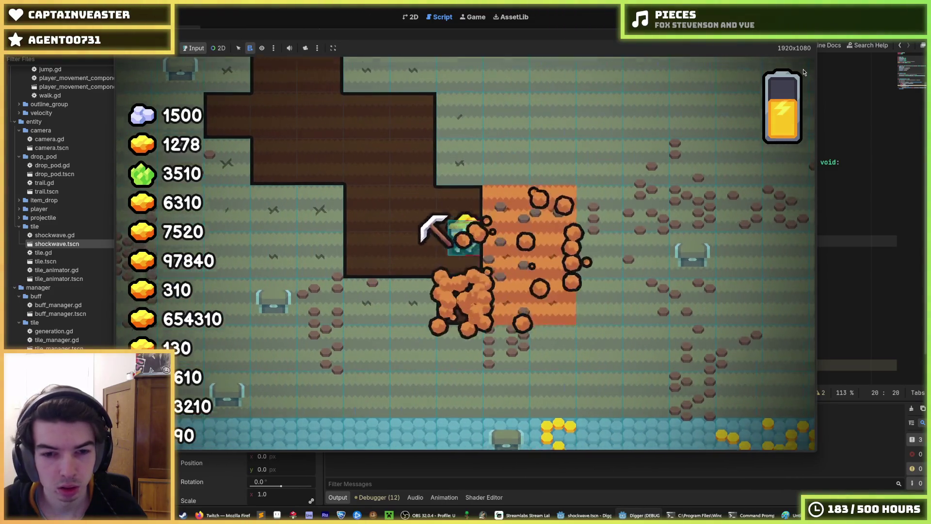
key("s")
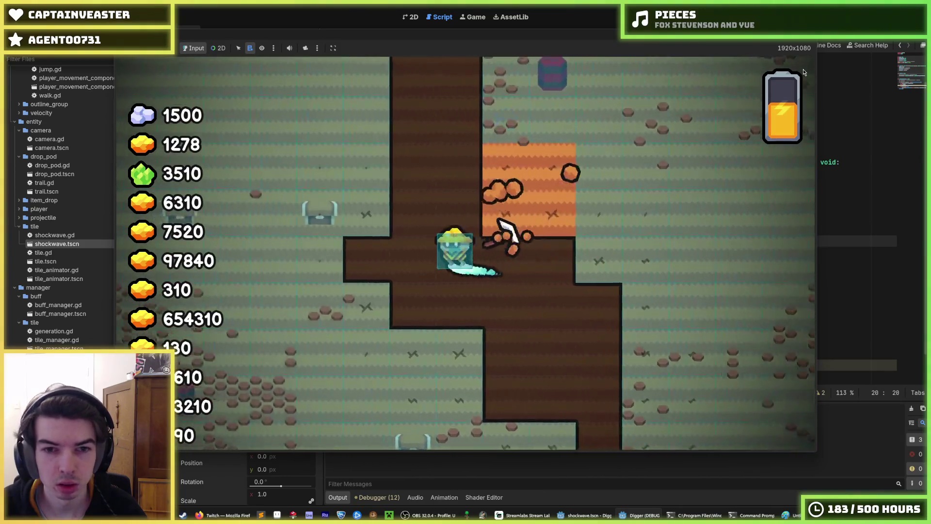
key("a")
key("a")
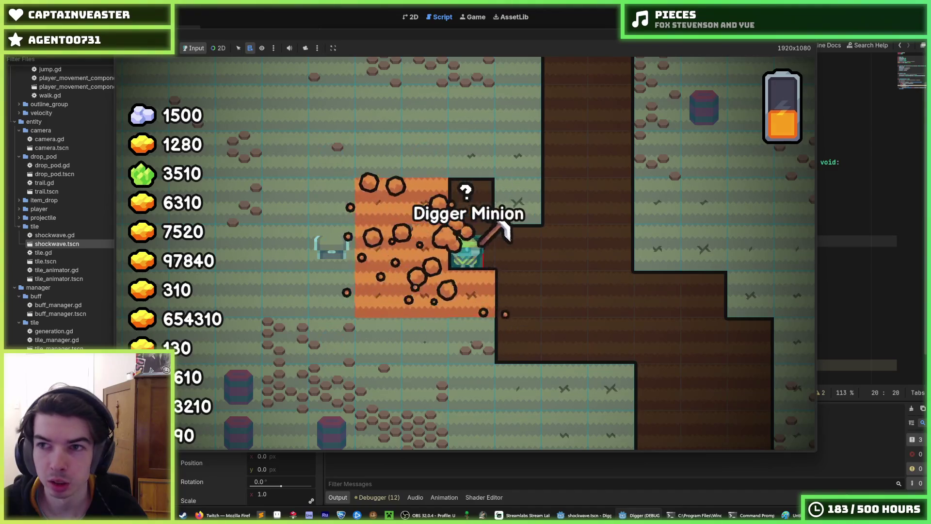
key("F8")
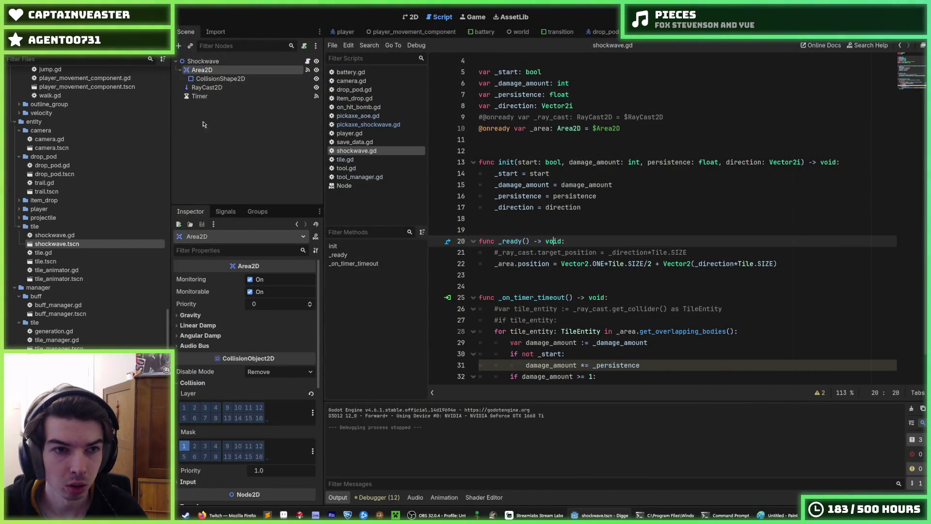
Step: Set the CollisionShape2D circle radius to 1 and start a new test run
left_click(222, 79)
left_click(281, 280)
left_click(276, 279)
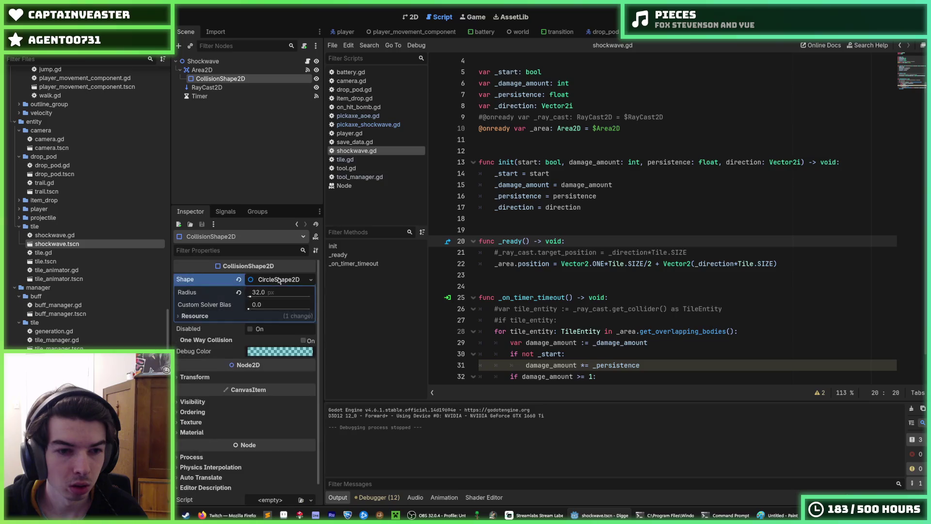
right_click(272, 280)
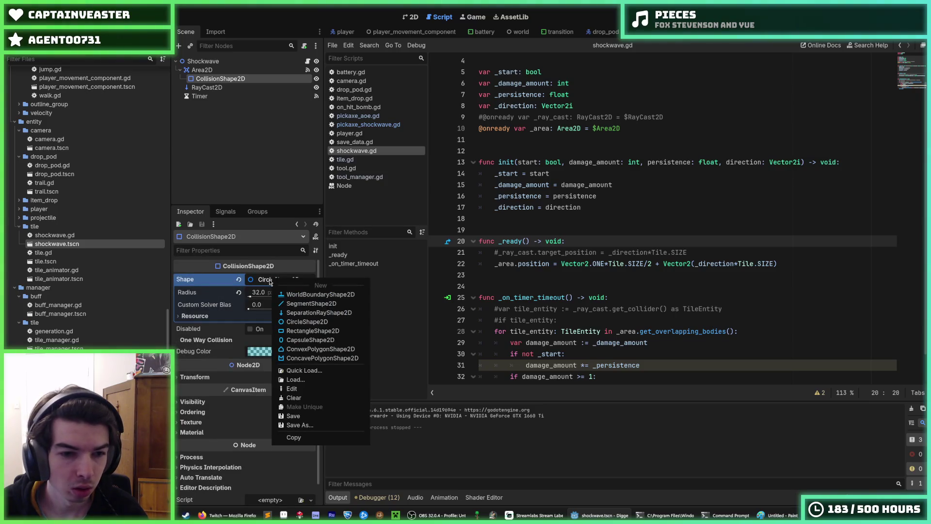
left_click(270, 283)
left_click(270, 280)
left_click(270, 280)
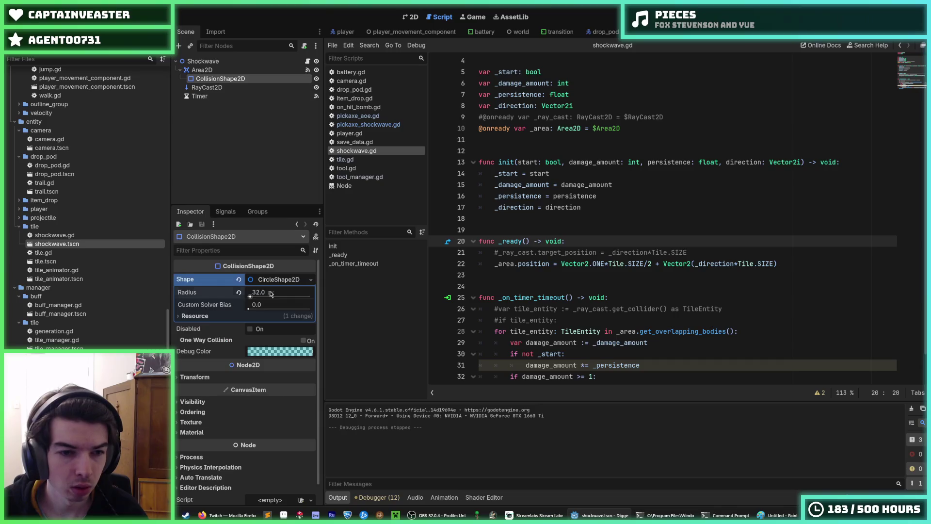
left_click(270, 291)
type("1")
key("Return")
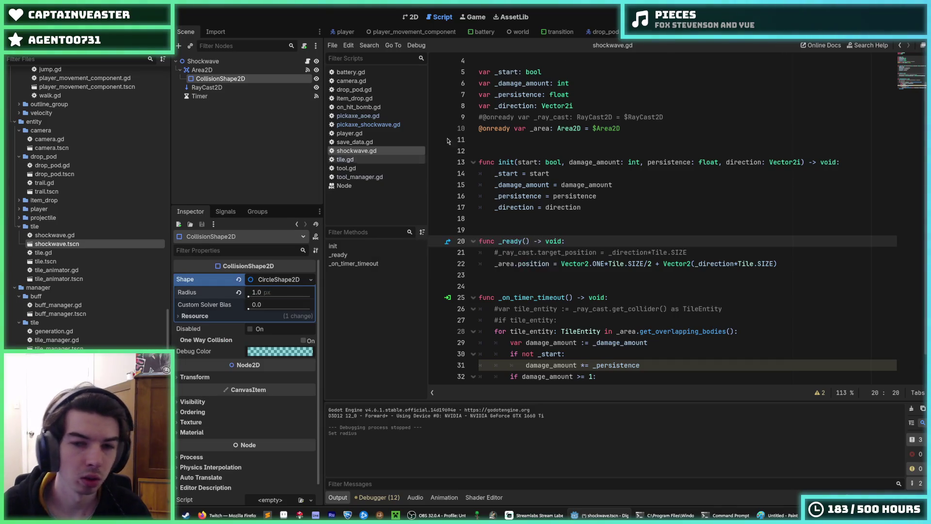
key("F5")
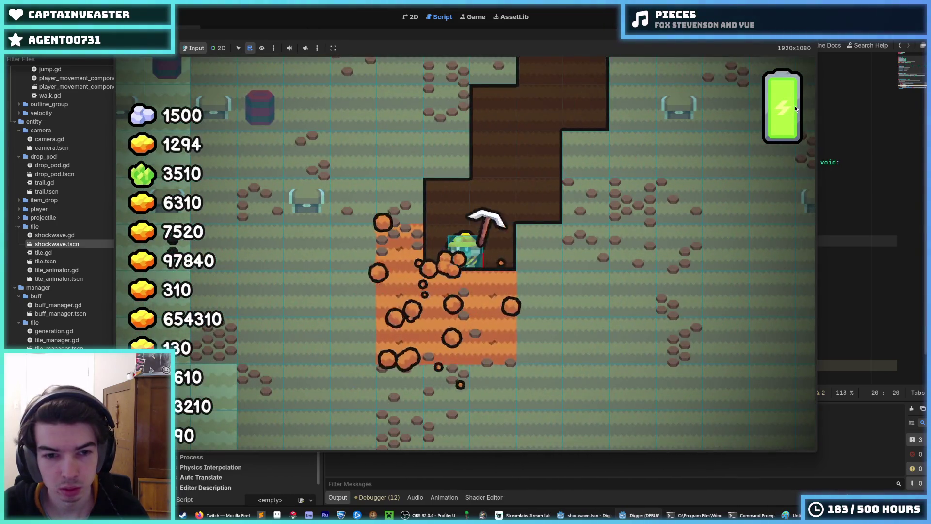
Step: Dig down, right and left in the running game, then stop it and open the Debug menu
key("s")
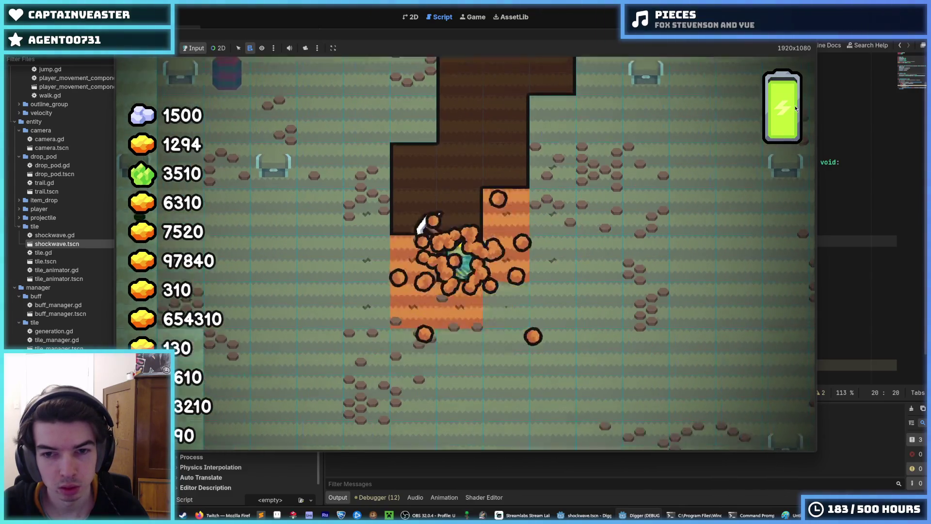
key("s")
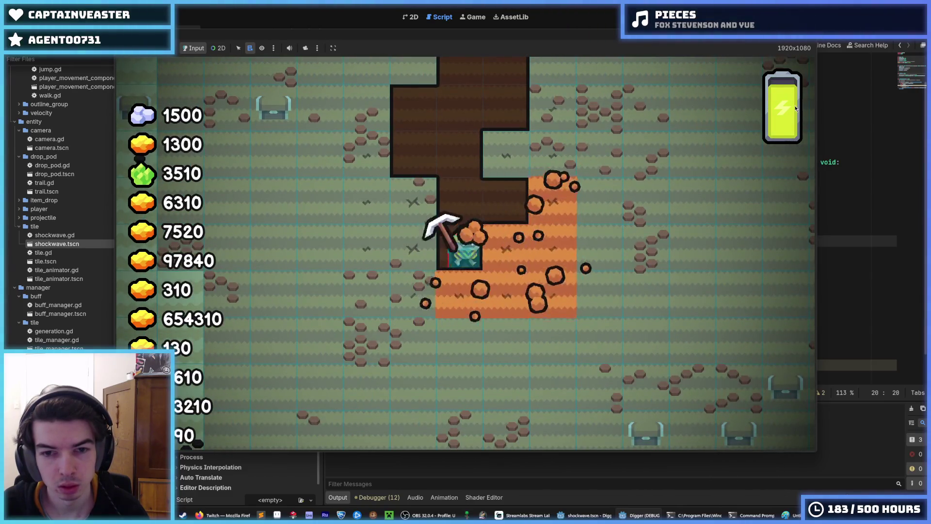
key("d")
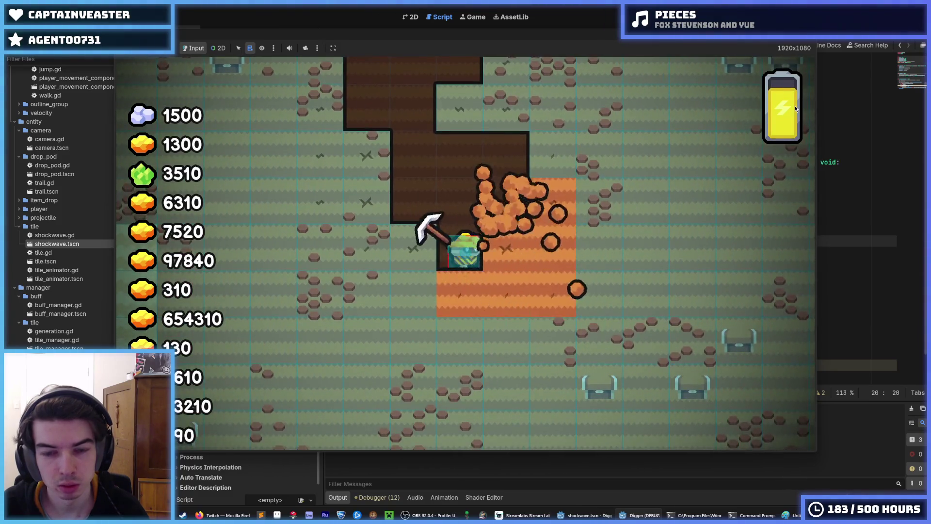
key("a")
key("s")
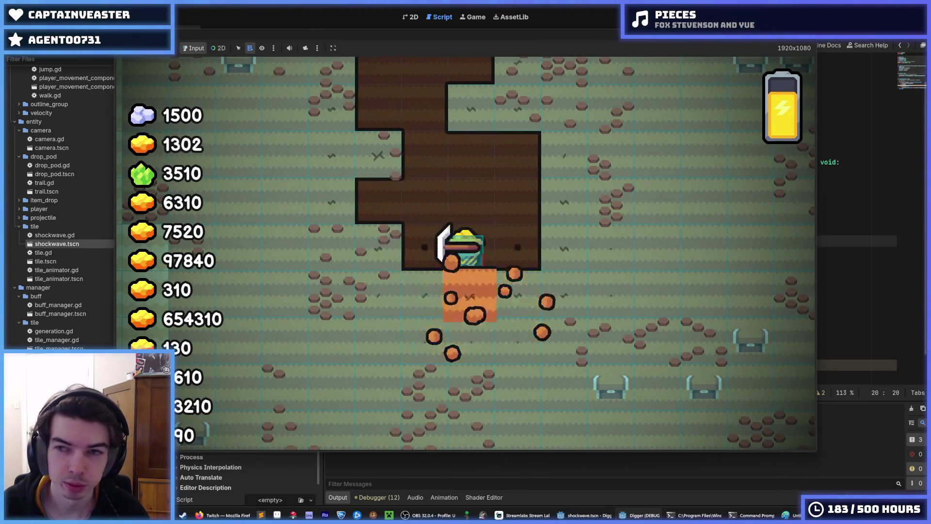
key("a")
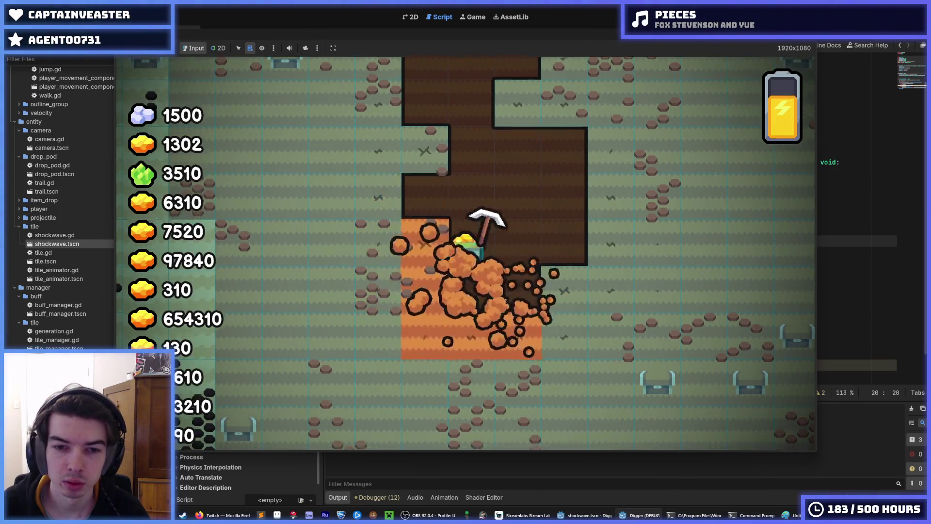
key("F8")
left_click(62, 8)
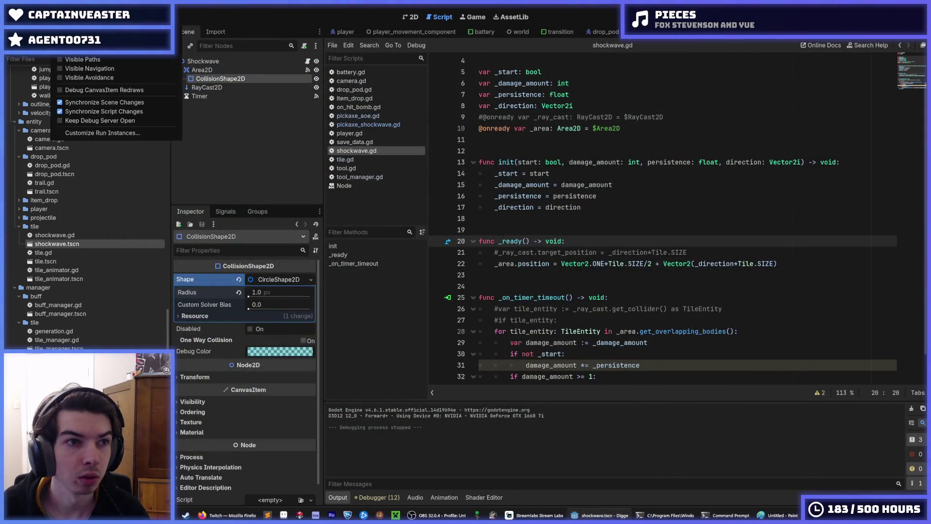
Step: Save the scene and delete the RayCast2D node from the Shockwave scene
left_click(678, 117)
key("ctrl+s")
scroll(629, 235, "down", 1)
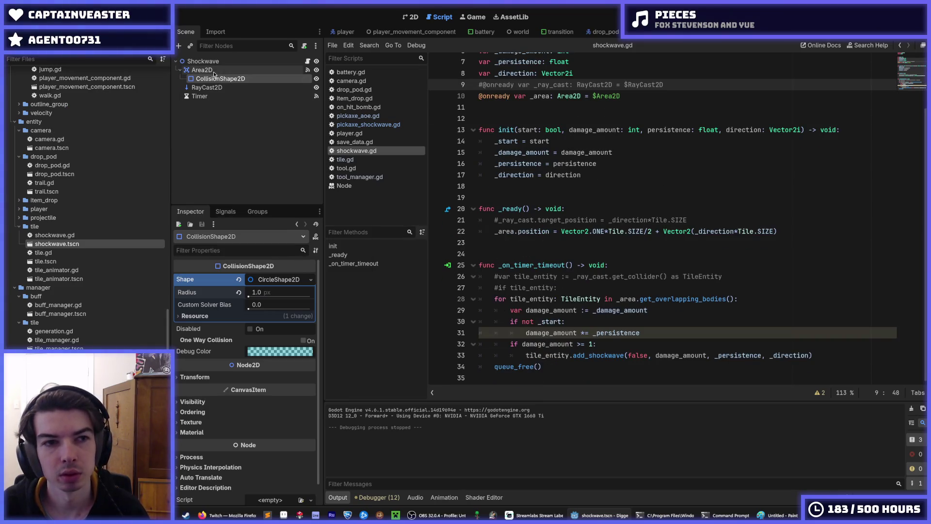
left_click(214, 87)
key("Delete")
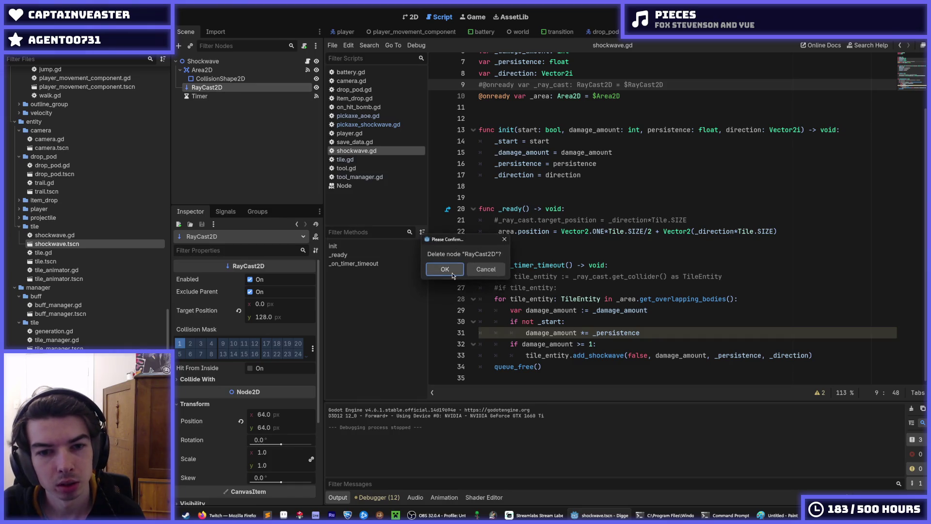
left_click(444, 269)
Step: Remove the leftover and commented ray_cast lines from shockwave.gd, then relaunch the game with F5
mouse_move(557, 288)
left_mouse_down()
mouse_move(611, 276)
mouse_move(608, 265)
left_mouse_up()
key("BackSpace")
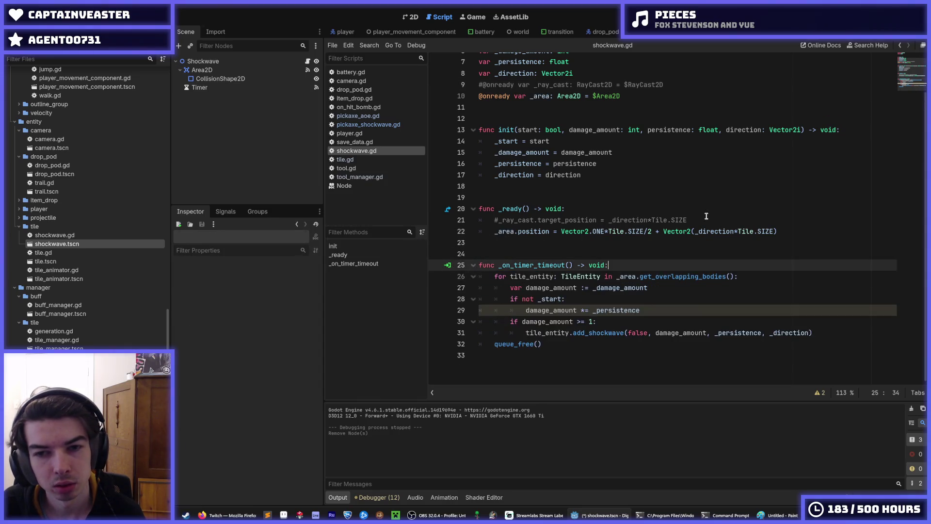
left_click_drag(706, 216, 703, 209)
key("BackSpace")
left_click(692, 155)
scroll(747, 107, "up", 2)
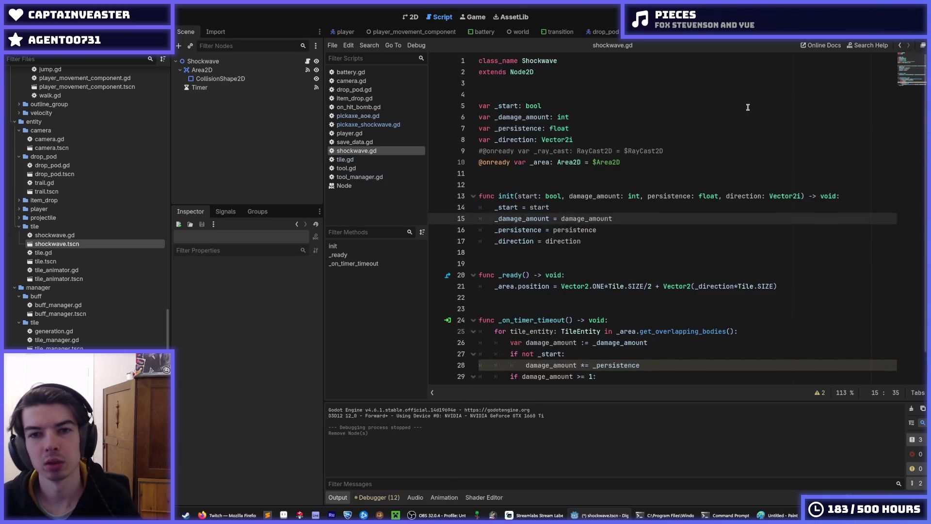
scroll(747, 108, "down", 1)
left_click_drag(685, 119, 684, 111)
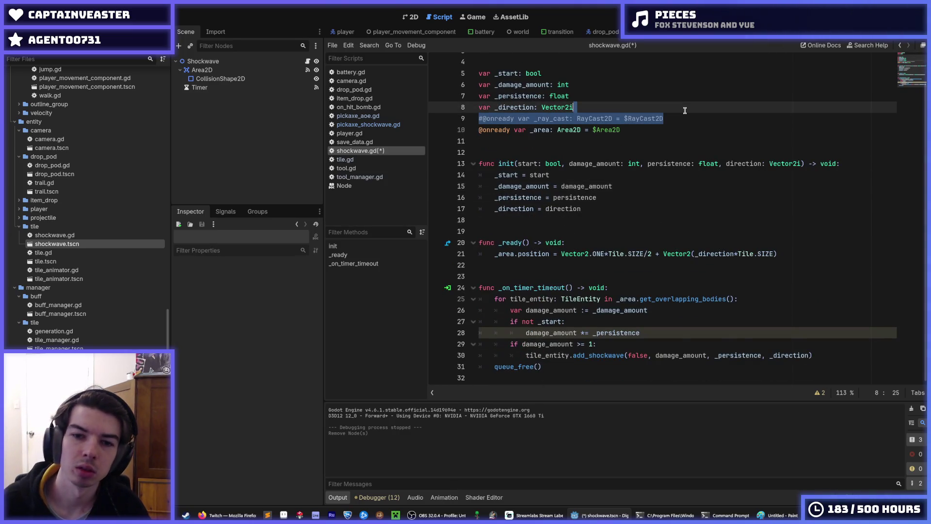
key("BackSpace")
key("F5")
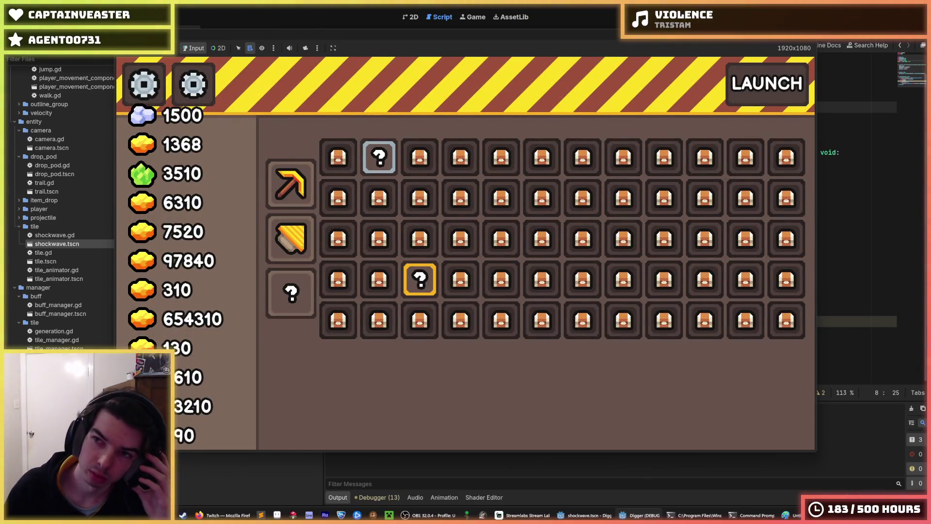
Step: Stop the test run with F8 and return to the init function in shockwave.gd
key("F8")
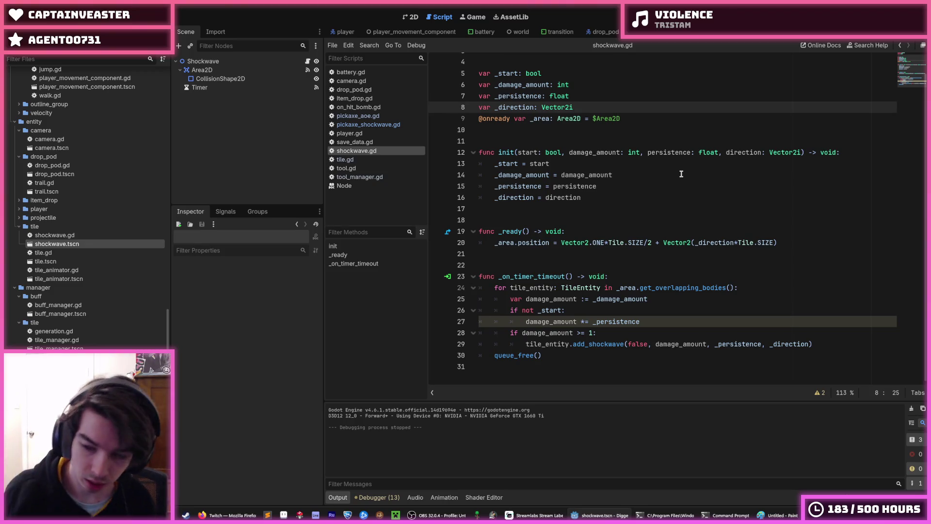
left_click(681, 175)
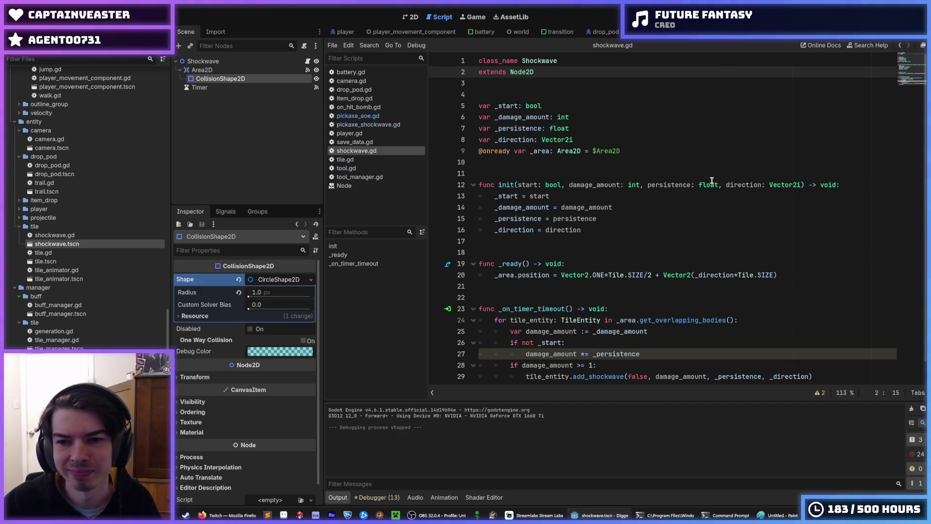
Step: Add a 0.0 placeholder parameter to init and assign _direction = direction
left_click(722, 184)
type("0.0, direction: Vector2i) -> void:")
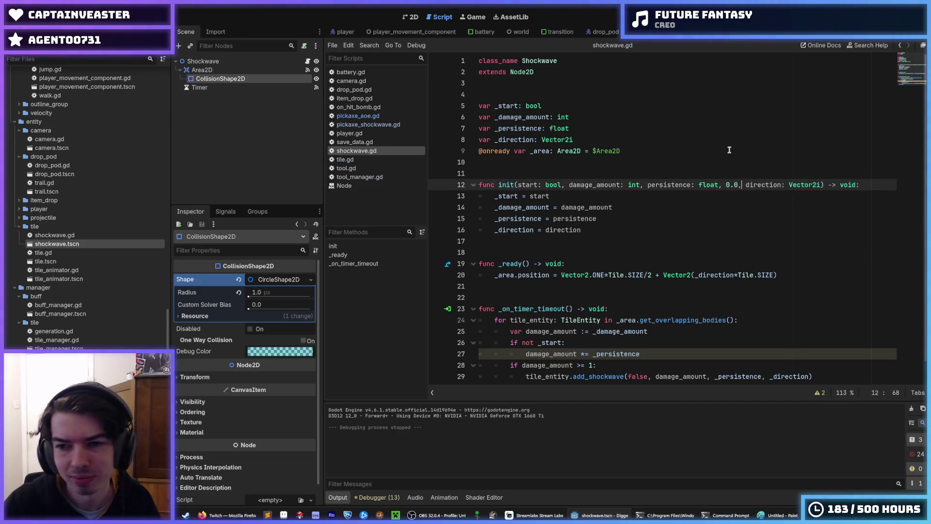
key("Down")
key("Down")
key("Down")
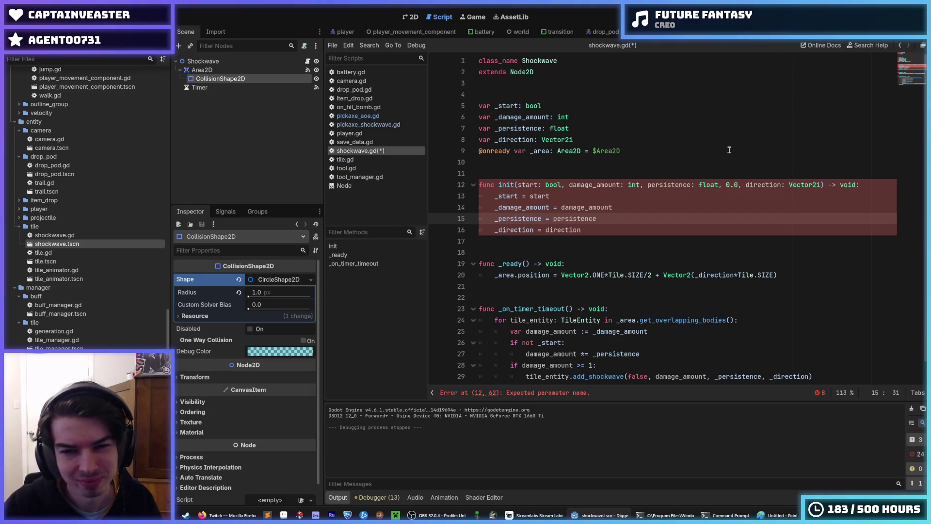
key("Return")
type("_")
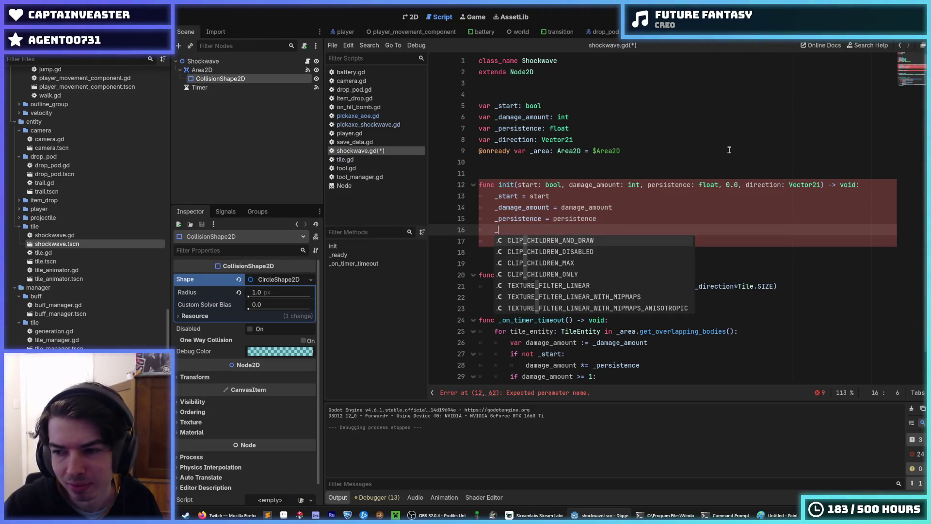
type("direction = direction")
key("Delete")
key("Up")
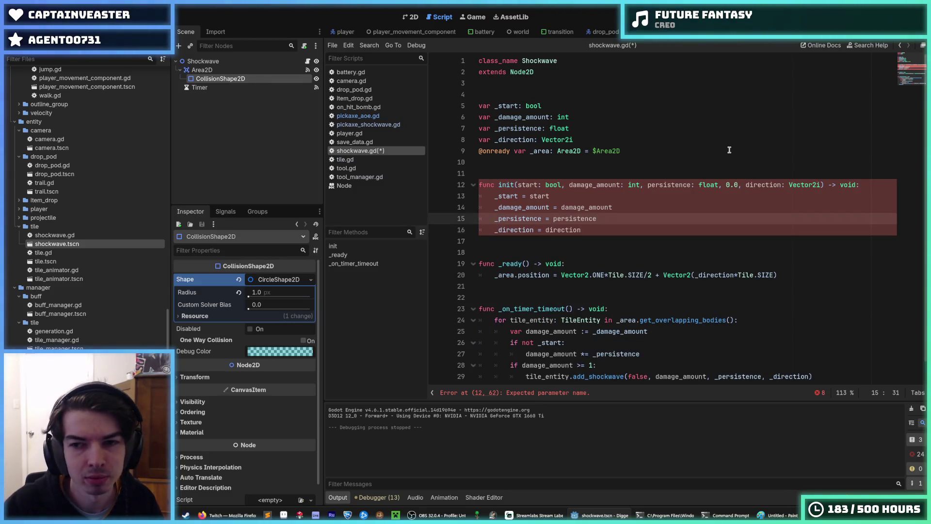
Step: Rename the placeholder parameter to wait_time and assign _wait_time = wait_time in init
double_click(735, 184)
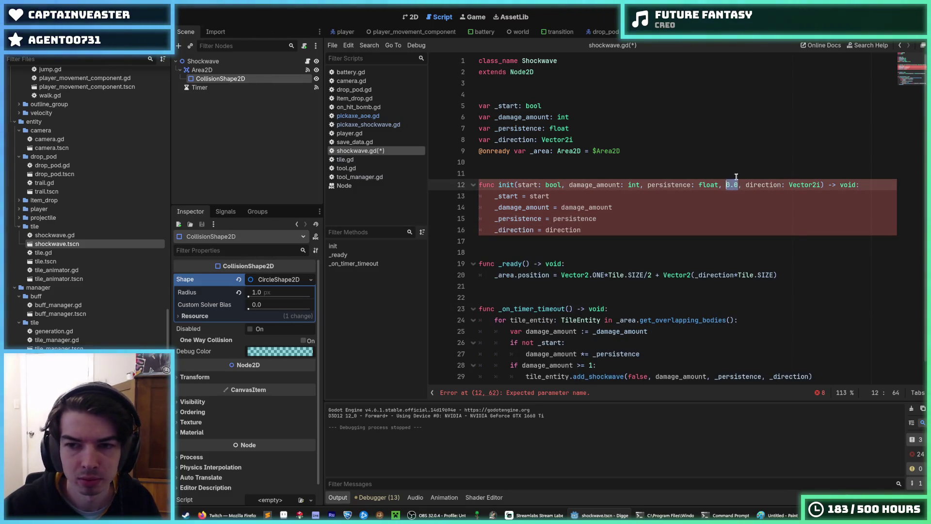
type("wait_time")
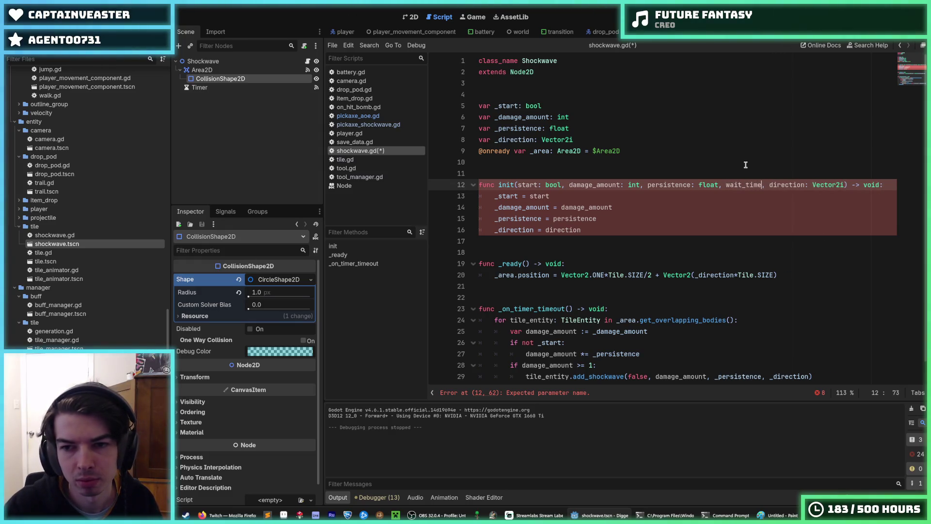
key("Down")
key("Down")
key("Down")
key("Return")
type("_wait_")
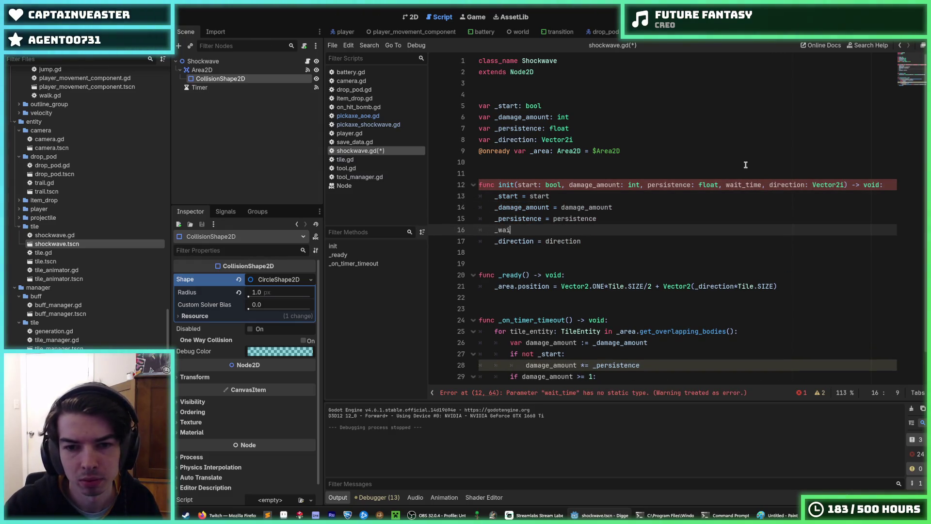
key("BackSpace")
key("BackSpace")
type("t_time =")
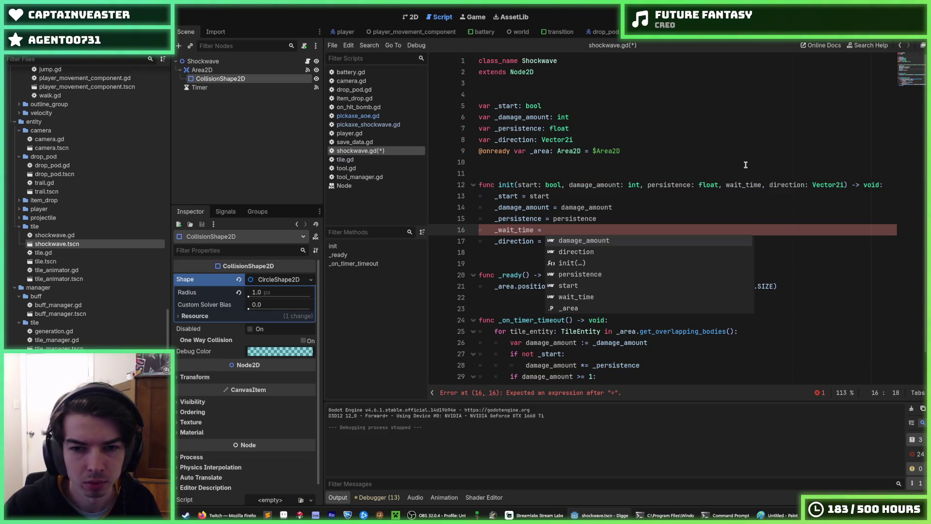
type(" wa")
key("Return")
Step: Declare a new member variable 'var _wait_time: float' below _persistence
key("Up")
key("Up")
key("Up")
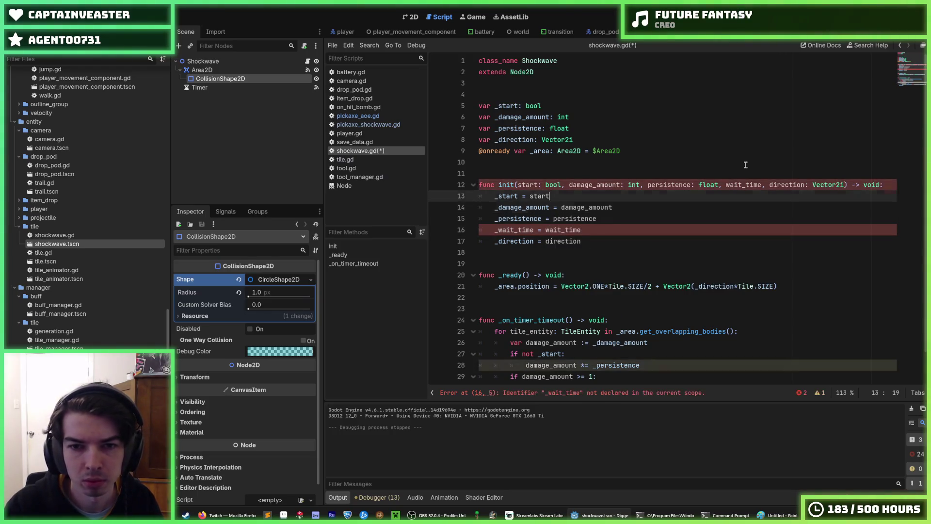
key("Up")
key("Up")
key("Up")
key("End")
key("Return")
type("var _")
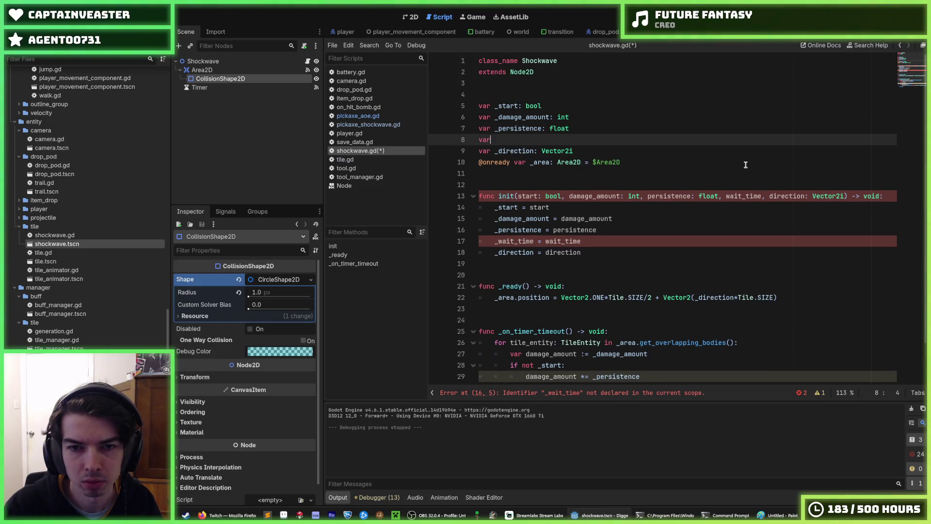
type("wait_time: ")
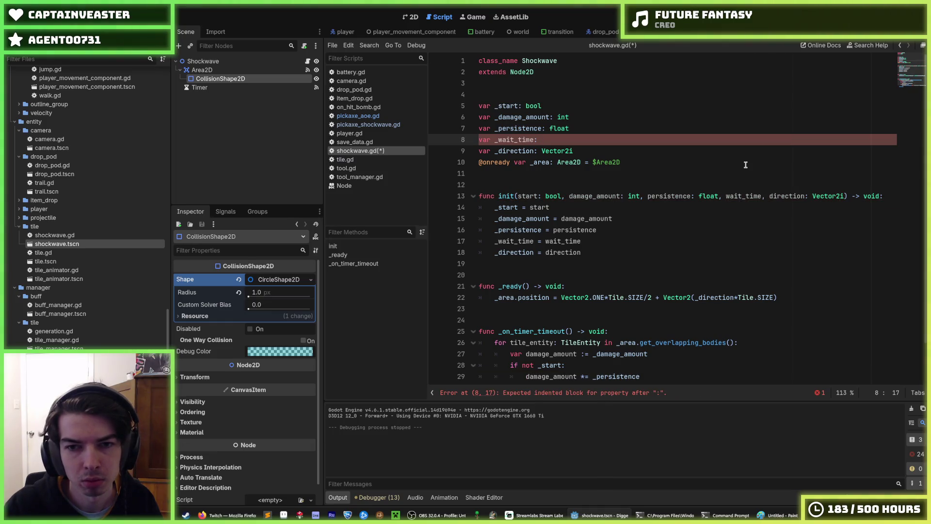
type("float")
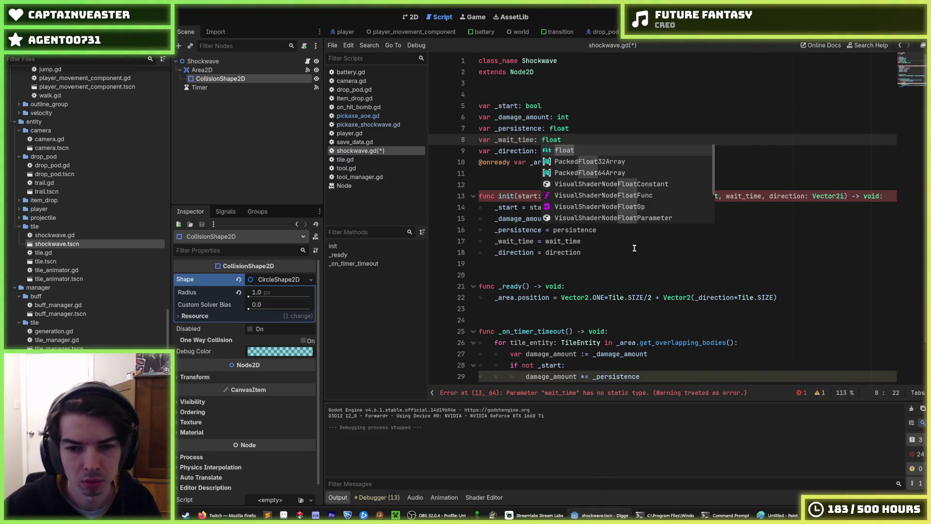
Step: Add a _ready function that sets _timer.wait_time = _wait_time
left_click(608, 238)
left_click(609, 252)
key("Return")
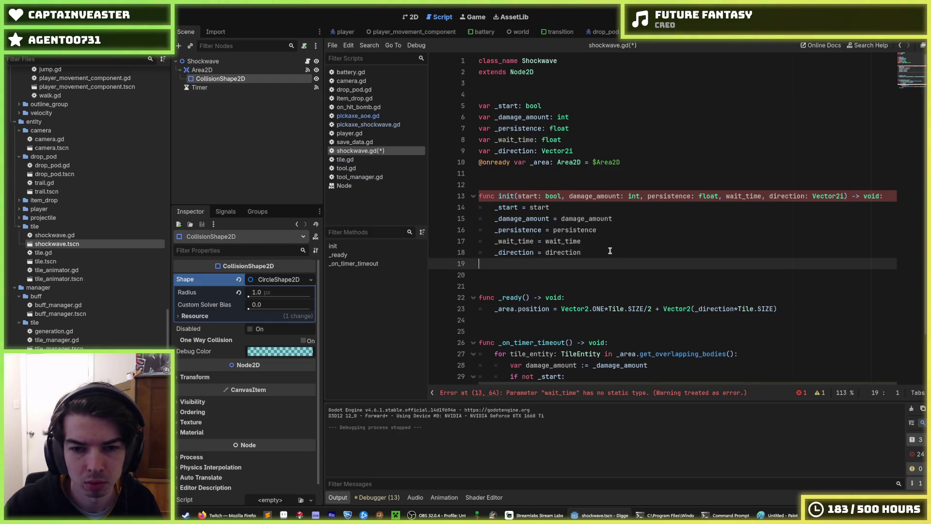
key("Return")
key("Return")
type("func _ready")
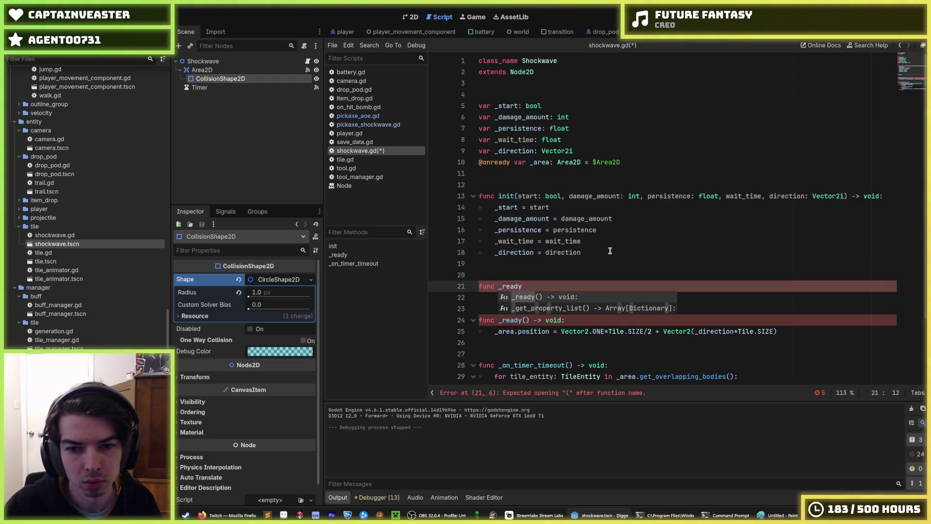
type("() -> void:")
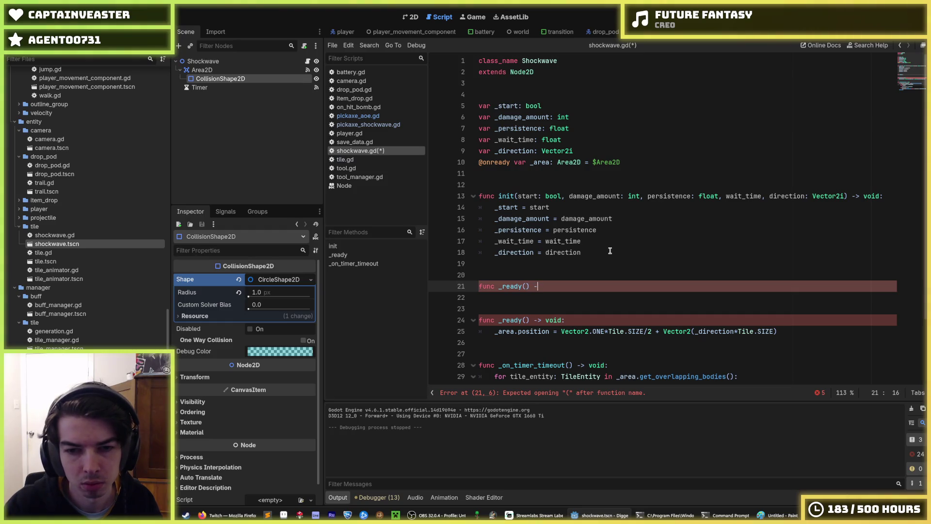
key("Return")
type("_timer.wai")
key("BackSpace")
key("BackSpace")
key("BackSpace")
type("wait_time ")
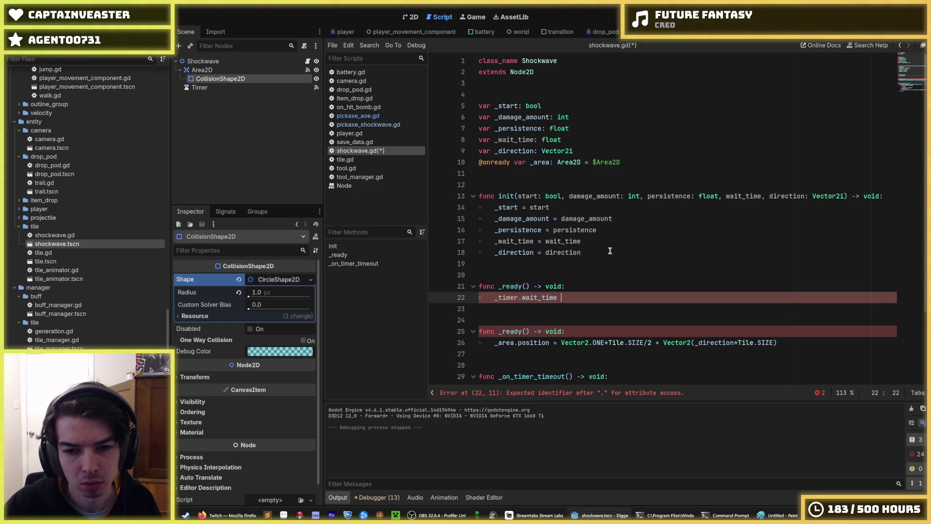
type("= _wait_time")
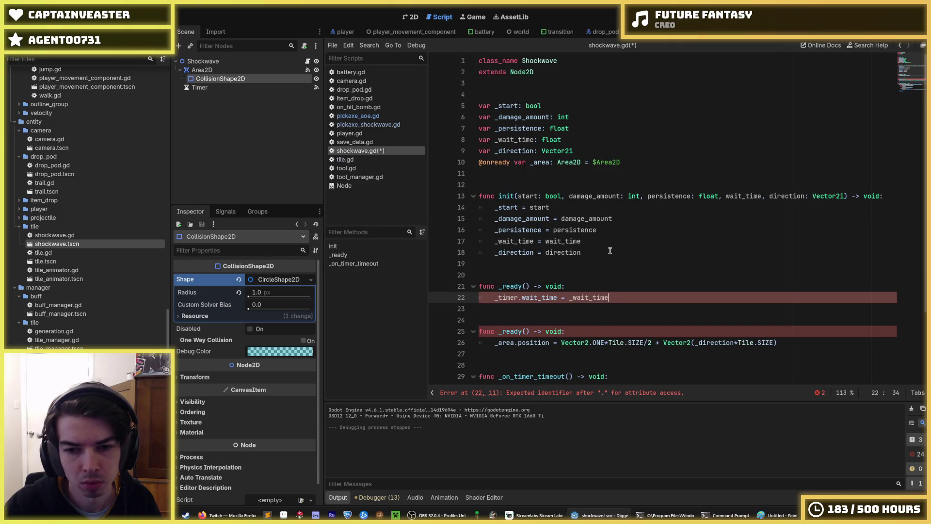
key("Up")
key("Up")
key("Up")
key("ctrl+shift+d")
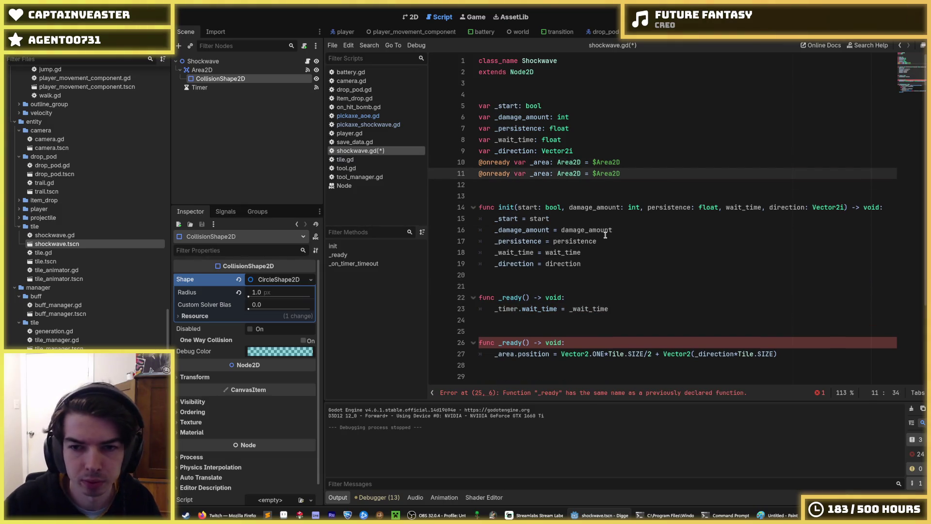
double_click(612, 174)
type("Timer")
key("ctrl+Left")
key("ctrl+Left")
key("ctrl+Left")
key("ctrl+BackSpace")
type("Timer =")
key("ctrl+Left")
key("ctrl+Left")
key("ctrl+Left")
key("ctrl+Delete")
type("timer")
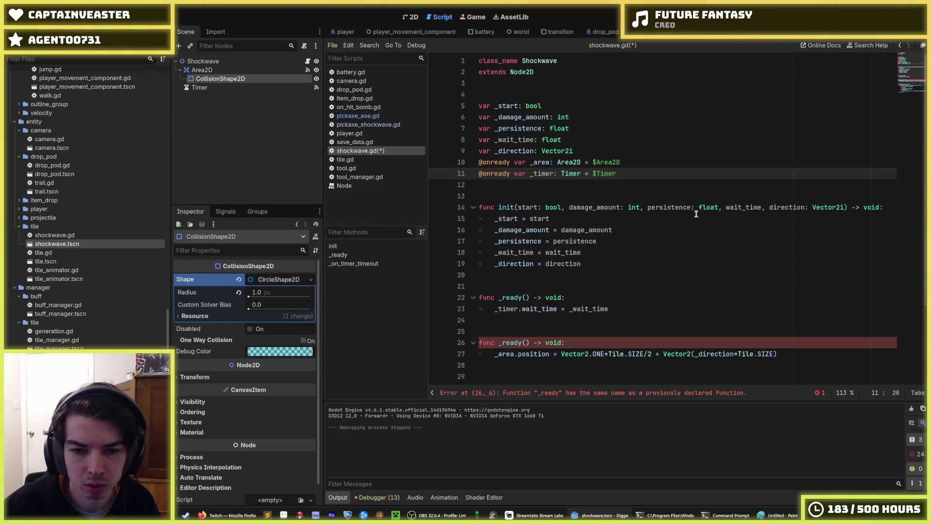
Step: Merge the duplicate _ready functions, placing the timer wait_time line after _area.position
scroll(696, 214, "down", 3)
left_click(567, 209)
key("alt+Down")
key("alt+Down")
key("alt+Down")
left_click_drag(570, 197, 476, 179)
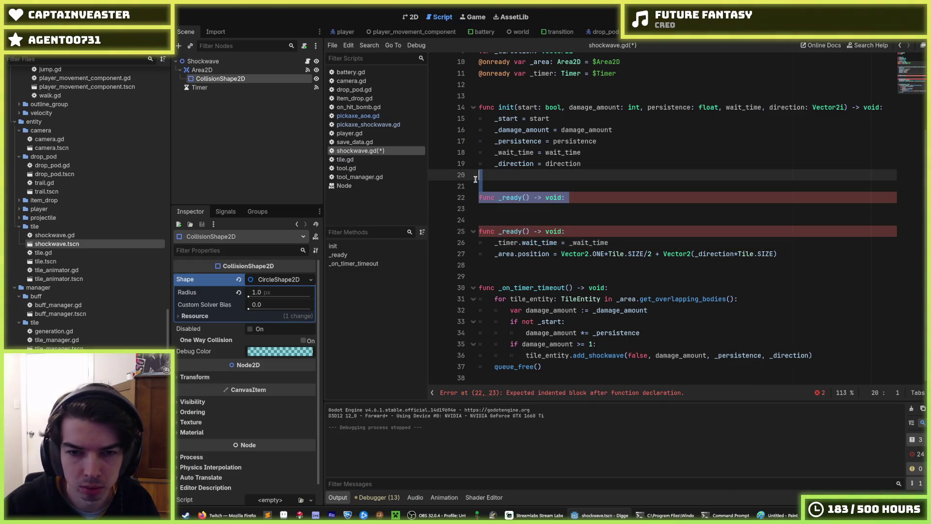
key("Delete")
key("Delete")
left_click(563, 209)
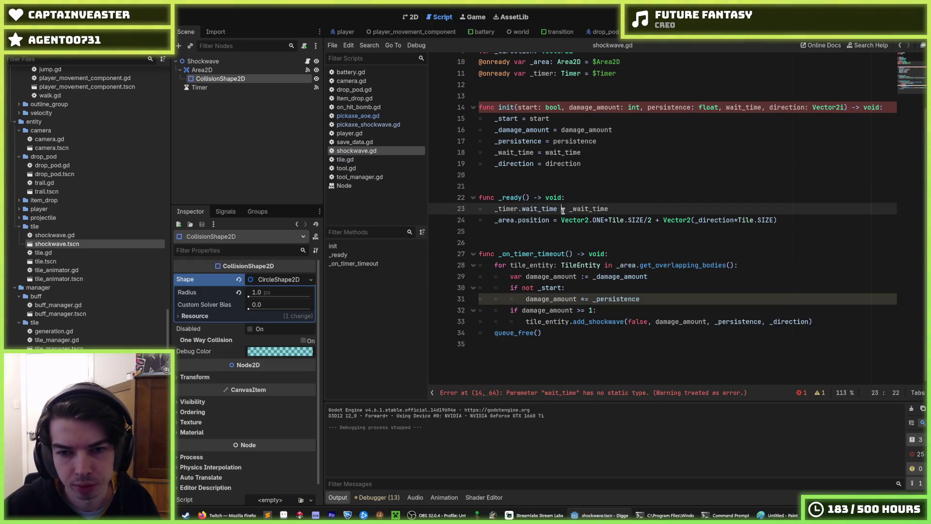
key("alt+Down")
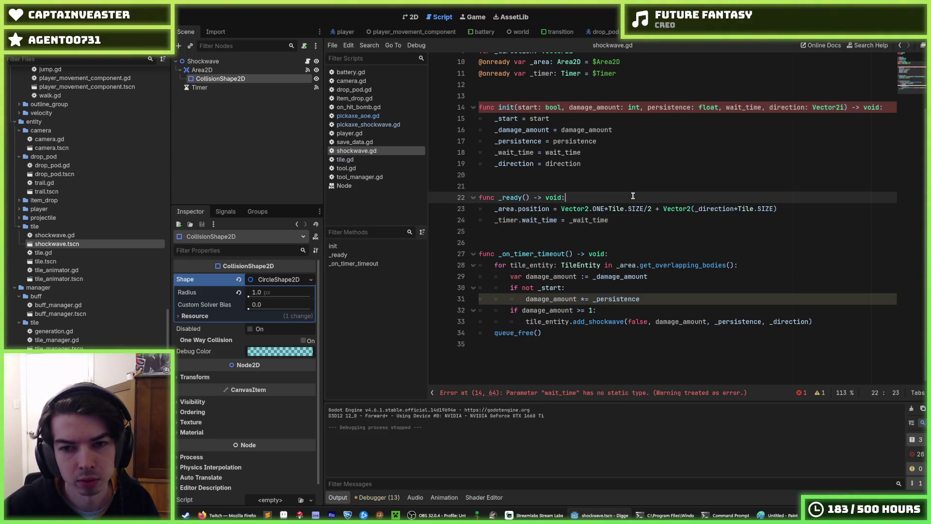
left_click(649, 209)
key("Up")
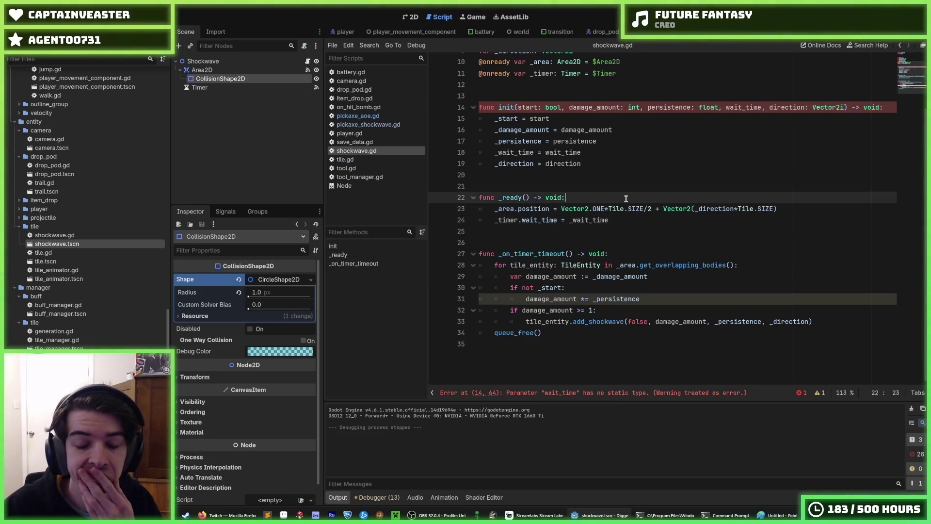
scroll(618, 200, "up", 3)
Step: Type init's wait_time parameter as float
left_click(592, 218)
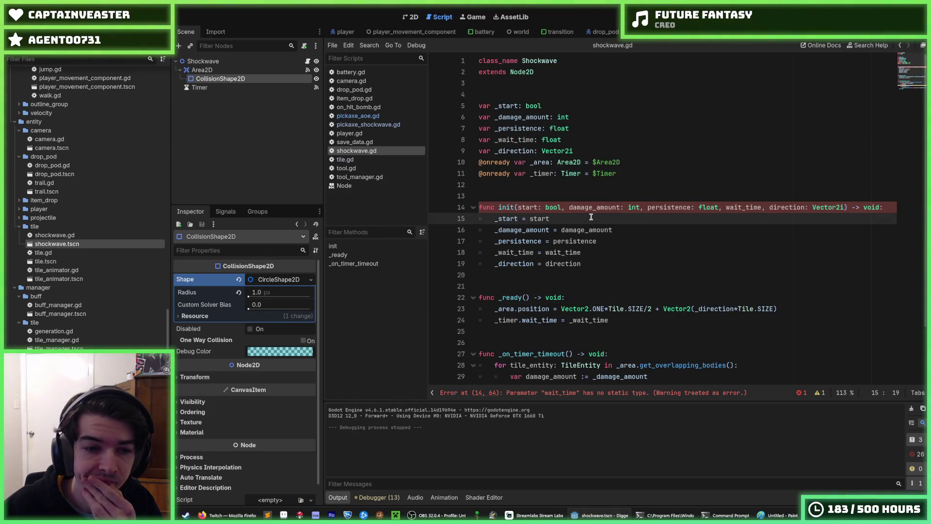
left_click(611, 264)
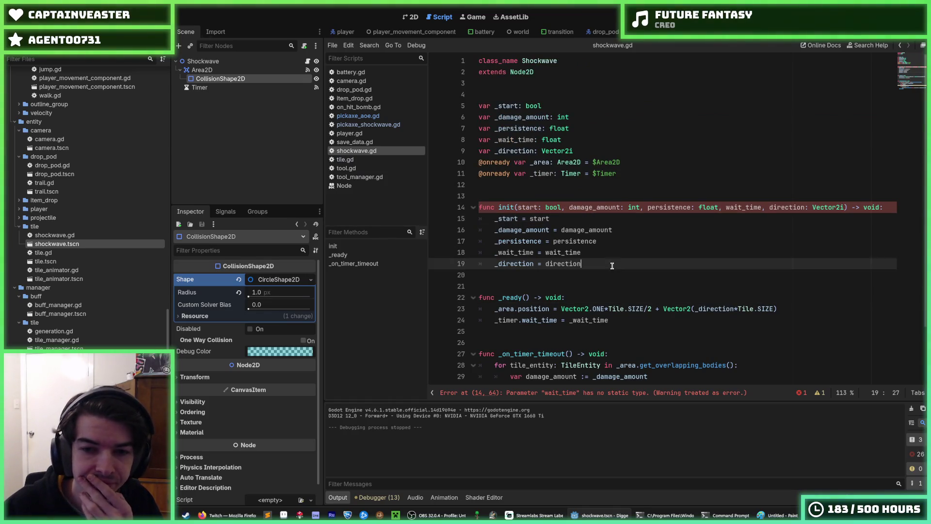
left_click(568, 224)
double_click(536, 208)
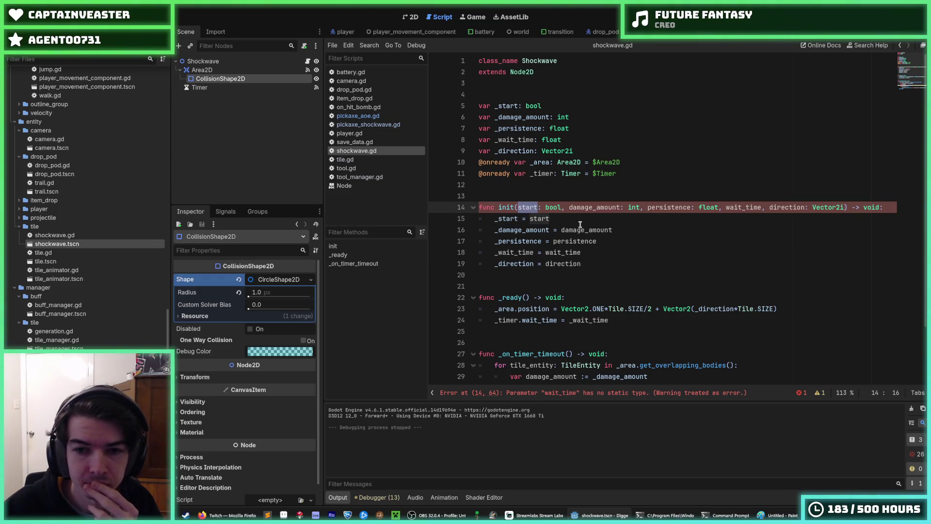
left_click(761, 207)
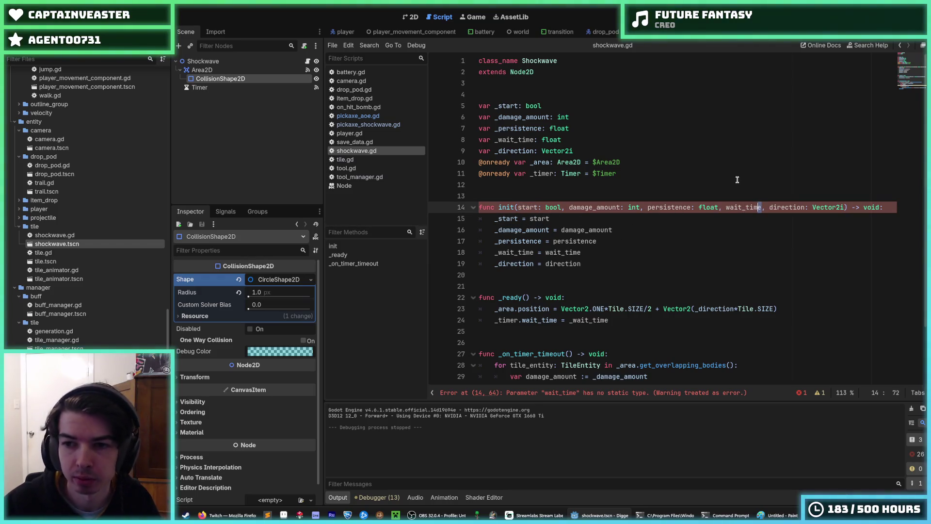
type(": float")
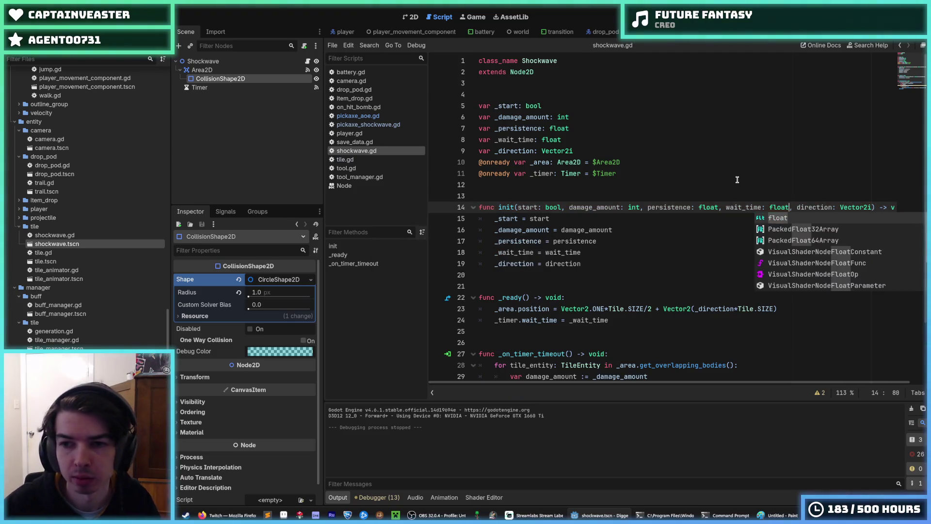
left_click(737, 180)
key("alt+Left")
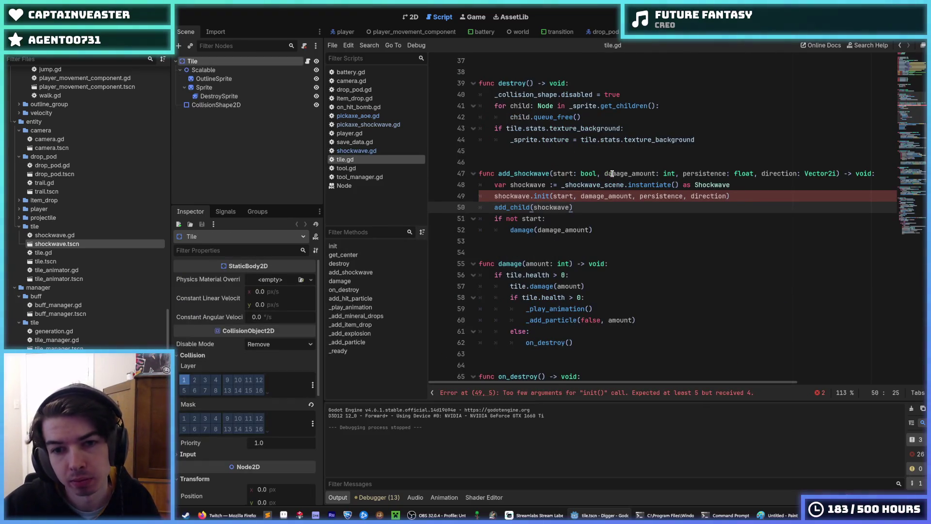
Step: In tile.gd, add 'wait_time: float' to add_shockwave, forward it to init, and save
left_click(761, 173)
type("wait_time: f")
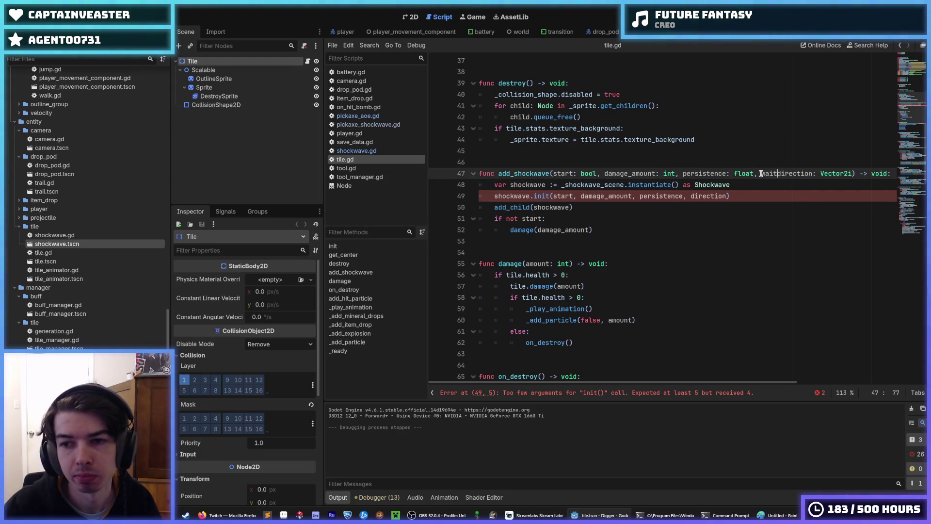
type("loat,")
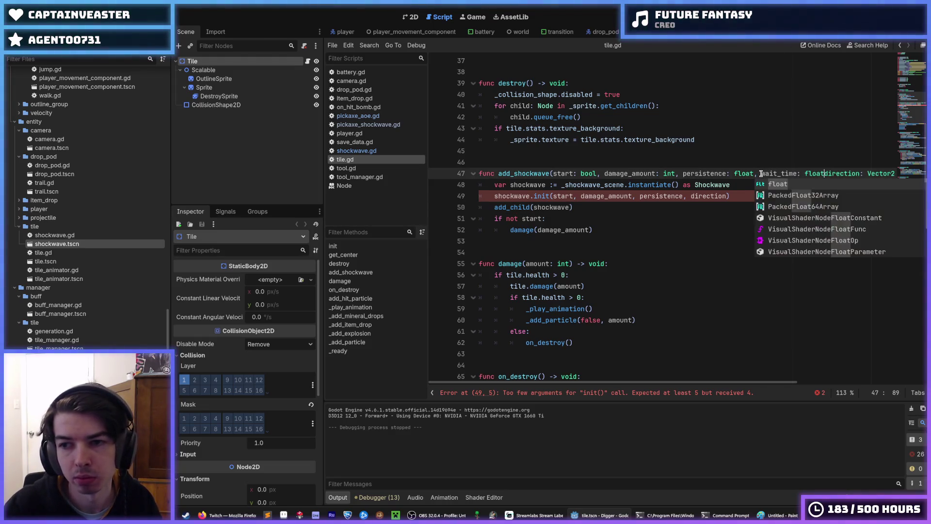
key("F1")
key("Escape")
left_click(691, 196)
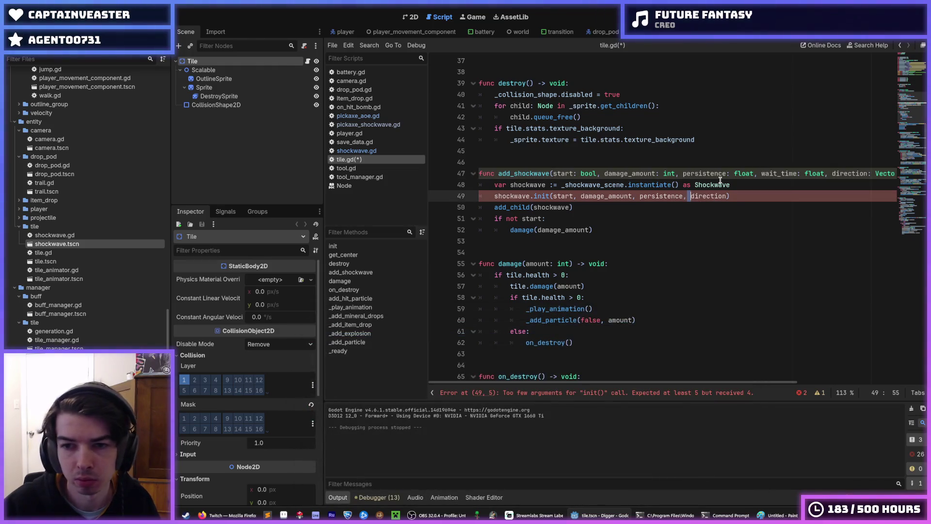
type("wait_time,")
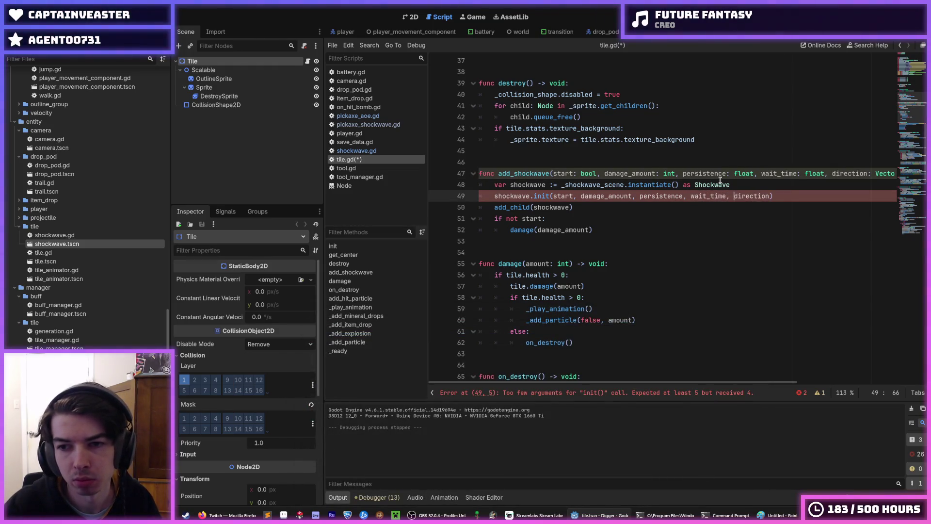
left_click(737, 173)
key("ctrl+s")
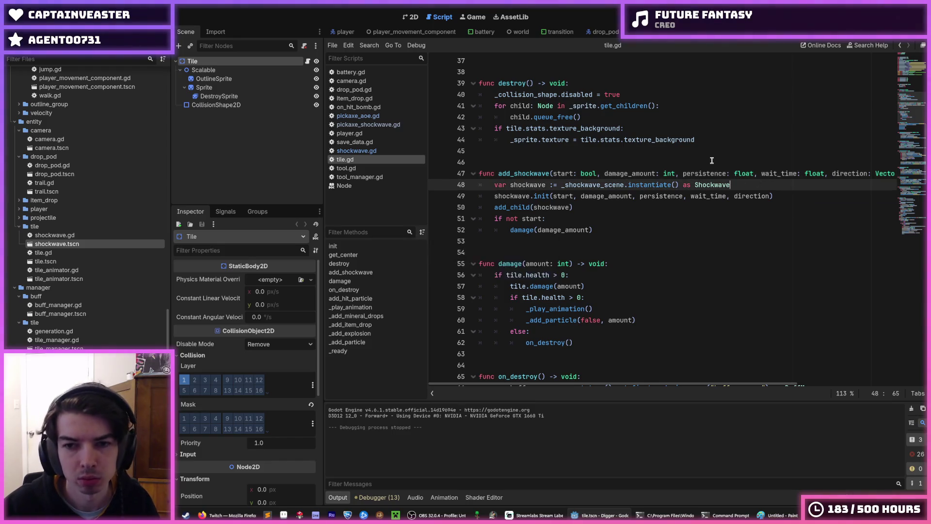
left_click(704, 161)
key("ctrl+s")
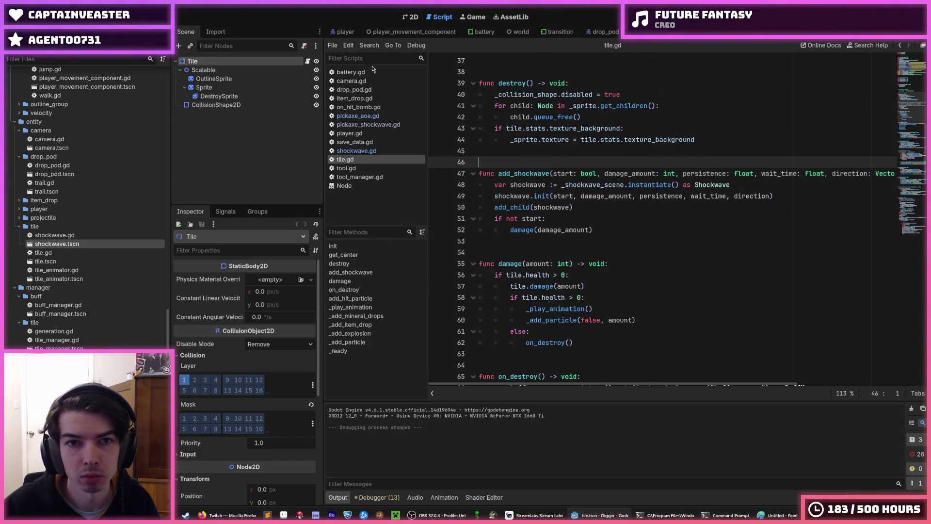
Step: Pass a 0.5 wait time to add_shockwave in pickaxe_shockwave.gd and run the game
left_click(368, 151)
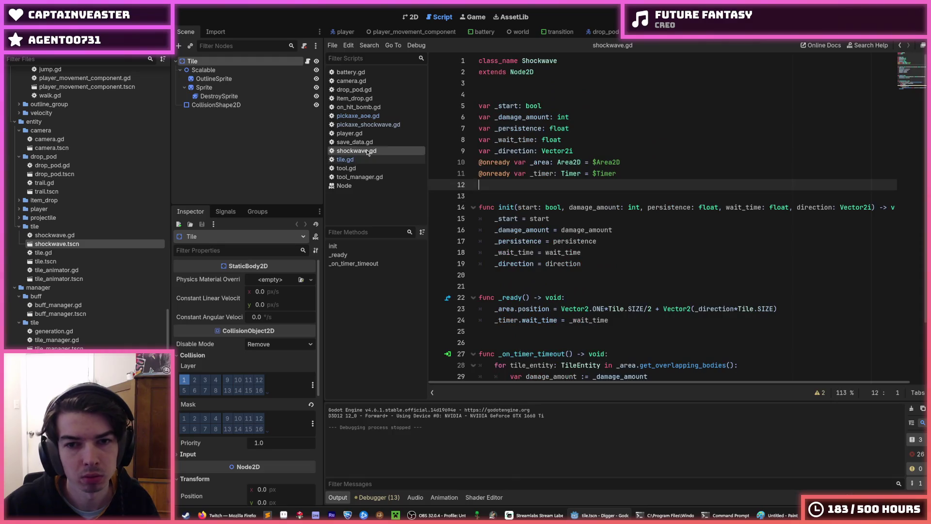
left_click(369, 124)
left_click(687, 105)
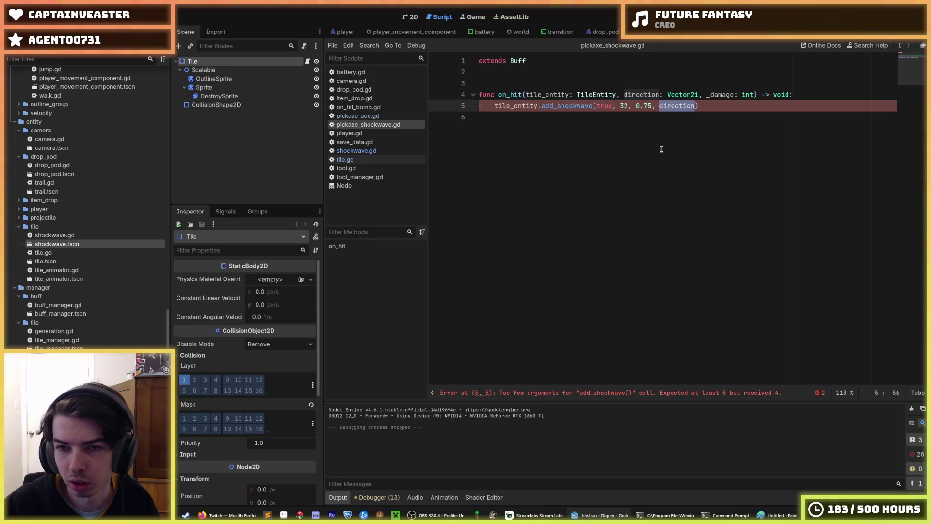
key("Right")
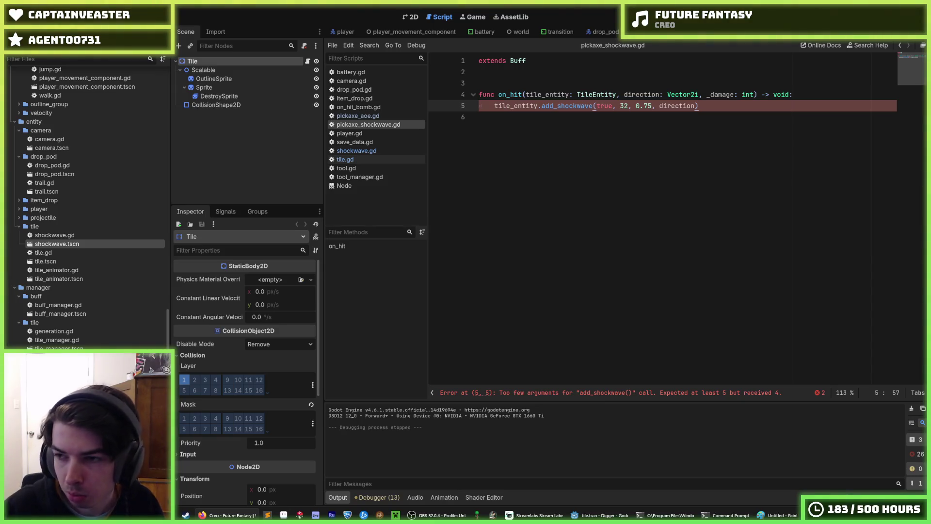
left_click(703, 106)
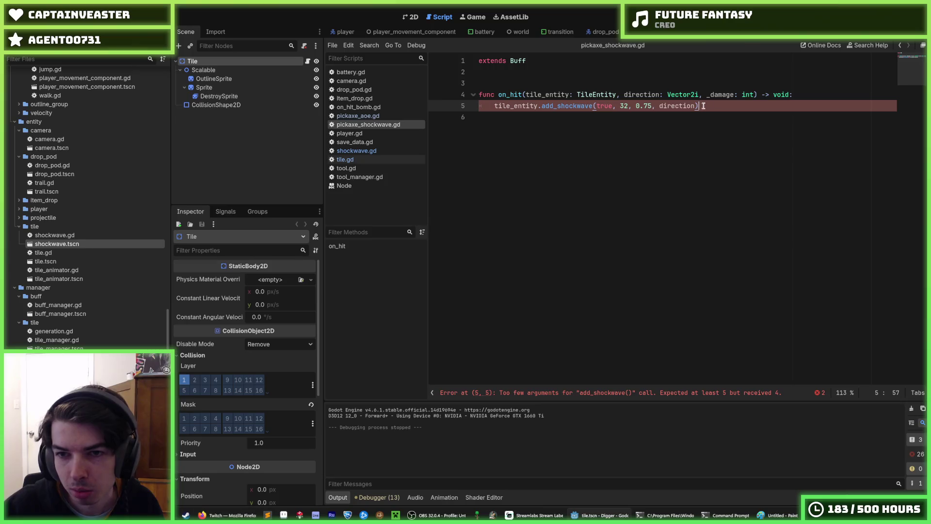
double_click(674, 106)
double_click(639, 106)
left_click(701, 94)
key("Down")
key("ctrl+Left")
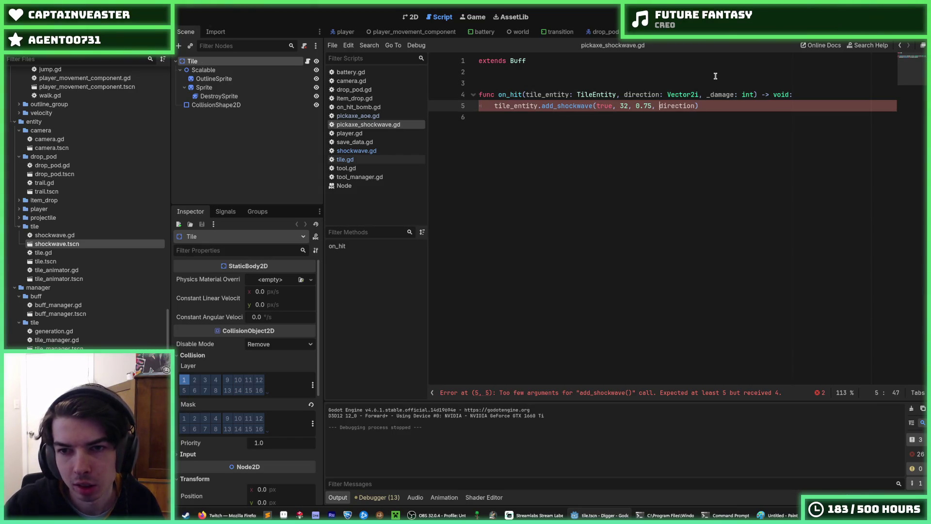
type(",")
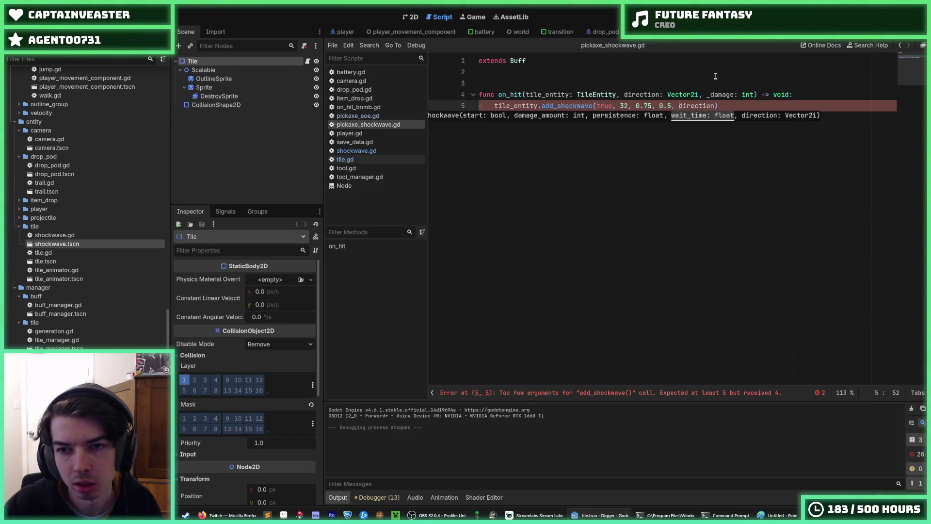
key("End")
key("F5")
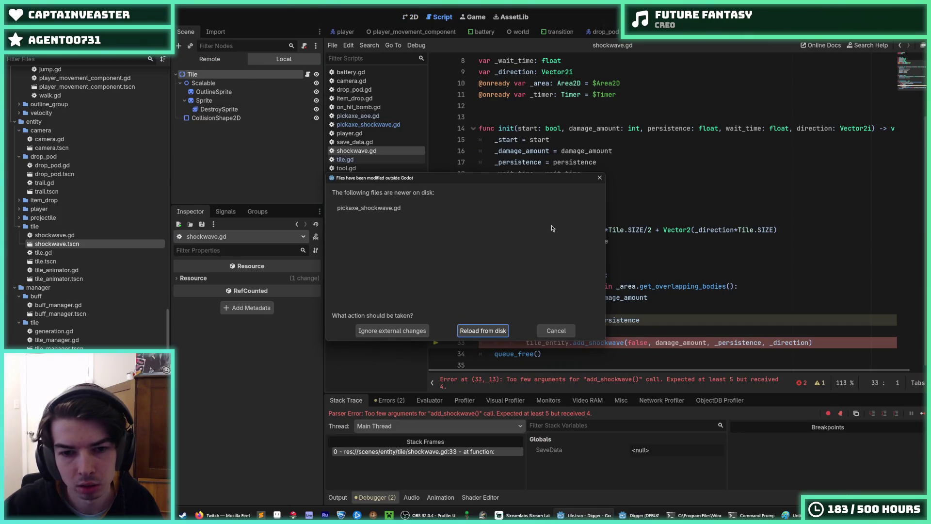
Step: Reload shockwave.gd, pass _wait_time in the recursive add_shockwave call, save, and run again
left_click(497, 331)
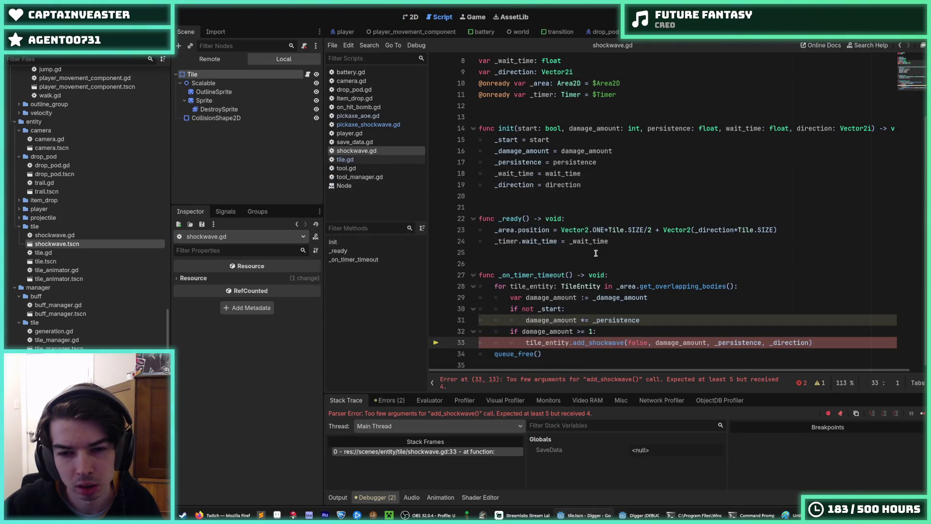
left_click(640, 230)
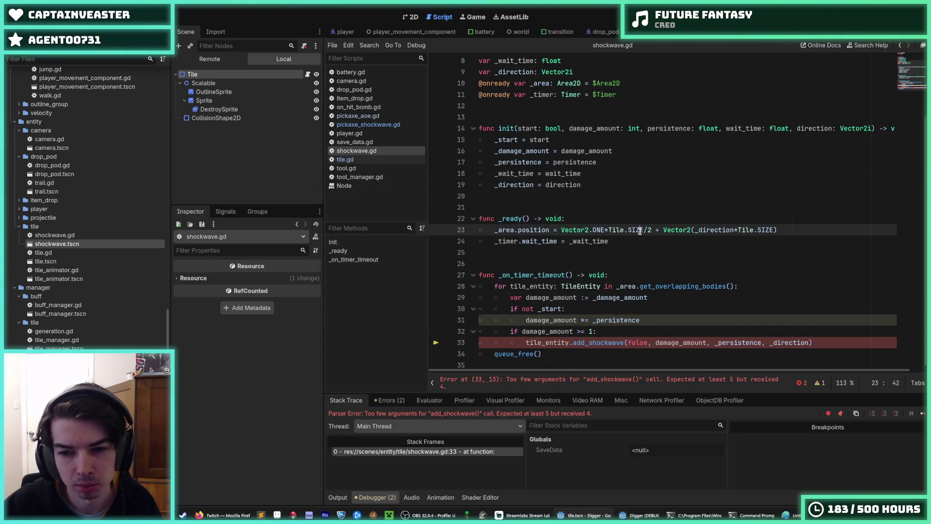
left_click(767, 343)
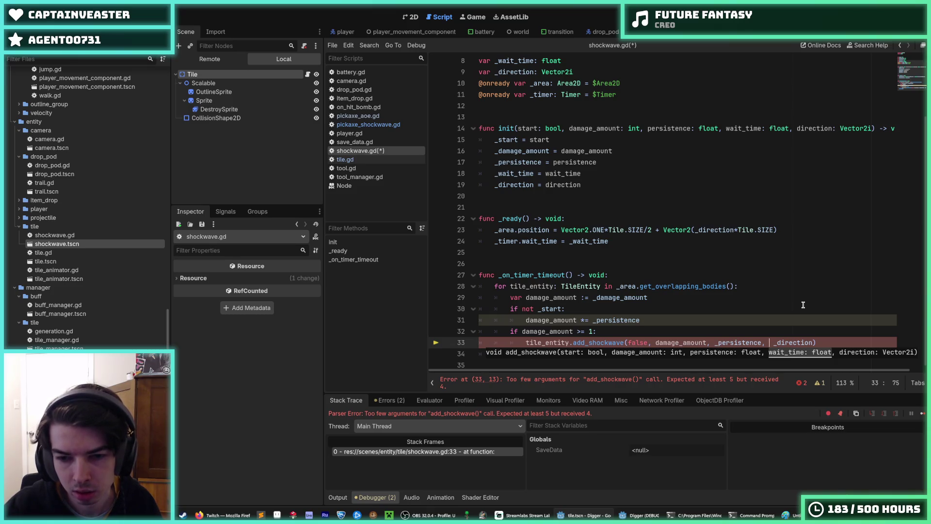
type("wait_time,")
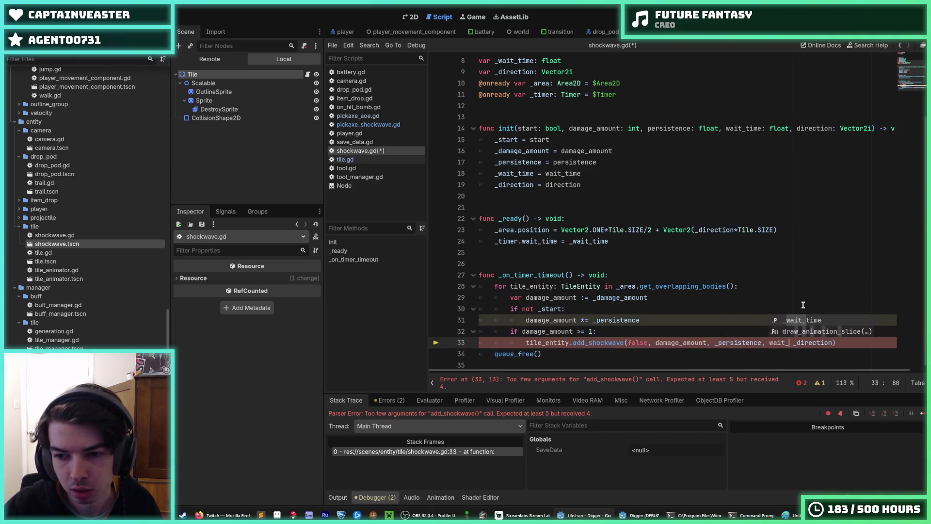
key("ctrl+s")
left_click(780, 244)
key("ctrl+s")
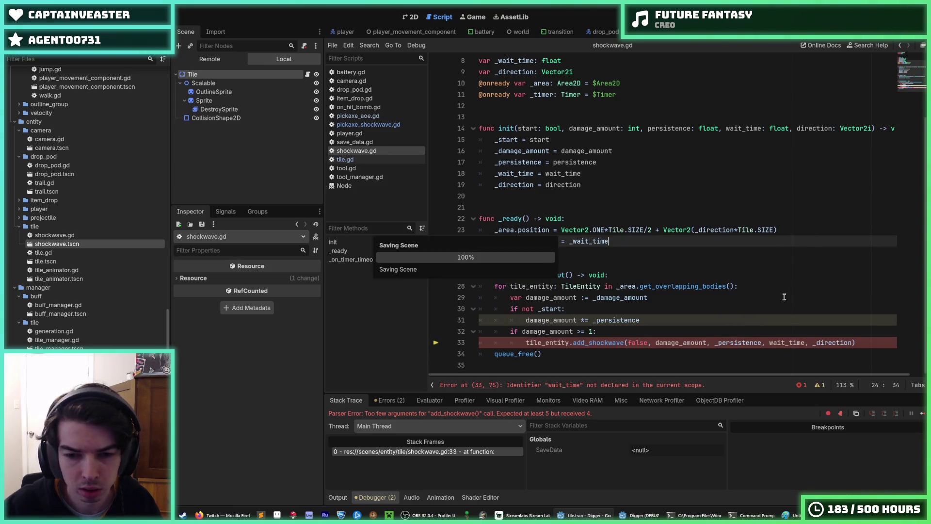
left_click(803, 342)
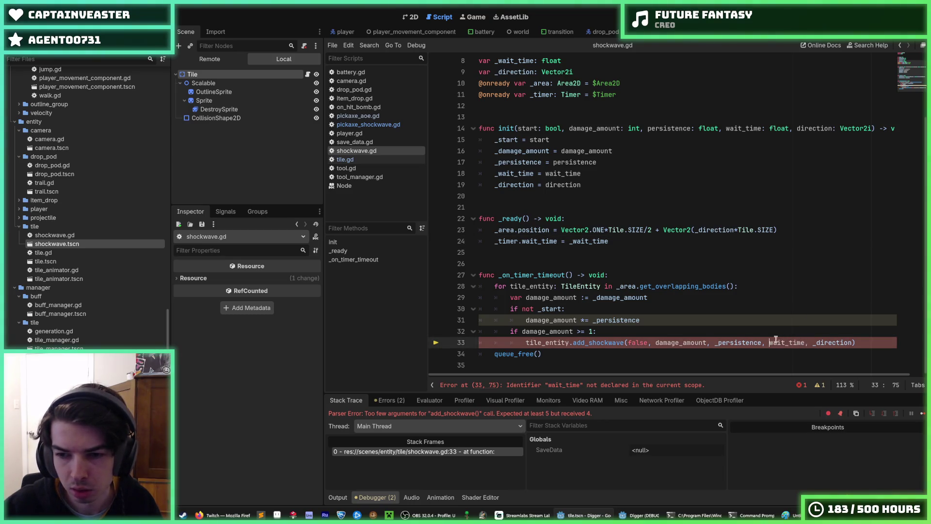
type("_")
left_click(792, 195)
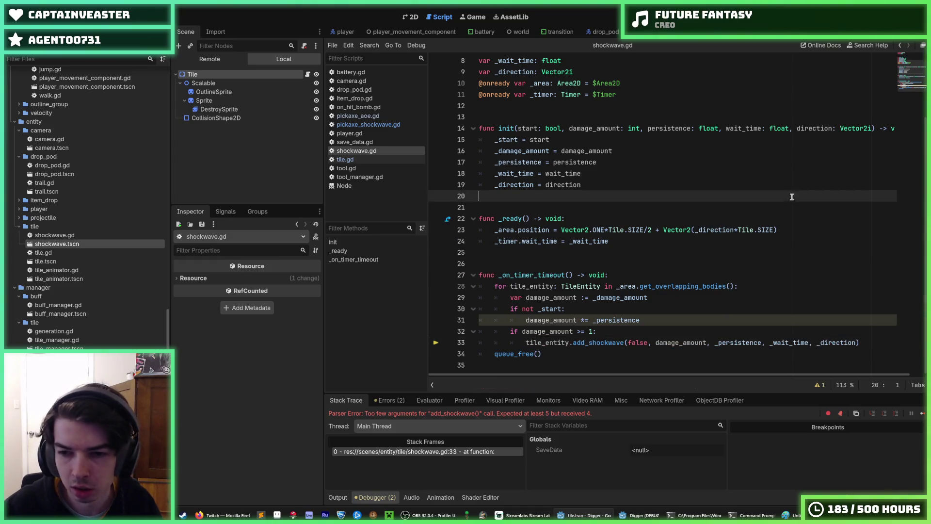
key("F5")
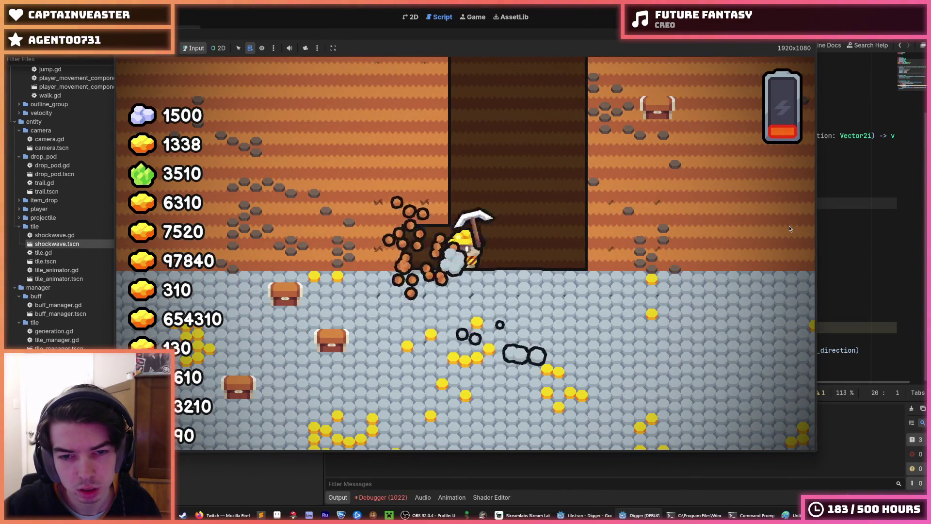
Step: Switch from the running game back to the Godot editor
key("alt+Tab")
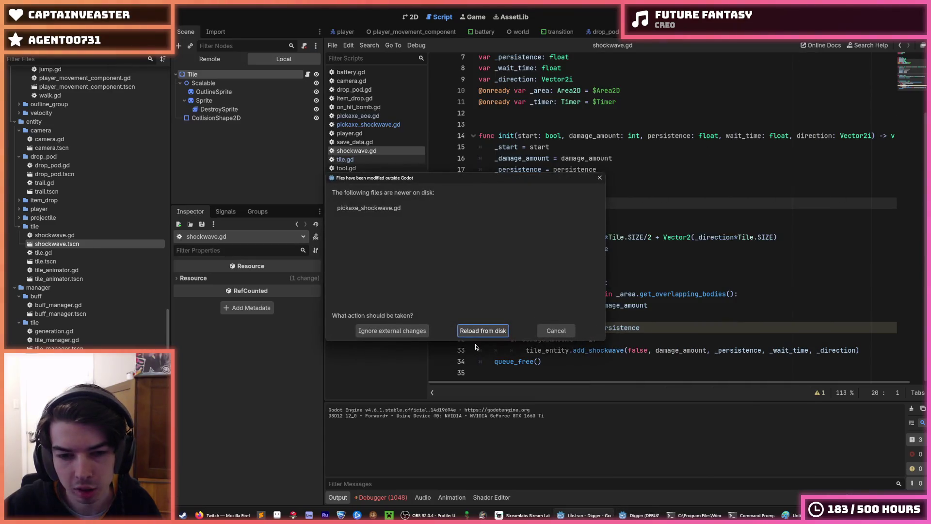
Step: Reload the changed scripts from disk and jump from the Errors list to shockwave.gd line 24
left_click(472, 333)
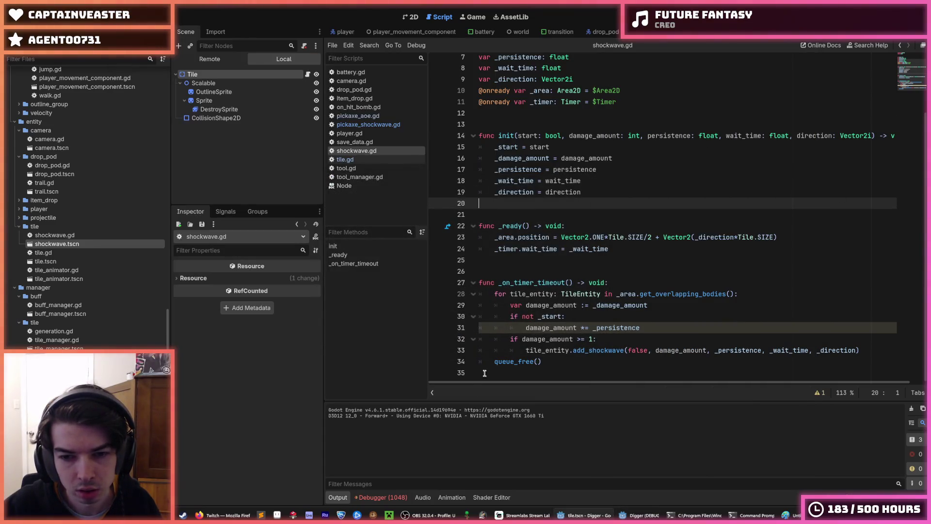
left_click(376, 498)
left_click(395, 400)
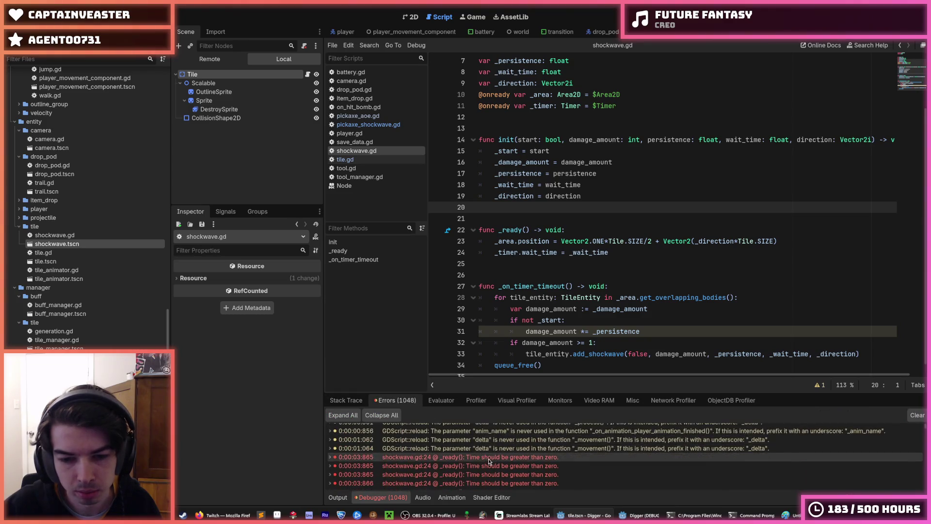
left_click(490, 465)
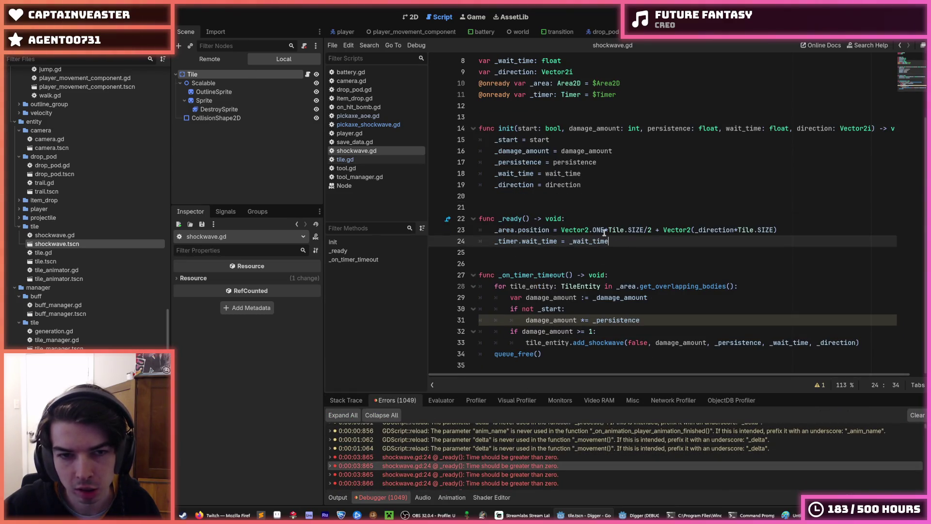
Step: Inspect the _area.position and timer wait_time lines around line 24 in _ready
left_click(603, 206)
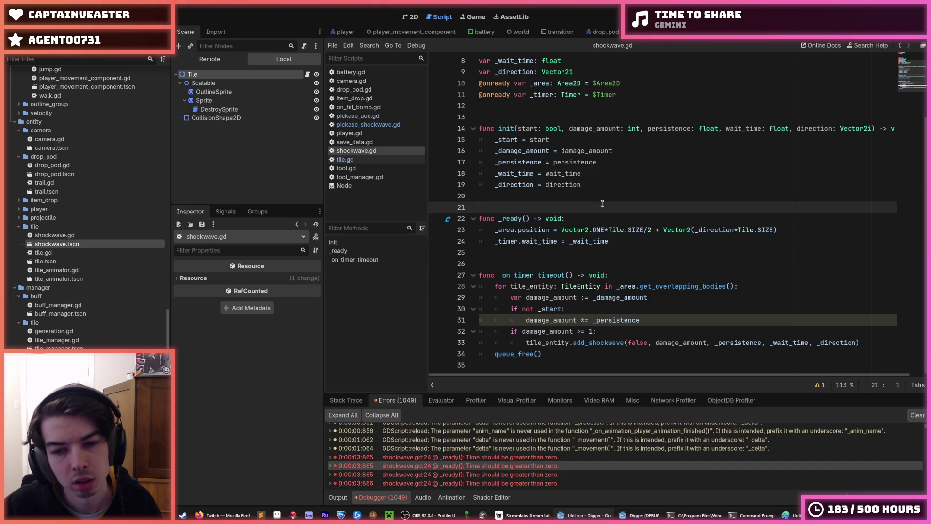
left_click(624, 229)
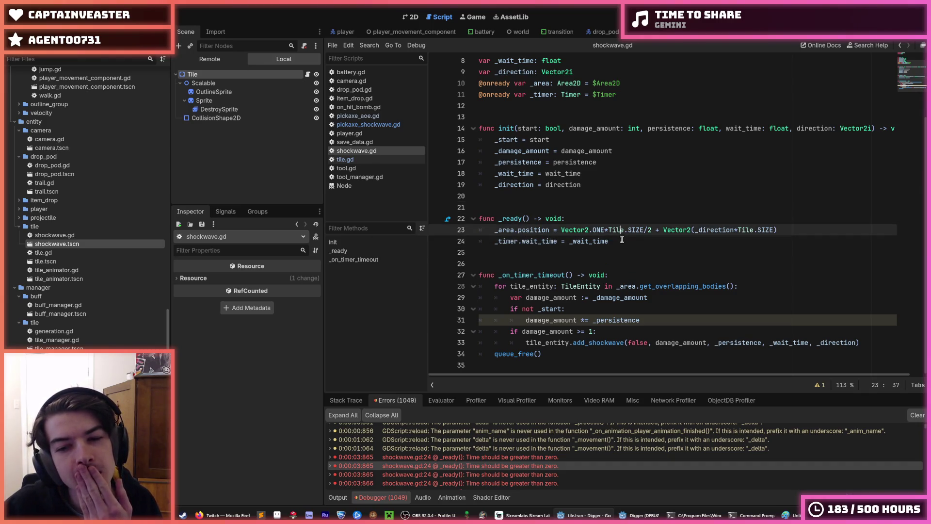
left_click(618, 242)
left_click(617, 229)
left_click(619, 241)
left_click(618, 229)
left_click(620, 241)
left_click(609, 229)
left_click(613, 241)
left_click(610, 229)
left_click(613, 241)
left_click(609, 229)
left_click(613, 241)
left_click(609, 229)
left_click(612, 241)
left_click(613, 231)
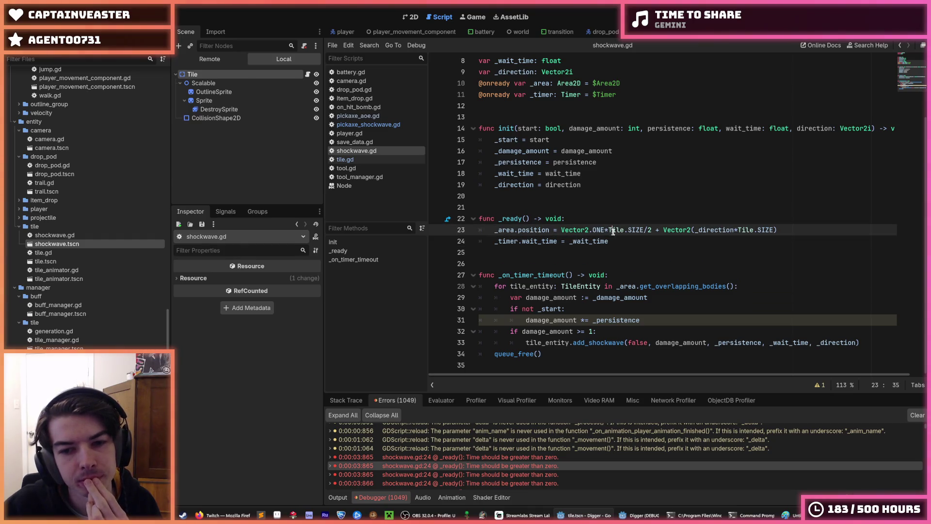
left_click(606, 255)
left_click(608, 241)
left_click(608, 252)
left_click(615, 241)
left_click(614, 230)
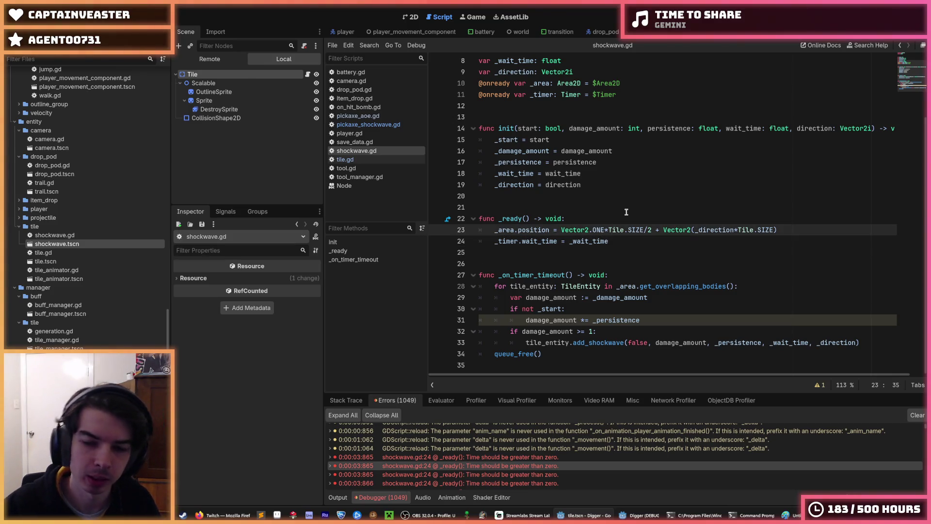
Step: Add an 'if _wait_time > 0.0:' condition line in _ready() above the timer setup
key("End")
key("Return")
type("if _wa")
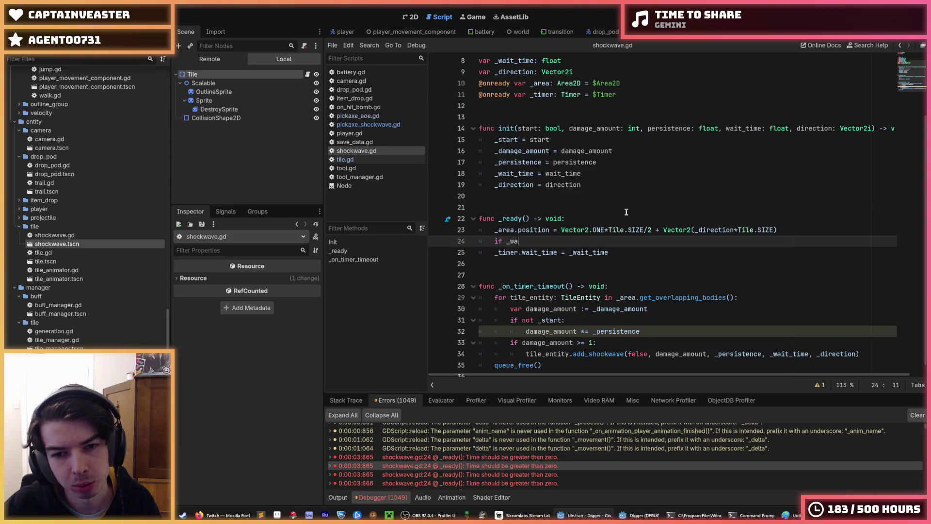
type("it_time > 0:")
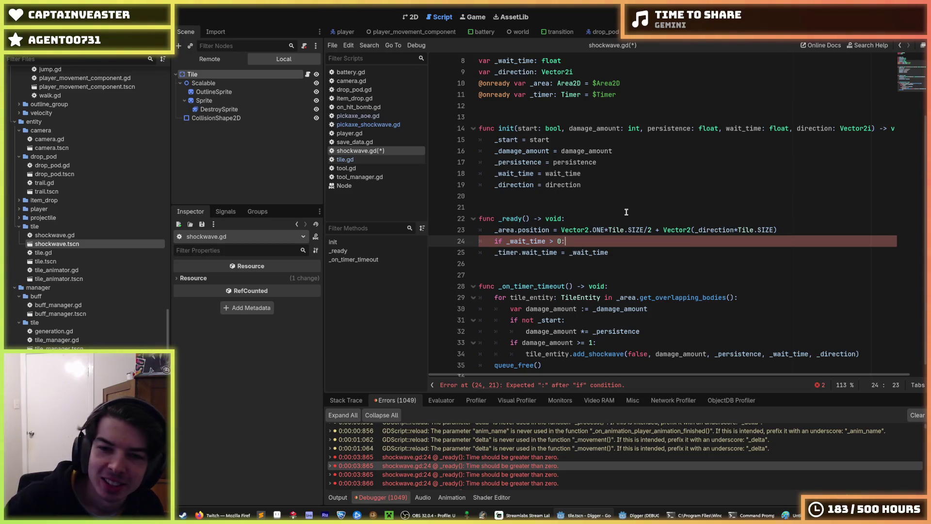
key("Down")
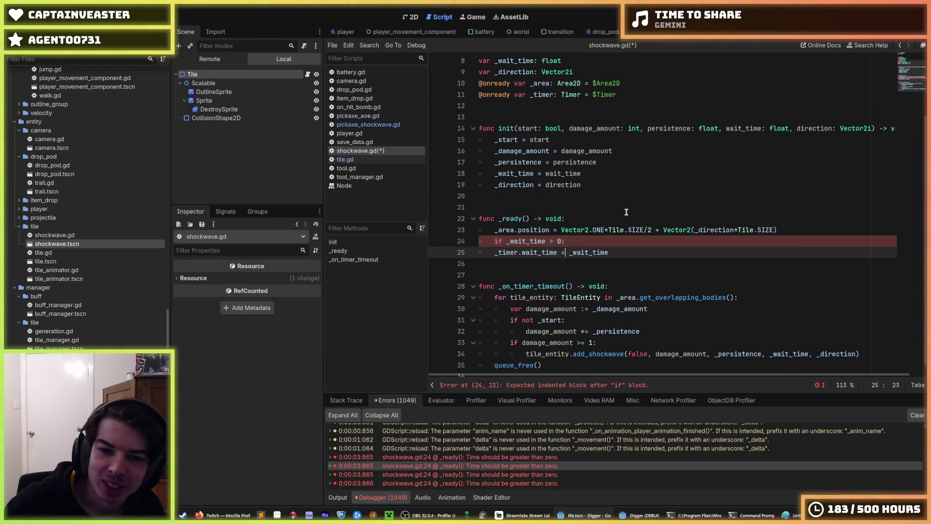
key("Up")
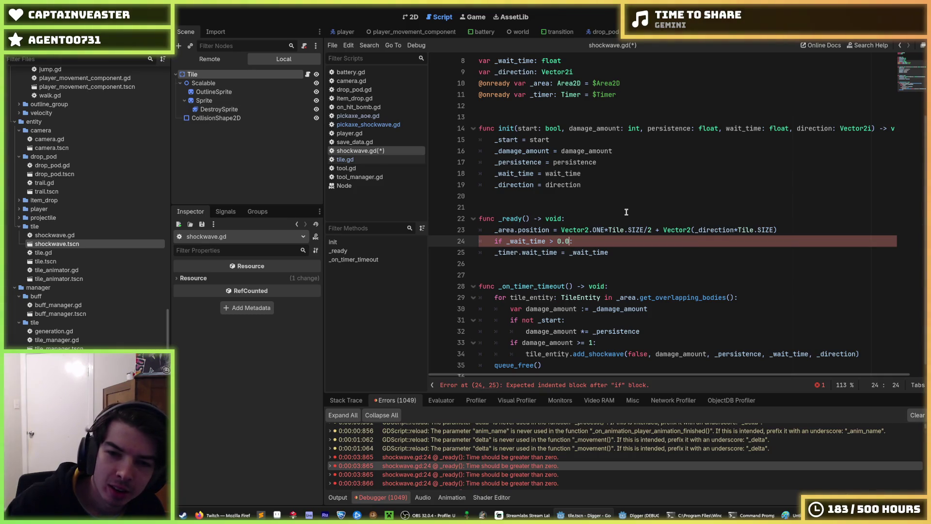
key("Down")
key("Up")
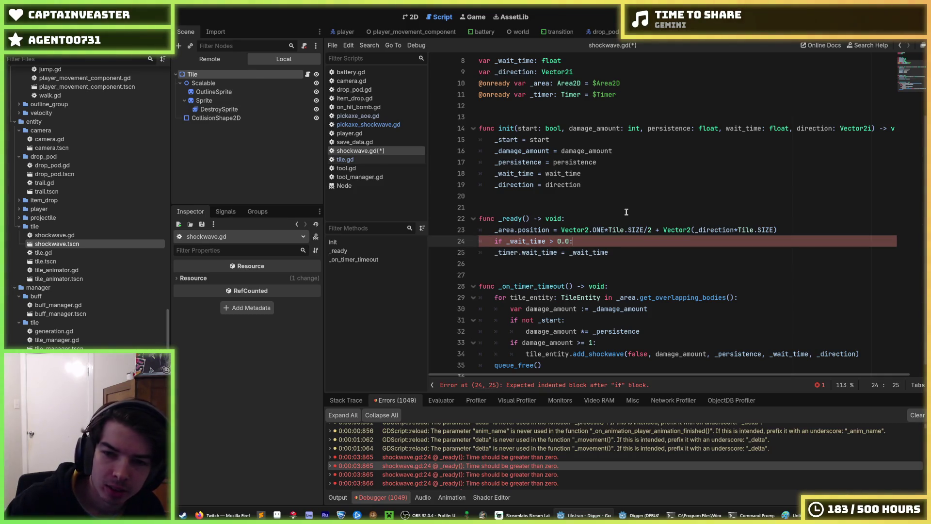
Step: Nest the wait_time assignment under the if, add _timer.start(), and save the script
key("Return")
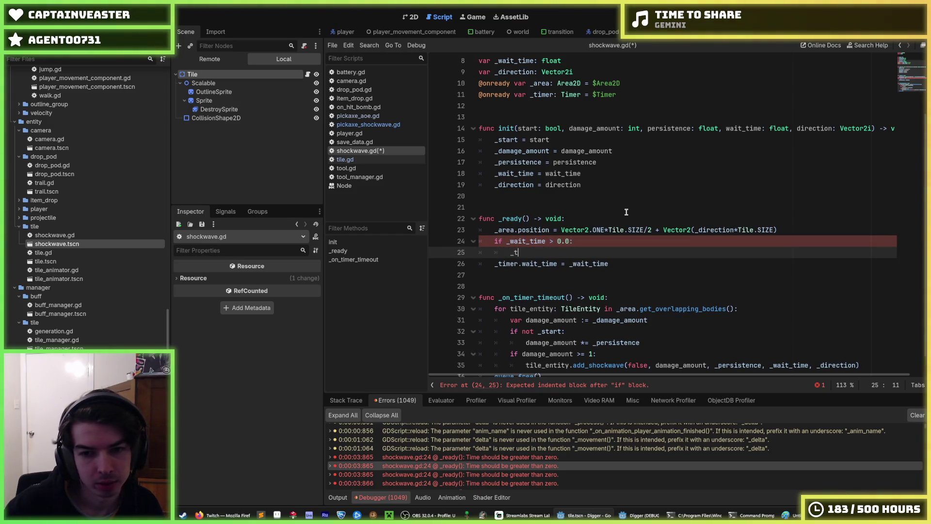
type("imer.start")
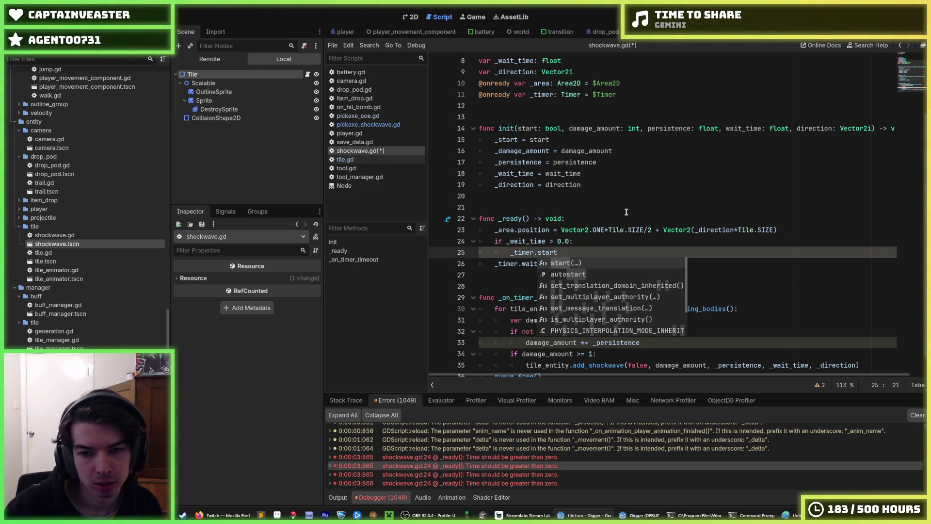
key("Escape")
key("alt+Down")
key("Up")
key("Home")
key("Tab")
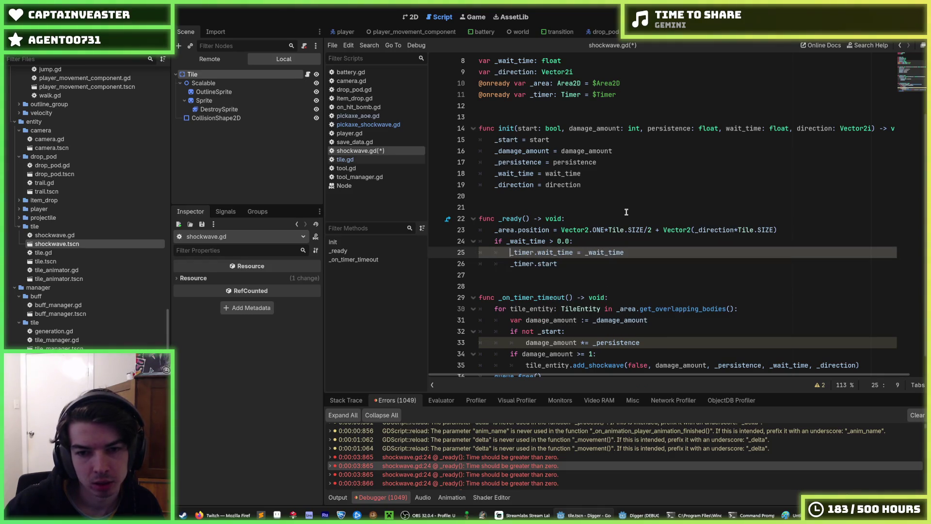
key("Down")
type("(")
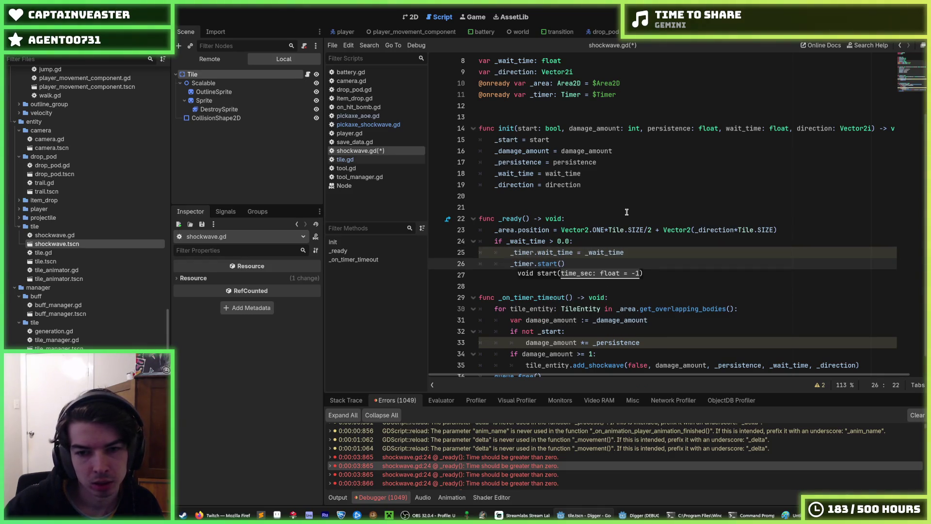
type(")")
key("ctrl+s")
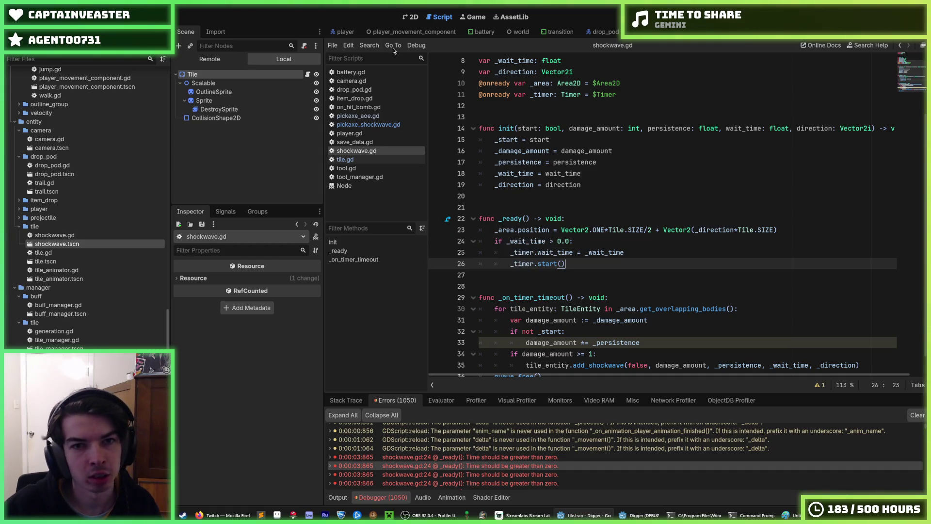
Step: In shockwave.tscn, turn off the Timer's Autostart, reset Wait Time to 1.0, and save
key("ctrl+Tab")
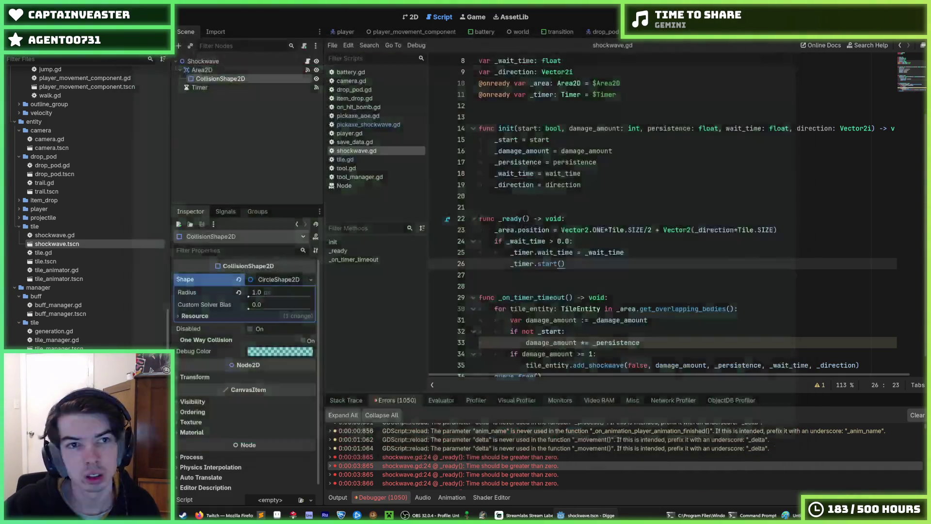
left_click(201, 88)
left_click(253, 316)
left_click(241, 292)
key("ctrl+s")
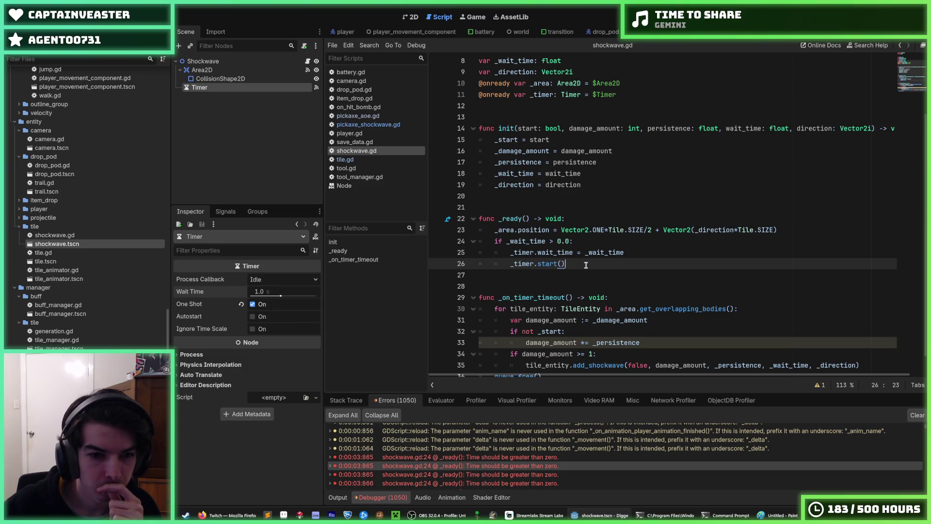
Step: Save the scene and script again and review the end of _ready()
left_click(660, 342)
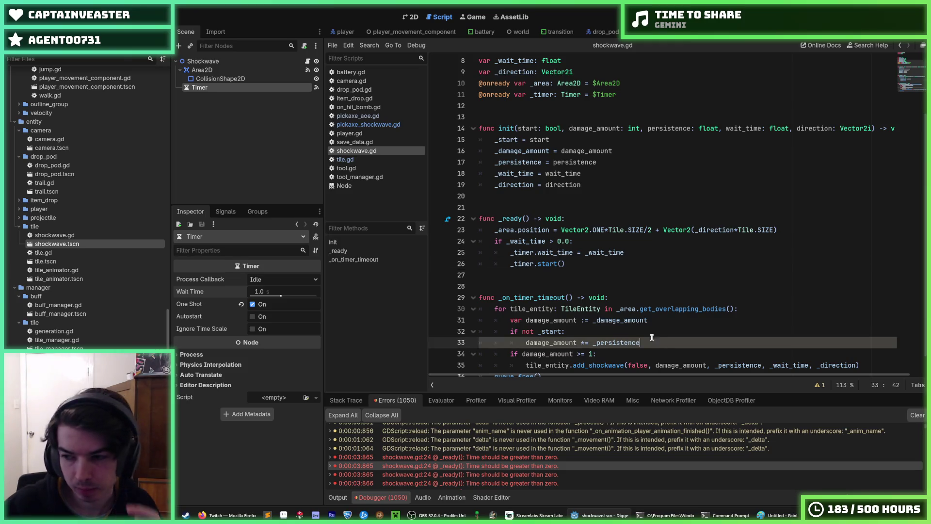
key("ctrl+s")
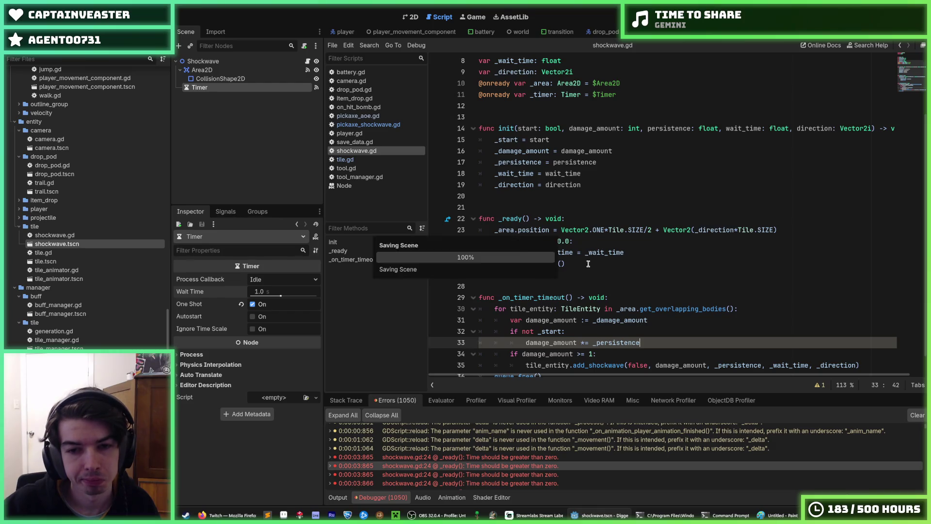
left_click(619, 262)
scroll(625, 257, "down", 1)
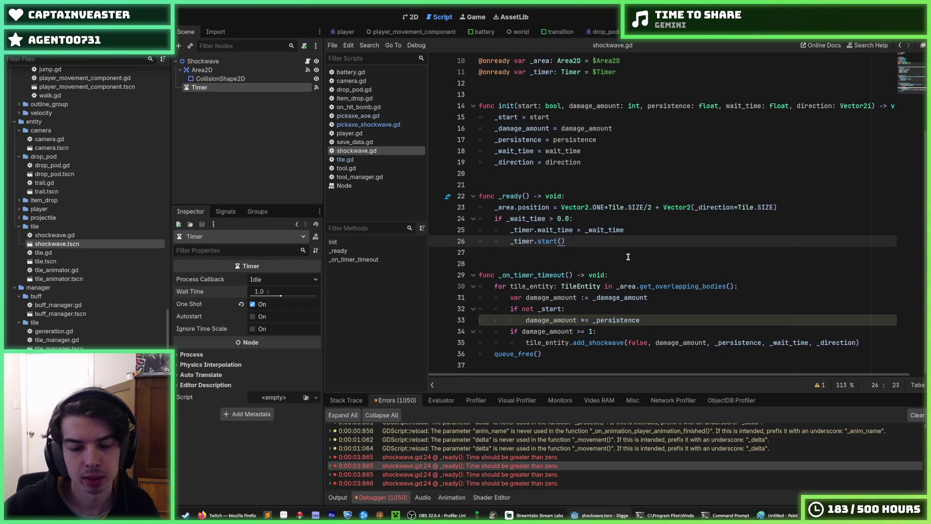
Step: Open an else branch in _ready() and declare a new function _next() -> void
key("Return")
type("else:")
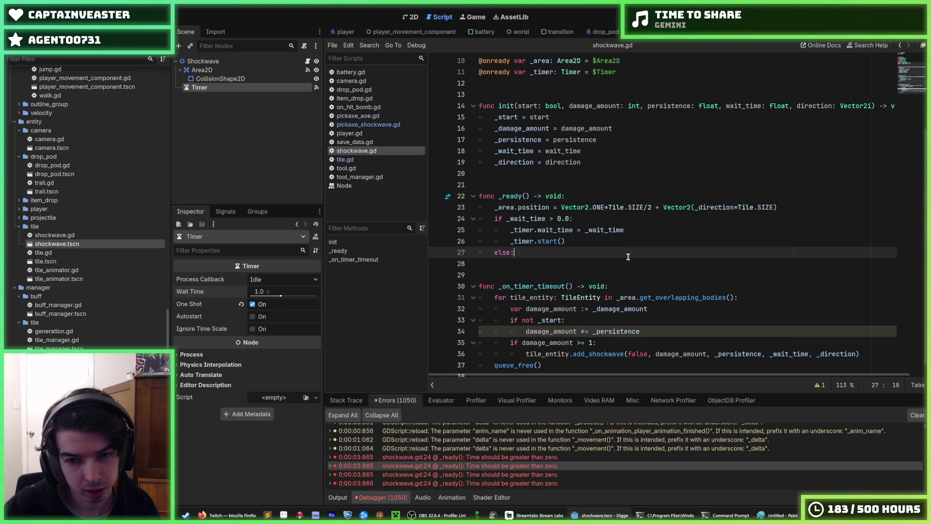
key("Return")
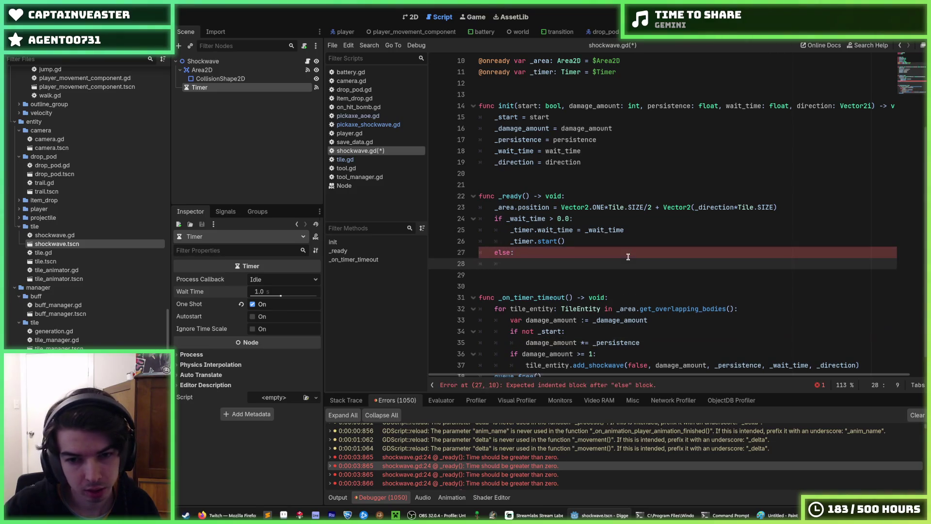
scroll(597, 261, "down", 1)
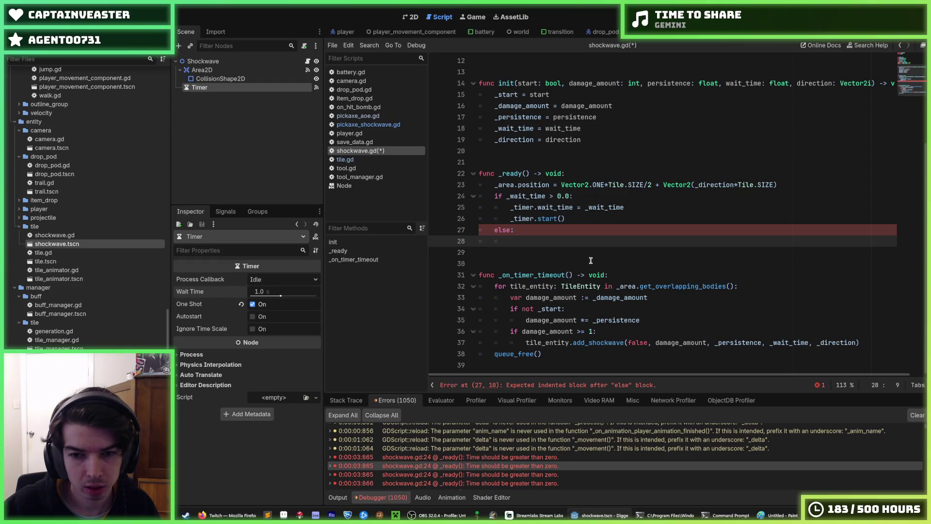
left_click(590, 253)
key("Return")
key("Return")
key("Return")
key("Up")
type("func _")
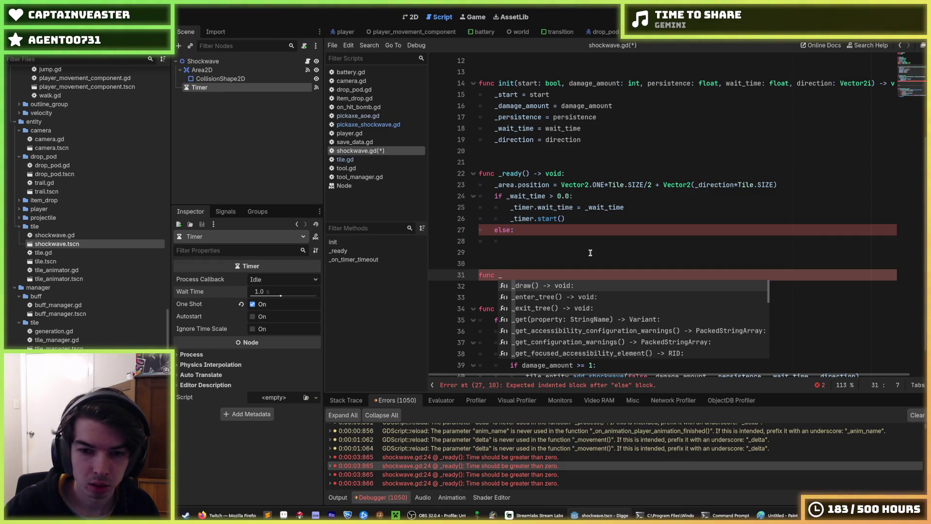
type("next")
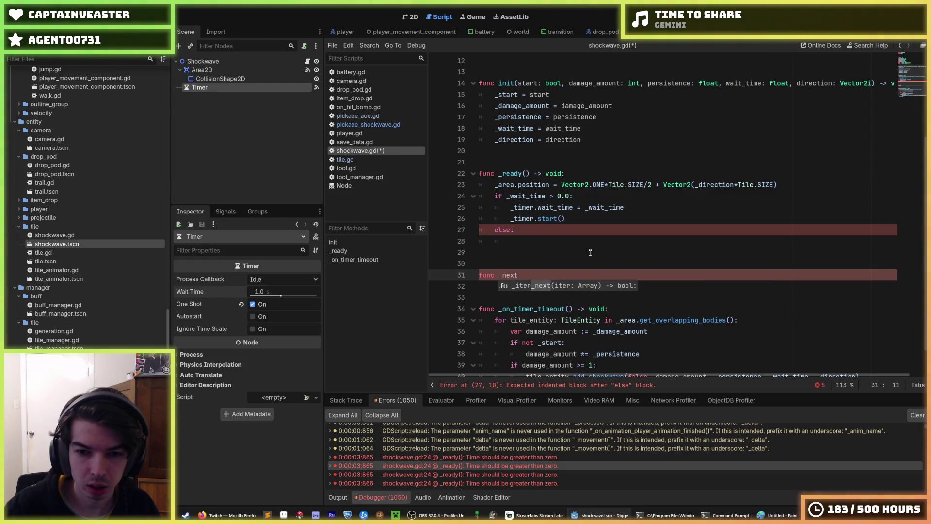
type("() -> void:")
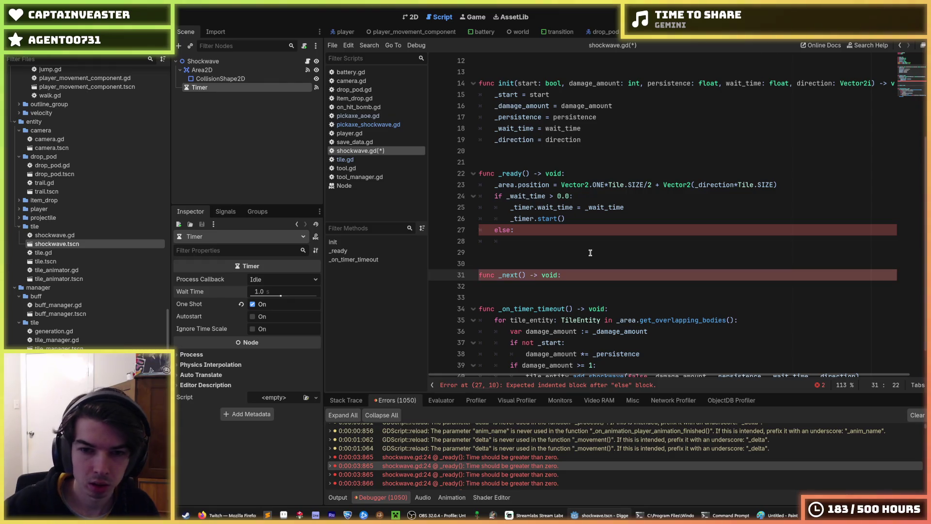
Step: Move the tile damage loop and queue_free() from _on_timer_timeout up into _next()
scroll(559, 243, "down", 1)
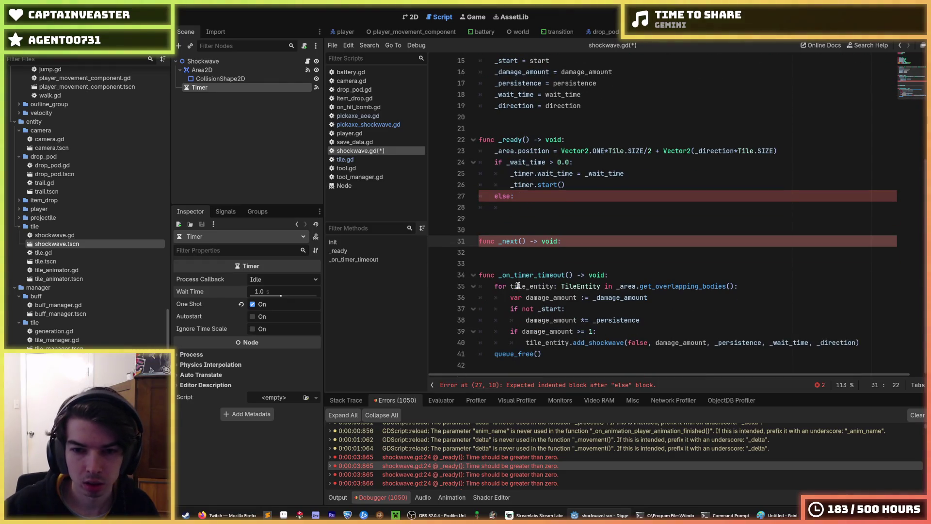
mouse_move(493, 286)
left_mouse_down()
mouse_move(640, 320)
mouse_move(886, 338)
left_mouse_up()
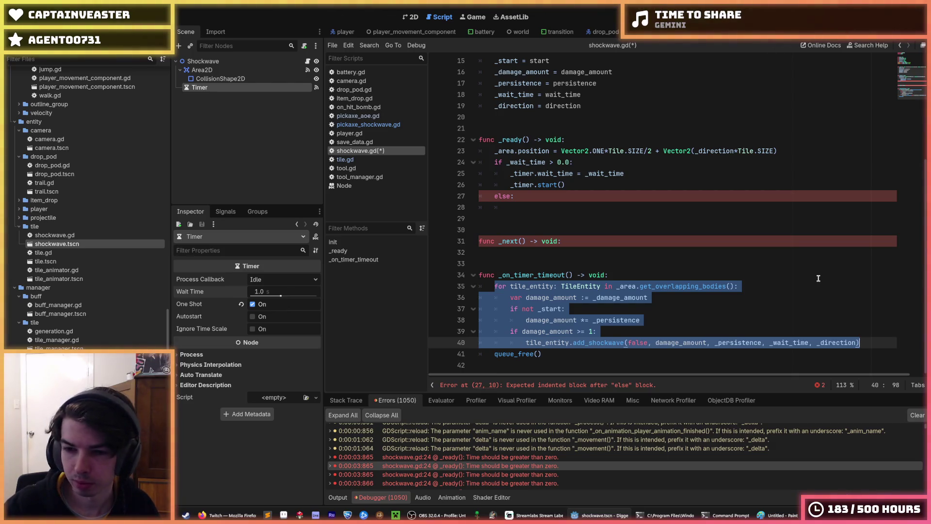
key("alt+Up")
key("alt+Up")
key("alt+Up")
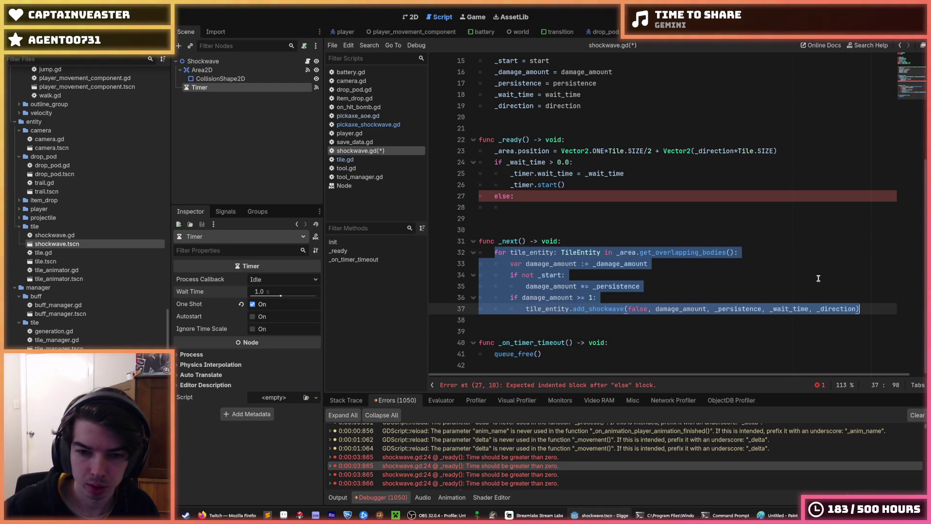
left_click(535, 354)
key("alt+Up")
key("alt+Up")
key("alt+Up")
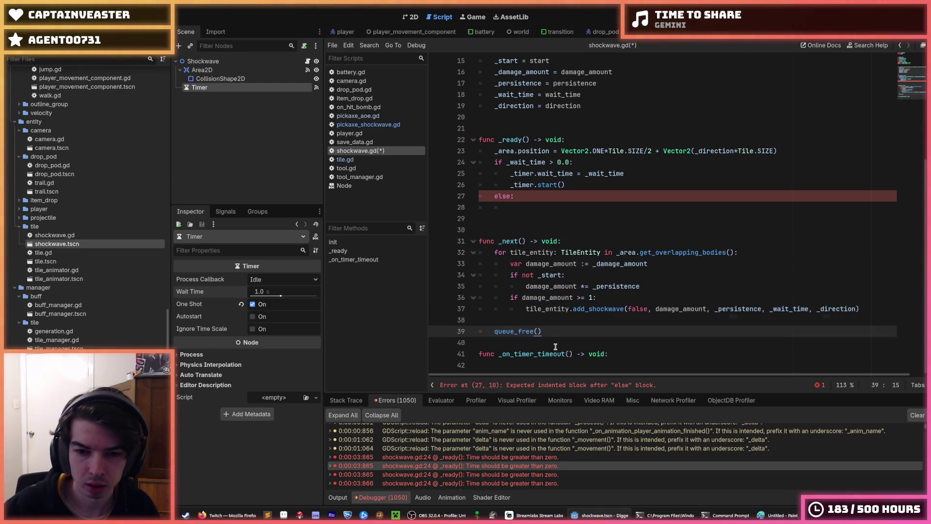
left_click(524, 246)
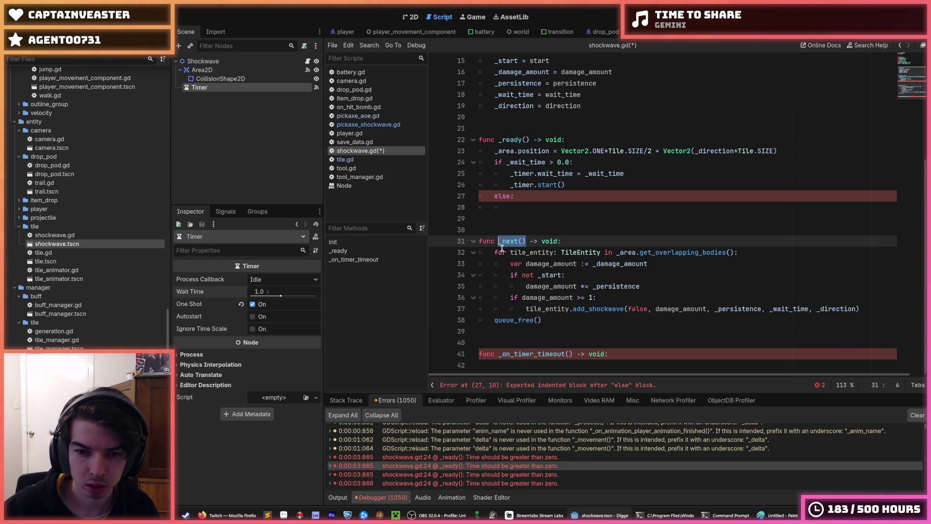
Step: Call _next() from _on_timer_timeout and from the else branch of _ready(), then save
left_click(522, 366)
type("_next()")
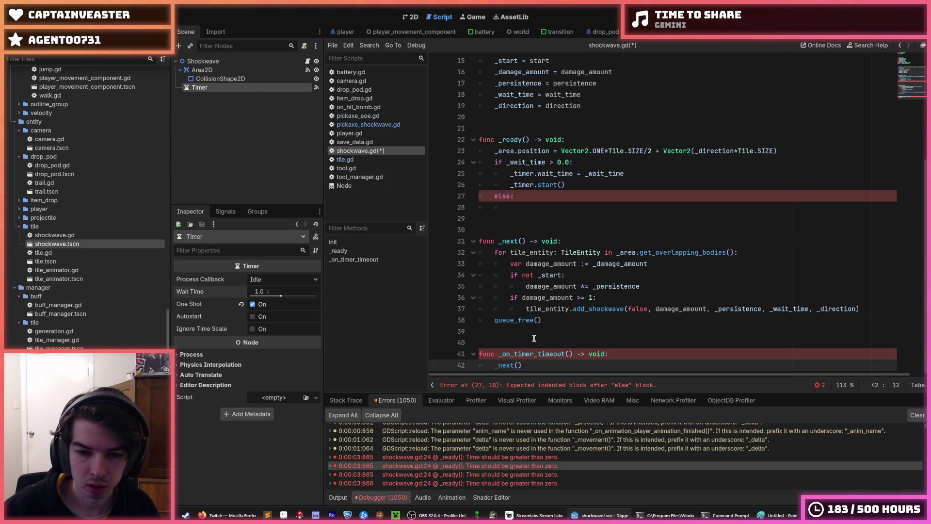
double_click(505, 364)
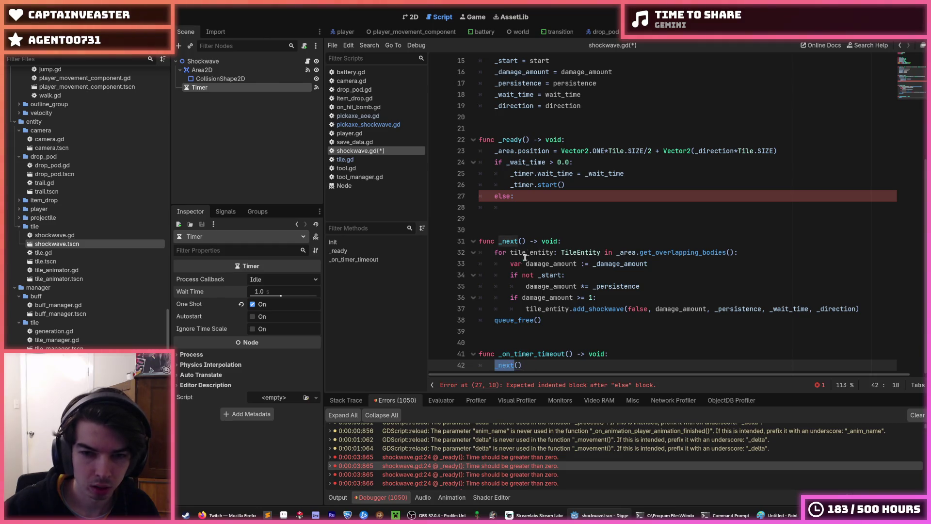
left_click(519, 241)
left_click(524, 208)
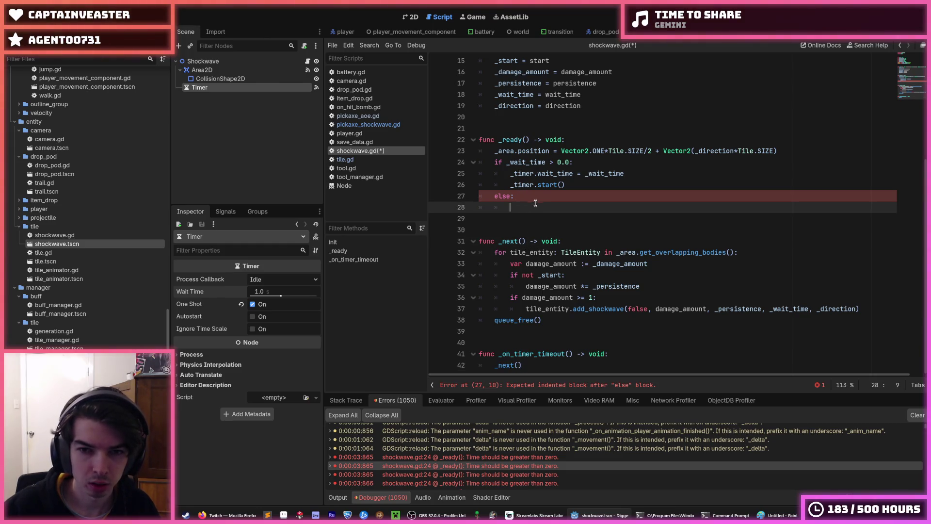
type("_next()")
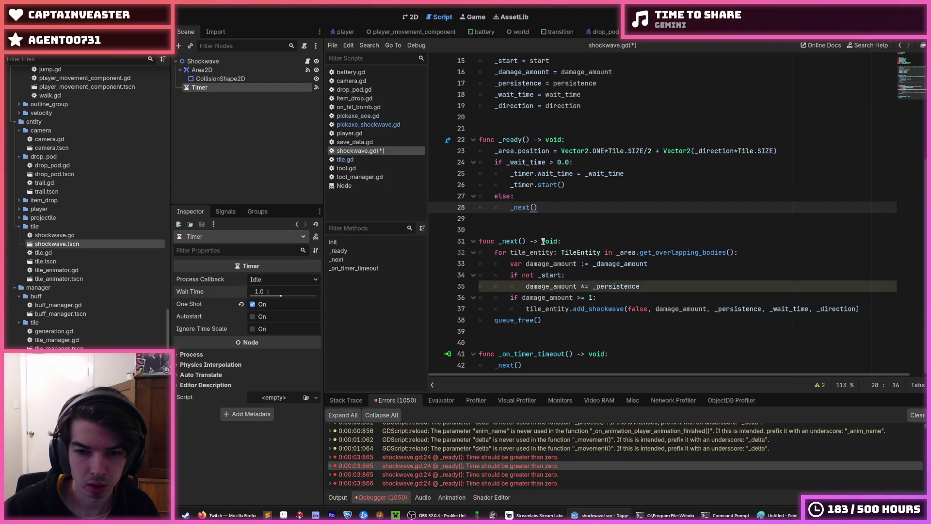
left_click(673, 286)
left_click(565, 315)
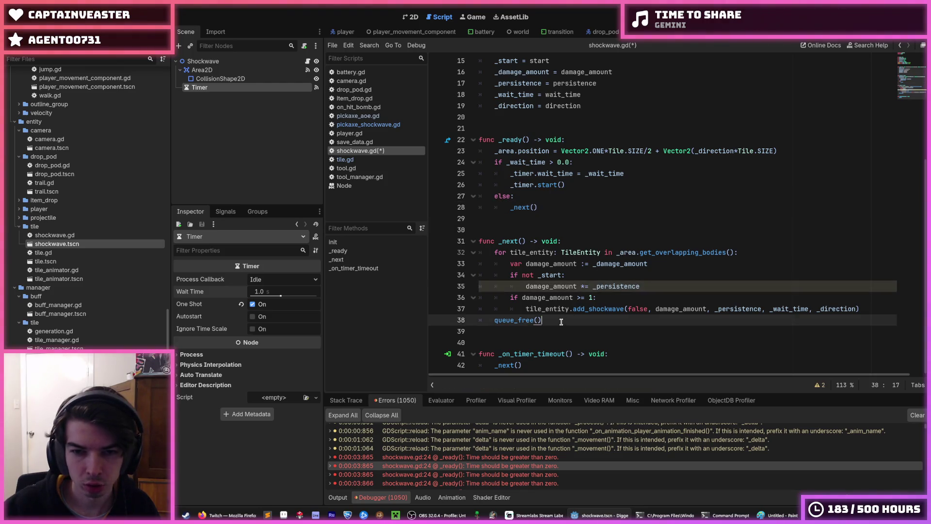
key("ctrl+s")
Step: Review the refactored script and run the game with F5 to test it
left_click(566, 240)
scroll(566, 240, "up", 3)
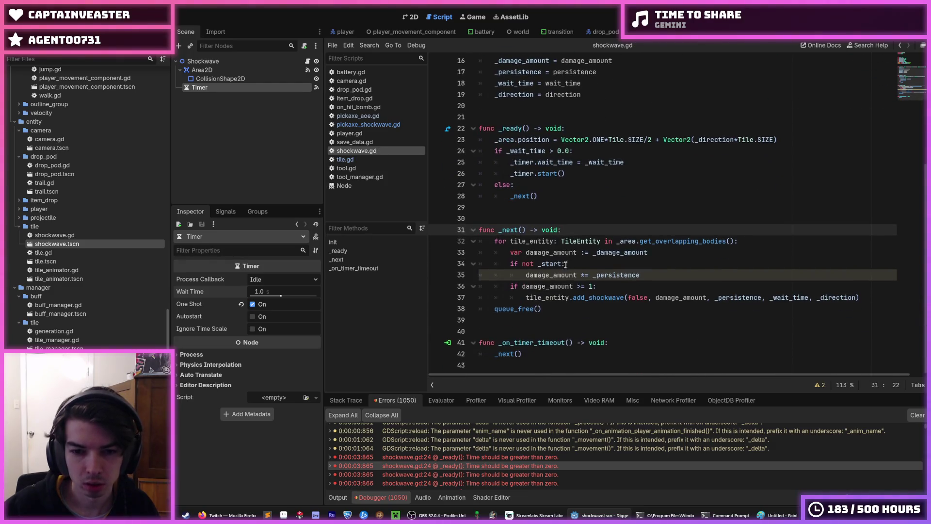
scroll(612, 228, "down", 3)
left_click(639, 202)
scroll(674, 165, "up", 4)
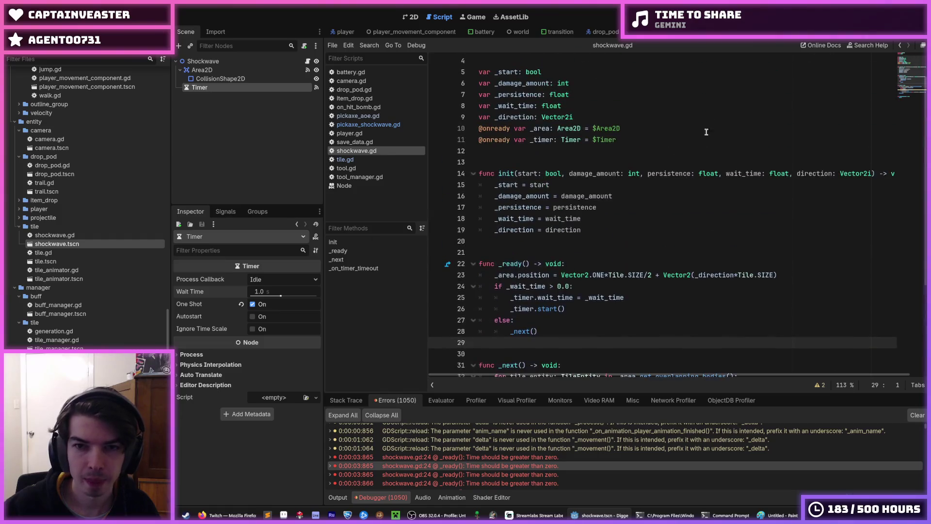
key("F5")
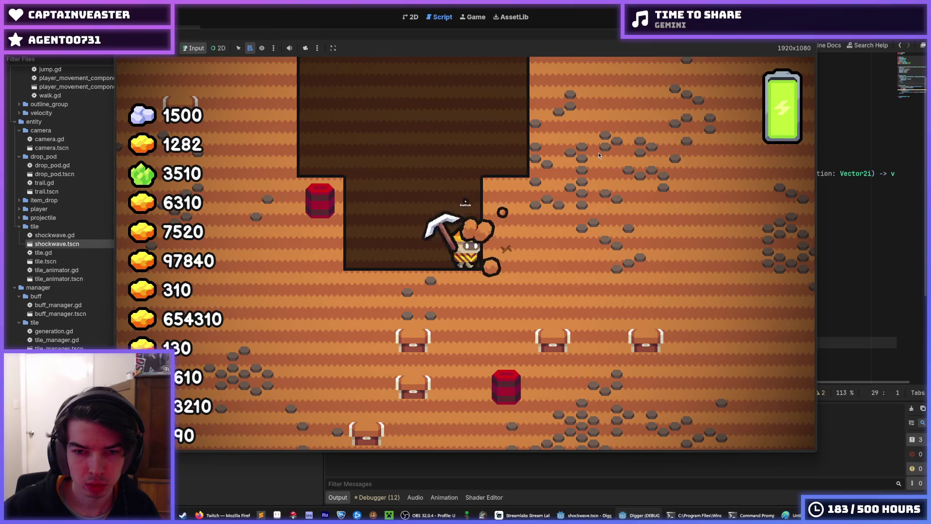
key("d")
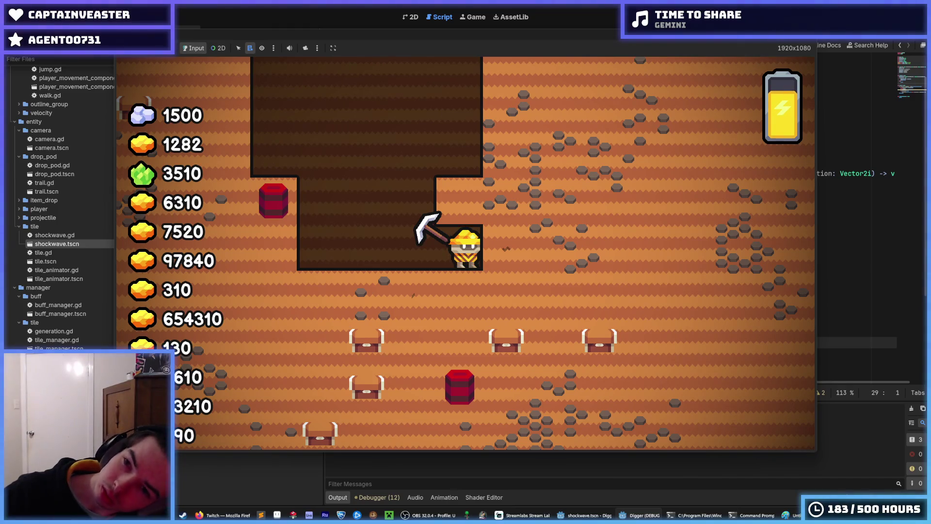
key("F8")
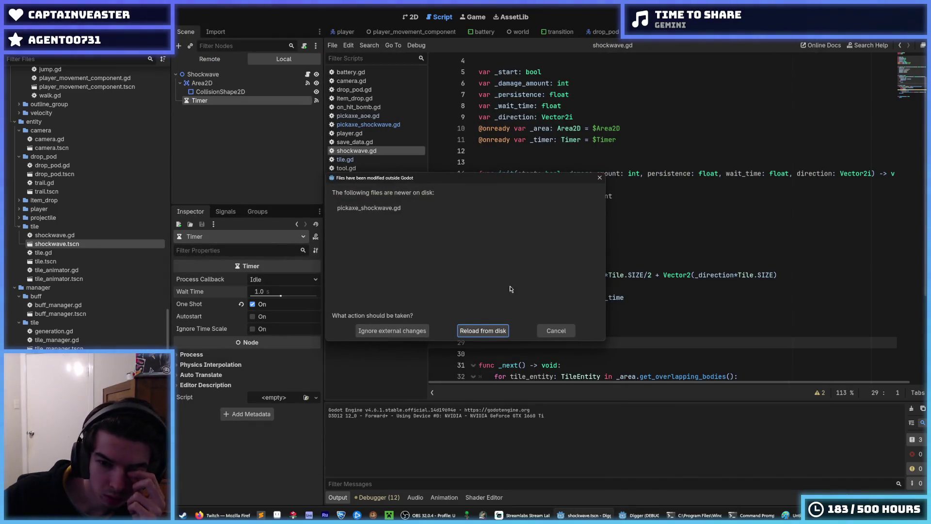
left_click(468, 334)
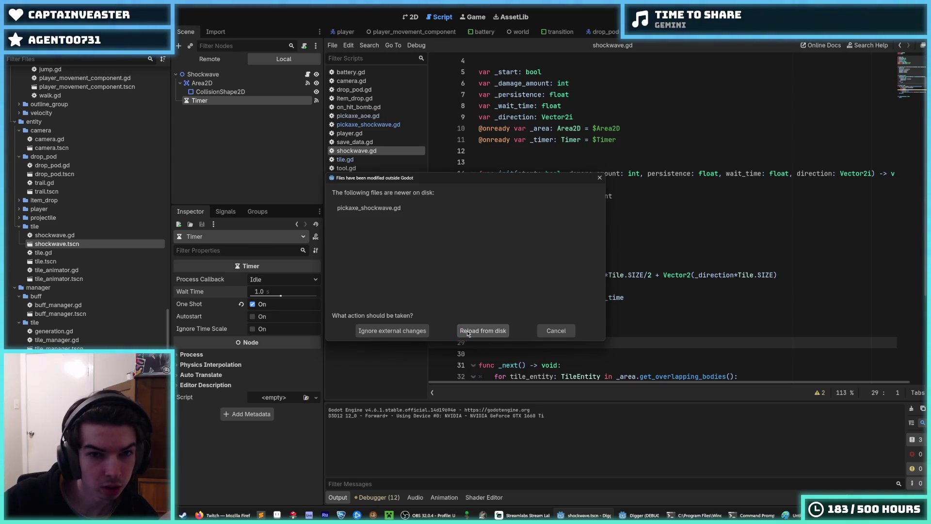
left_click(368, 124)
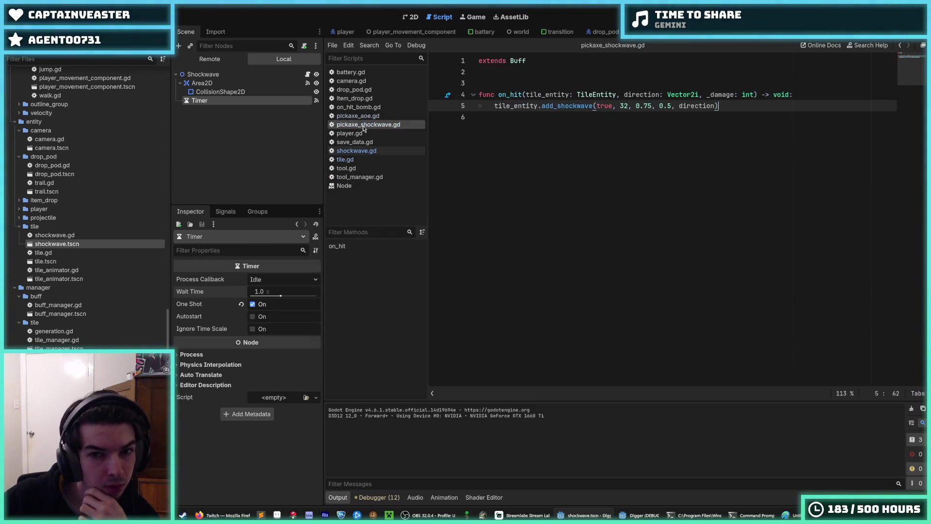
key("F8")
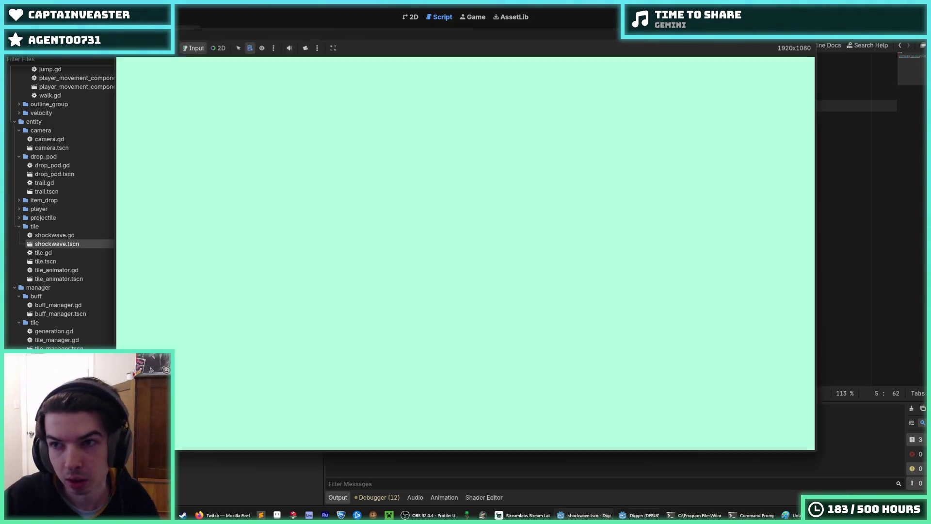
left_click(368, 150)
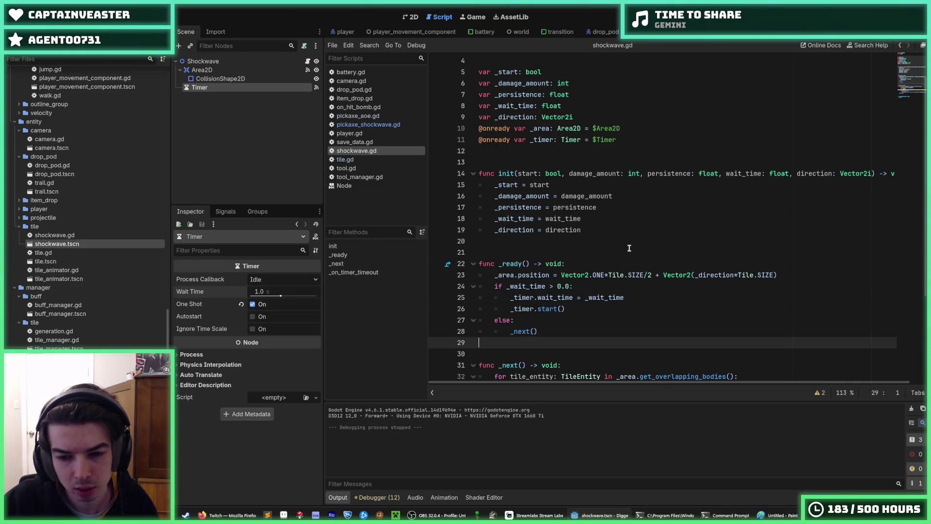
scroll(625, 258, "down", 3)
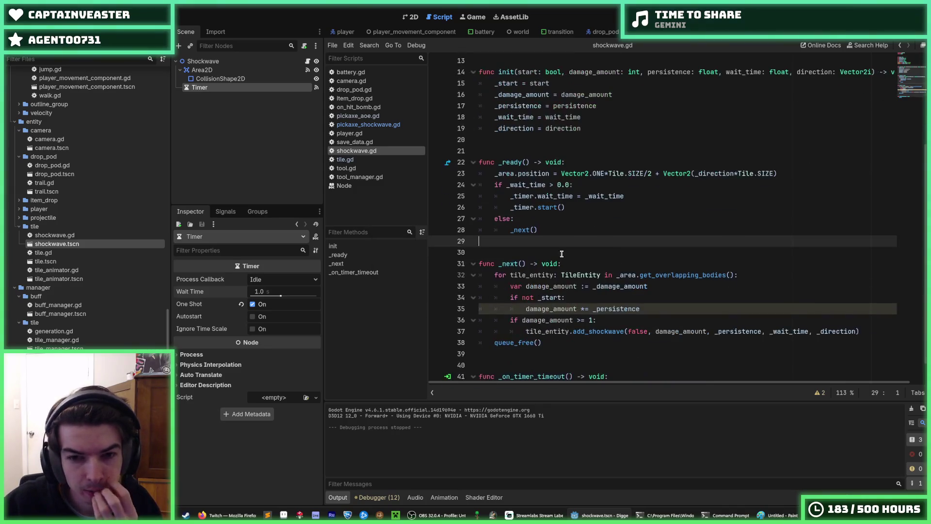
left_click(550, 228)
key("F5")
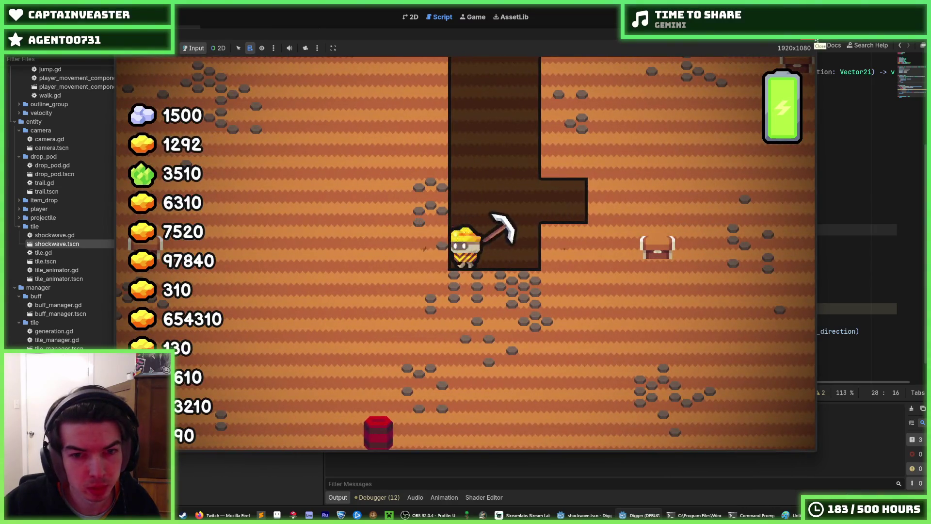
key("F8")
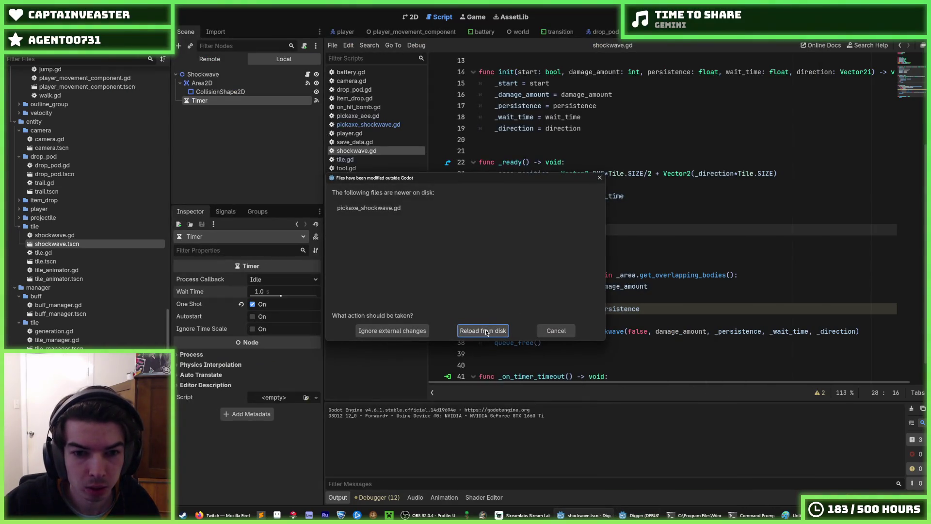
left_click(488, 334)
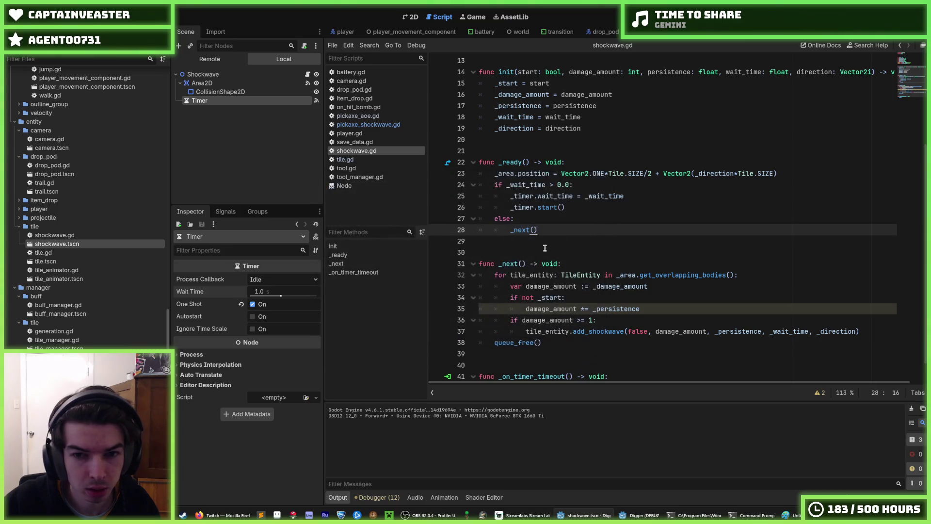
left_click(564, 207)
Step: Change the else-branch call on line 28 to _next.call_deferred(), then test-run and close the game
left_click(556, 227)
left_click(562, 207)
key("Down")
key("Down")
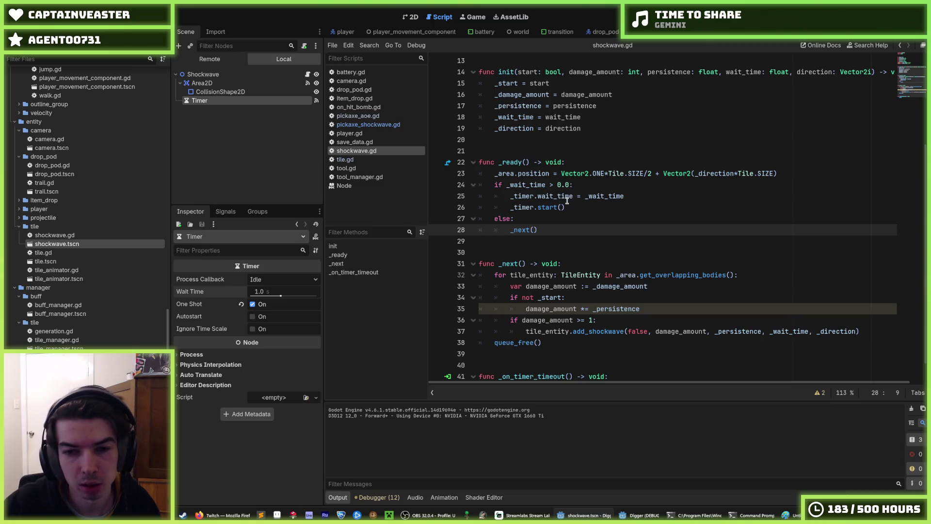
key("Right")
key("Right")
type(".call")
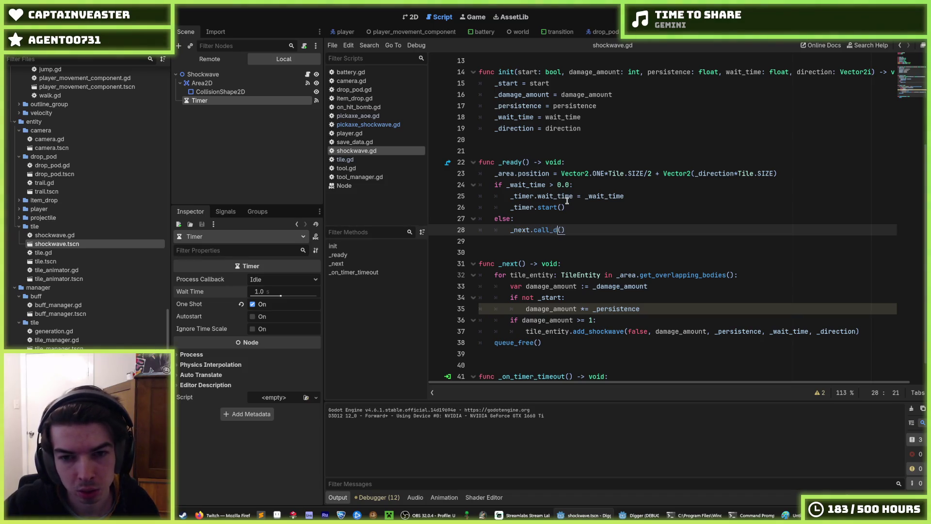
key("Return")
key("Right")
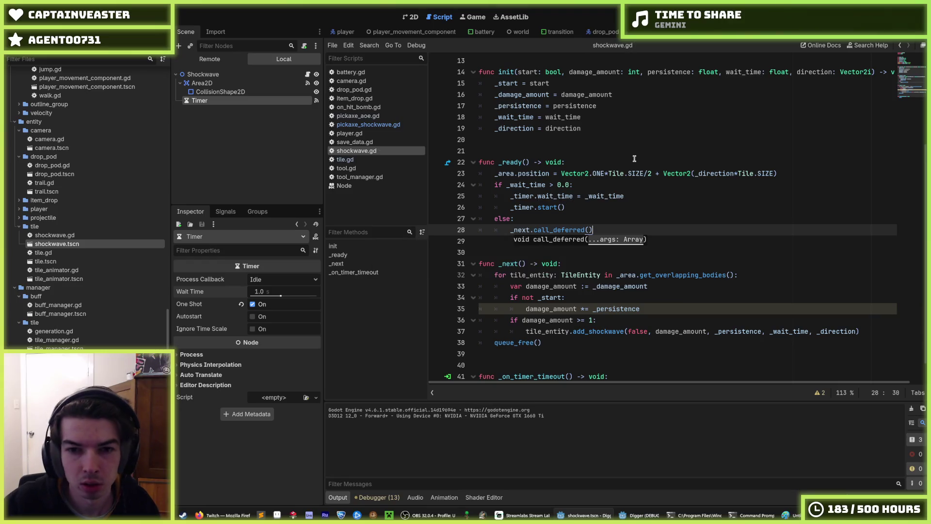
left_click(634, 158)
key("F5")
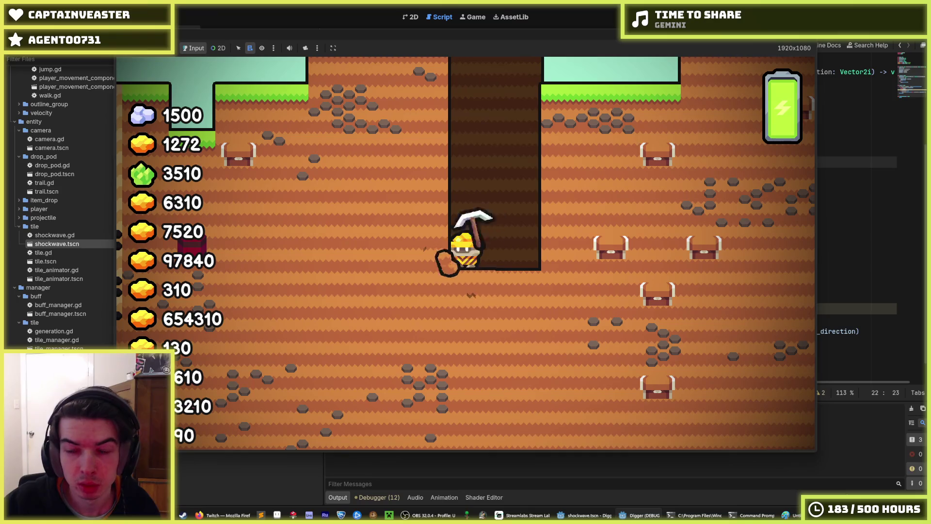
key("F8")
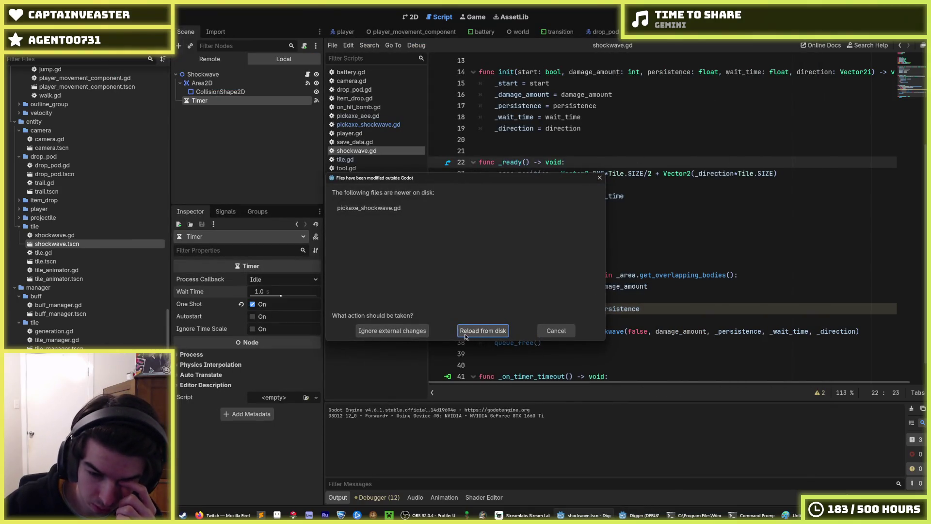
Step: Reload the modified files from disk, then reload the current project and confirm
left_click(465, 334)
left_click(549, 264)
left_click(38, 7)
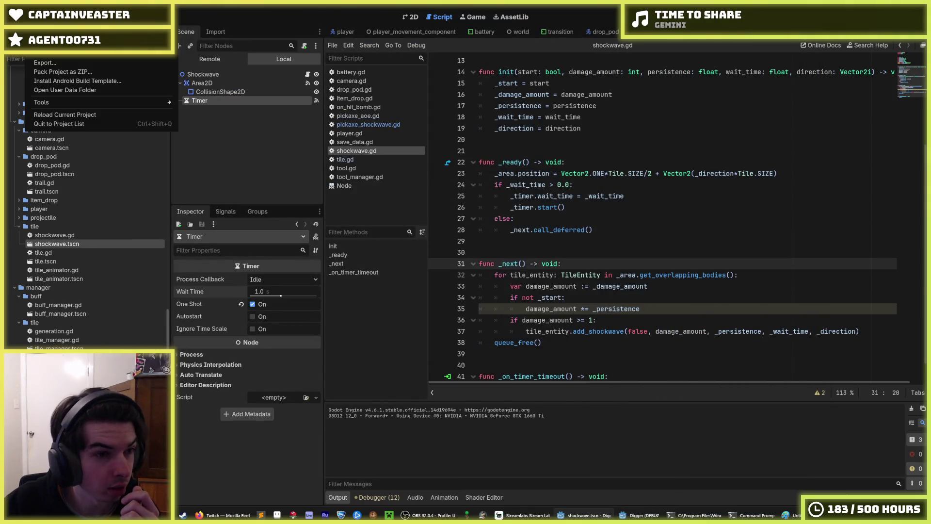
left_click(63, 115)
left_click(440, 275)
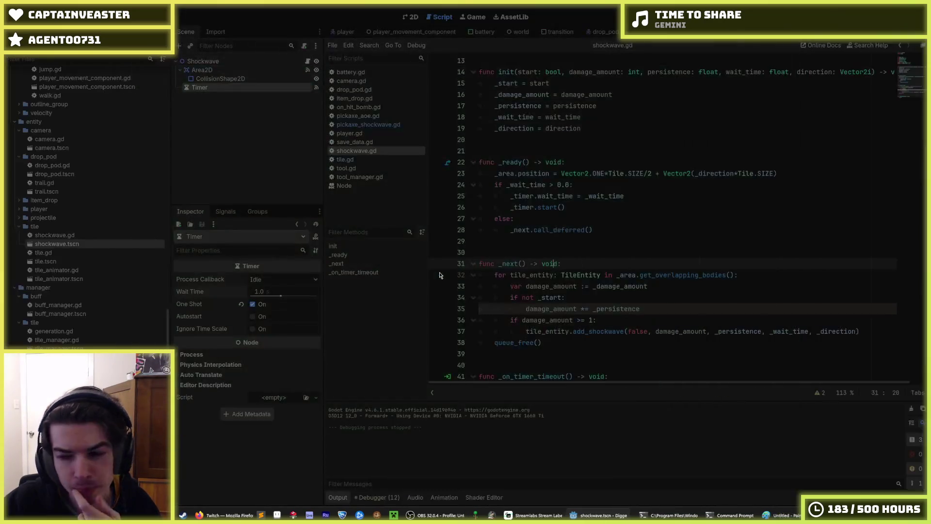
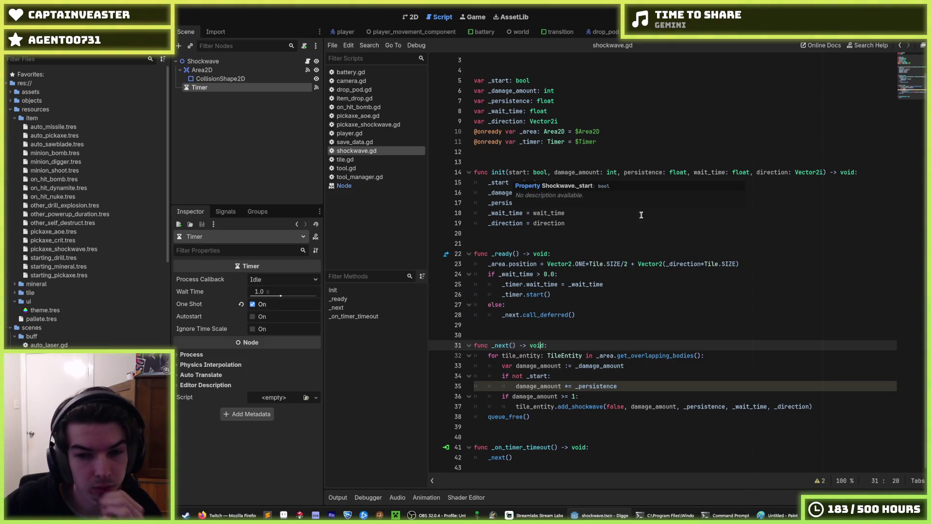
Step: Review the timer and else-branch lines 25–31 of shockwave.gd, including the _next() call
left_click(599, 335)
left_click(598, 305)
scroll(598, 306, "up", 1, "ctrl")
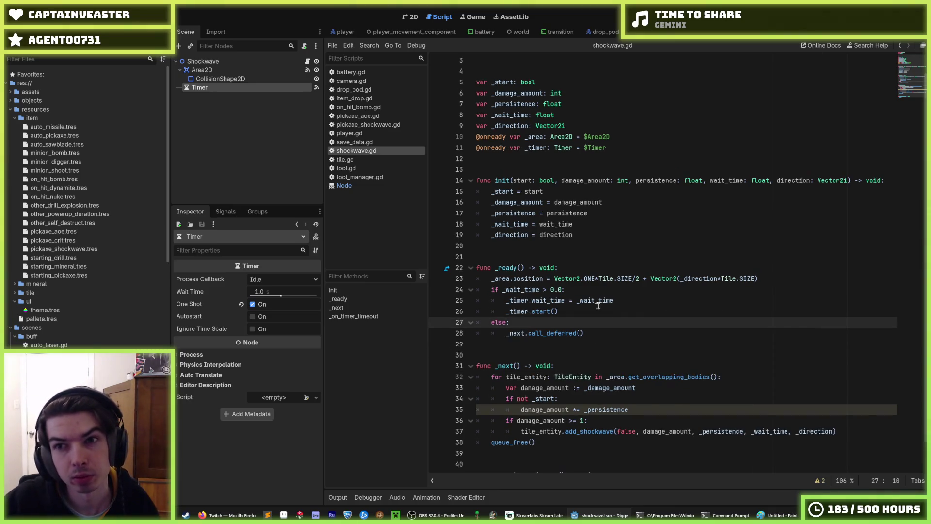
left_click(623, 300)
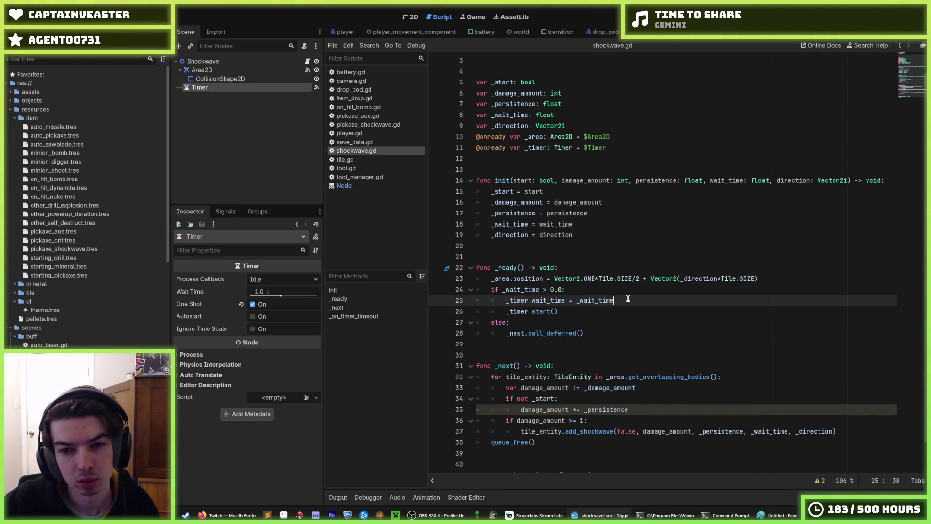
scroll(636, 304, "up", 1, "ctrl")
scroll(636, 303, "down", 1)
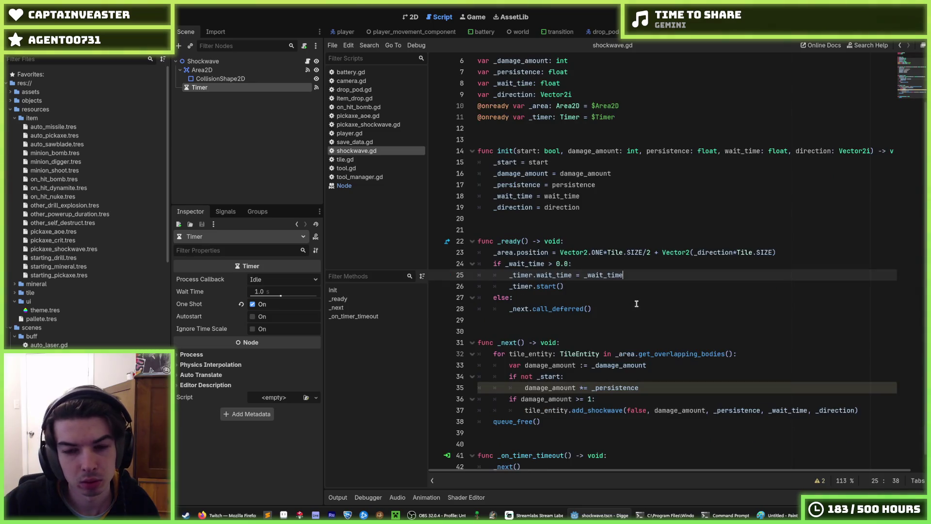
left_click(601, 285)
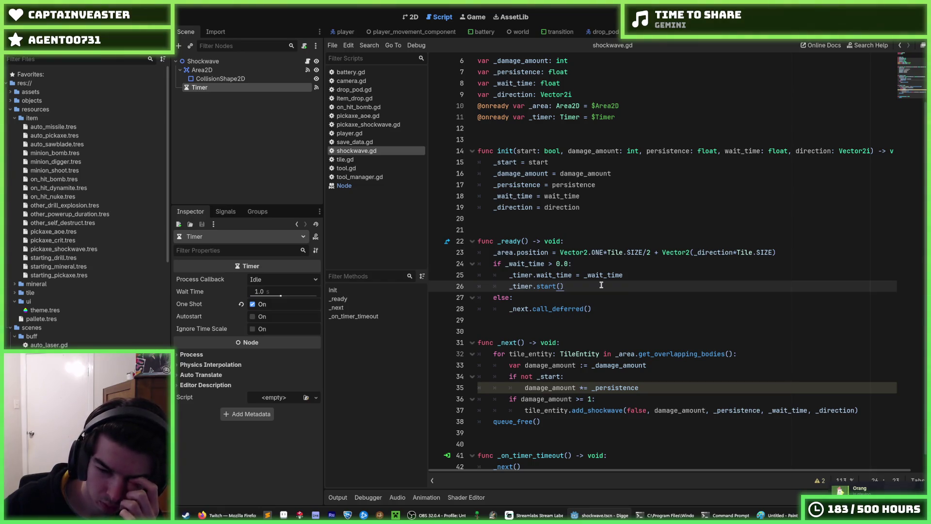
scroll(601, 285, "down", 1)
left_click(606, 290)
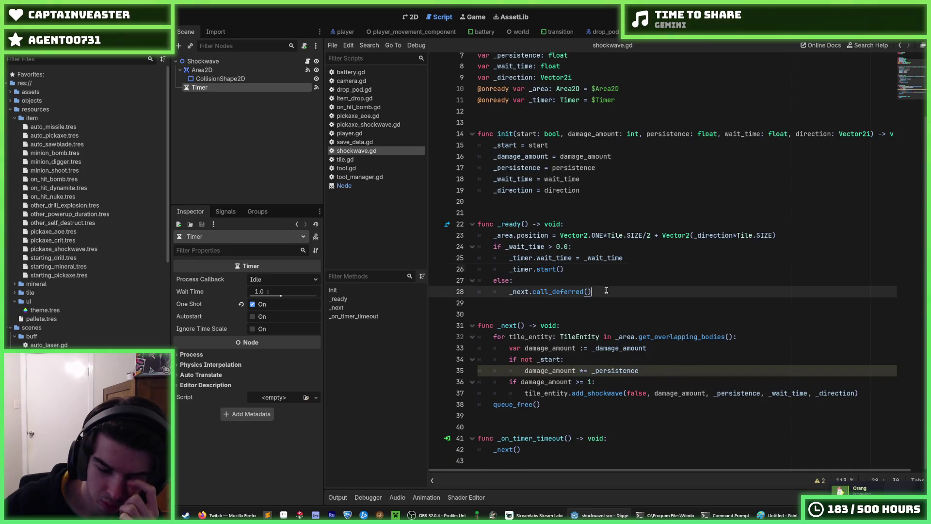
key("Up")
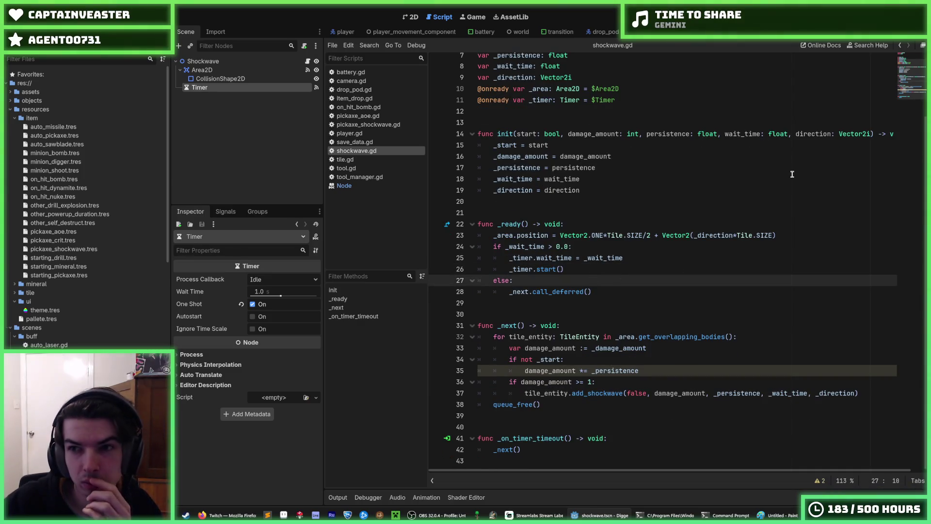
left_click_drag(526, 328, 498, 327)
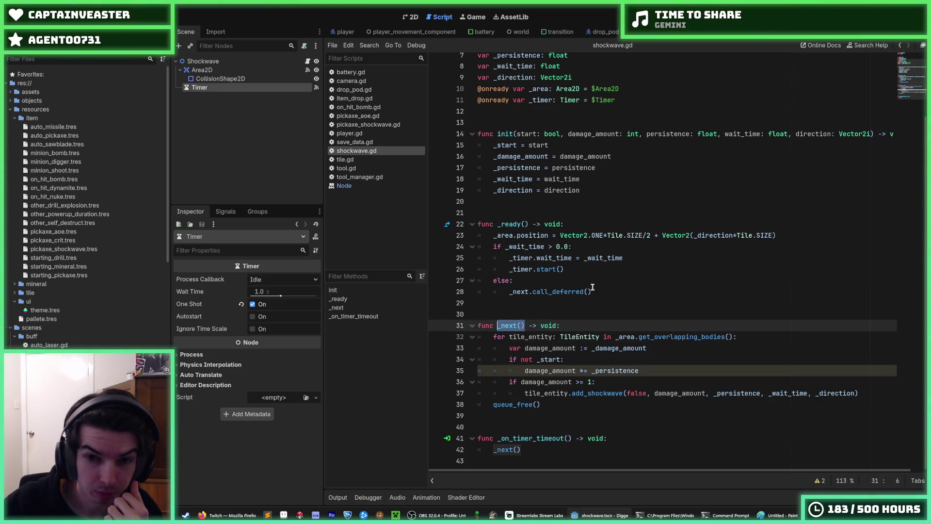
left_click(622, 289)
left_click(668, 260)
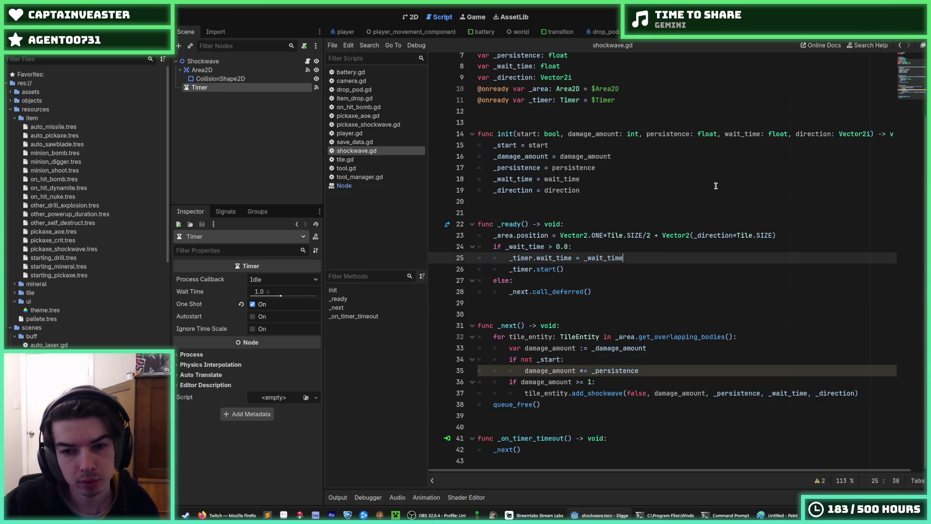
Step: Run the Digger game, glance at the Debug menu, and restart the game
key("F5")
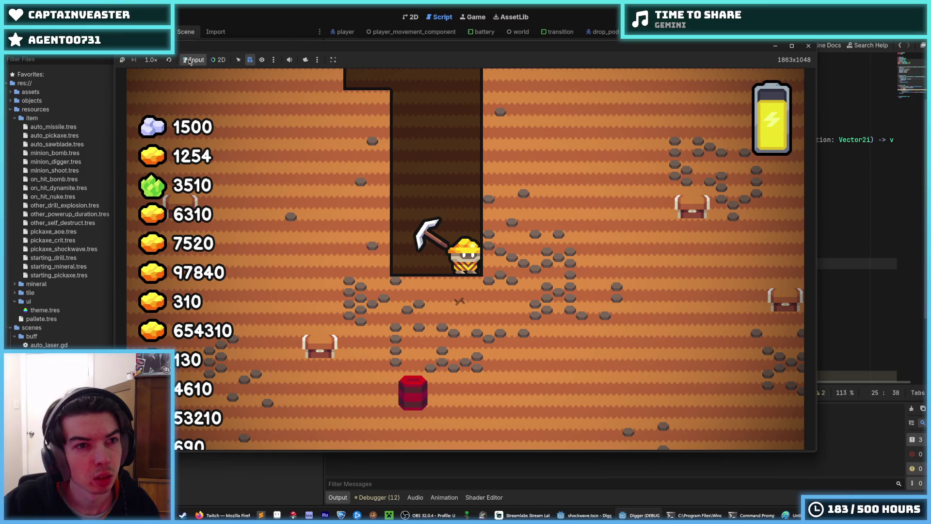
left_click(63, 8)
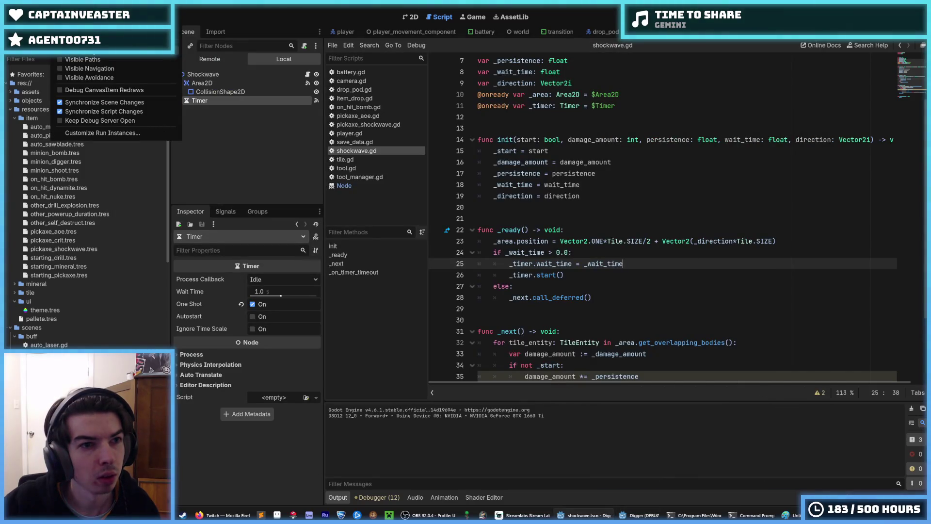
left_click(642, 515)
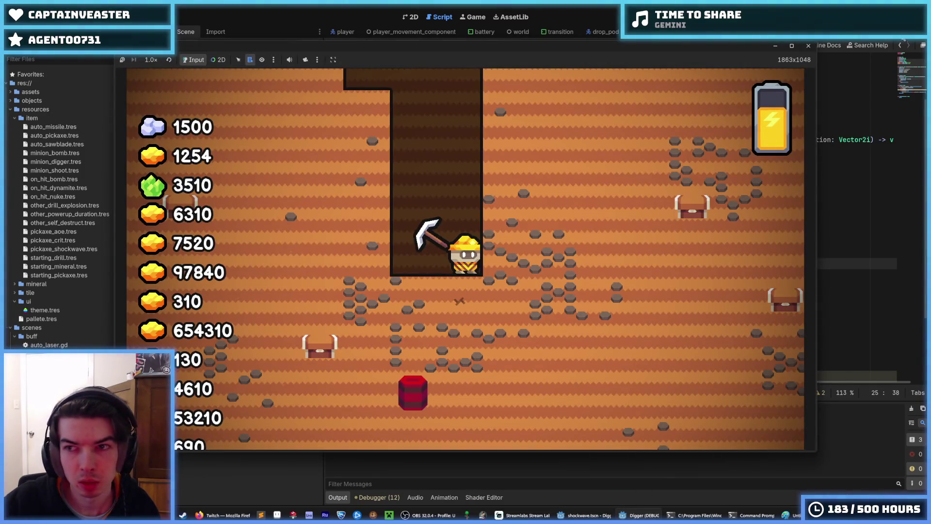
key("F5")
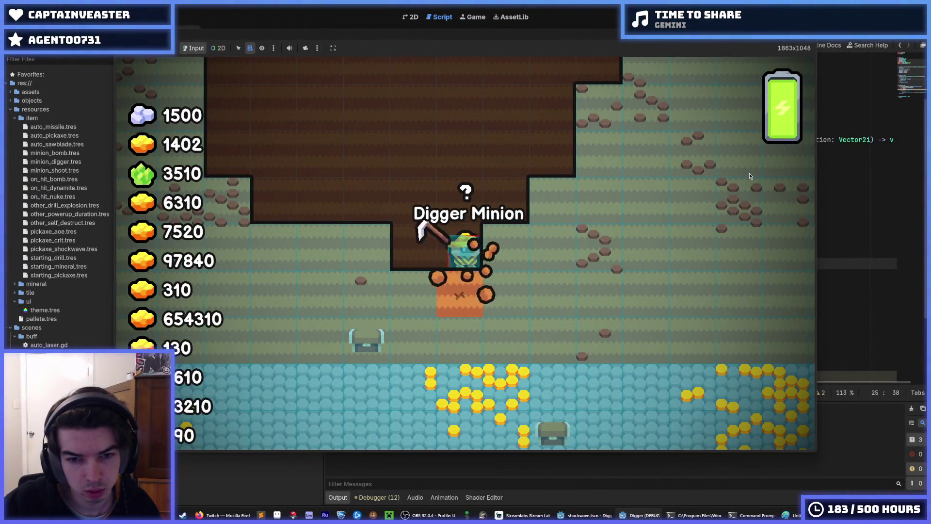
Step: Correct line 25 so it reads _timer.wait_time = _wait_time
type("d")
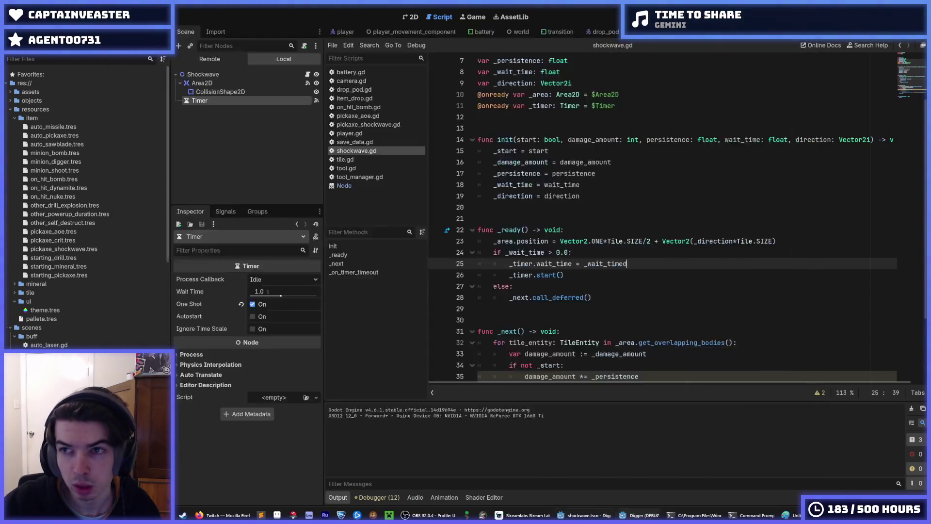
left_click(612, 174)
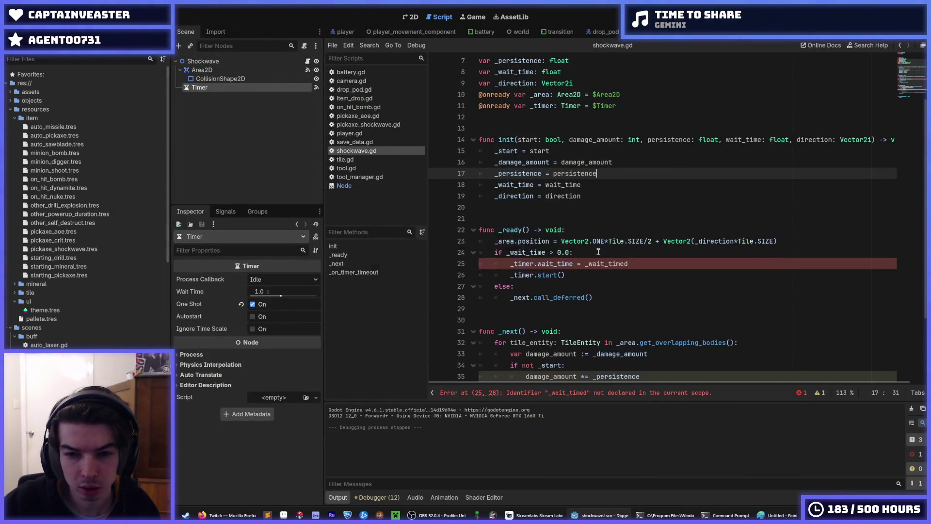
left_click(598, 252)
left_click(642, 263)
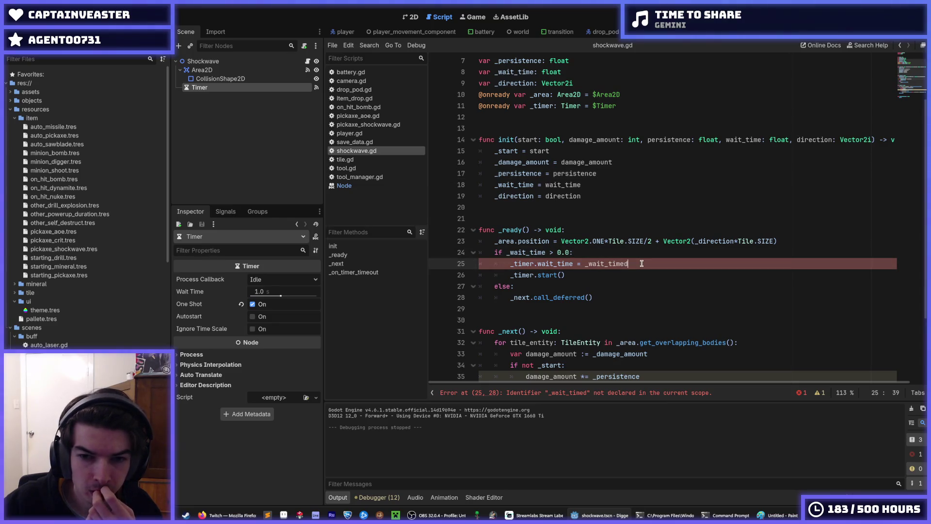
left_click(605, 181)
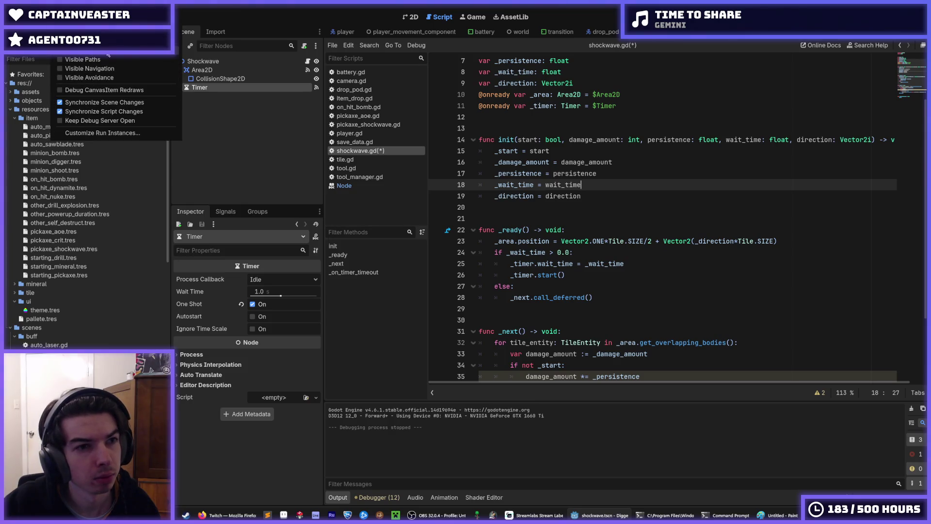
key("Up")
key("Up")
key("Up")
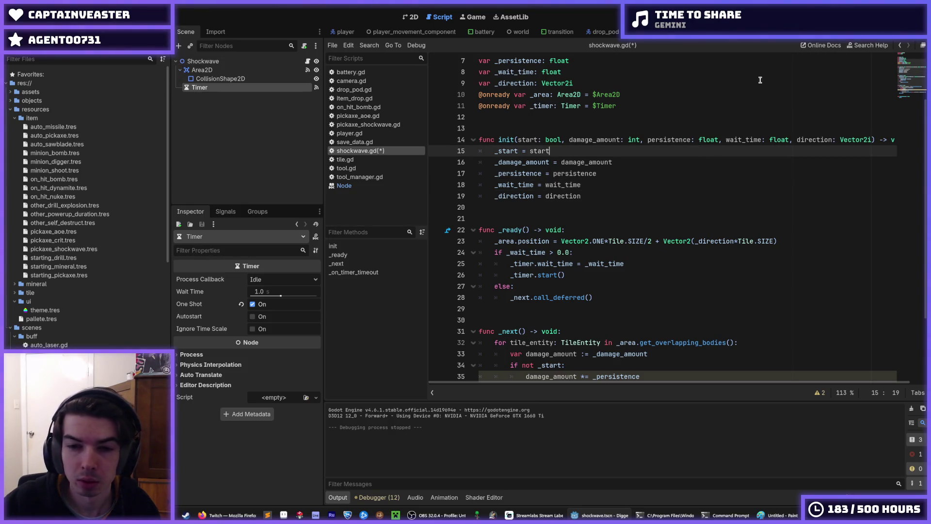
Step: Save shockwave.gd and switch over to tile.gd
key("ctrl+s")
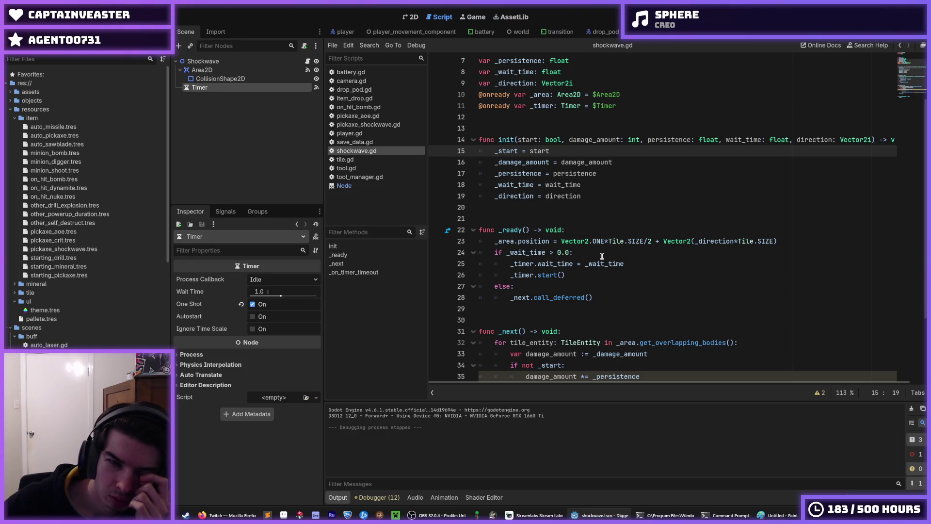
left_click(626, 207)
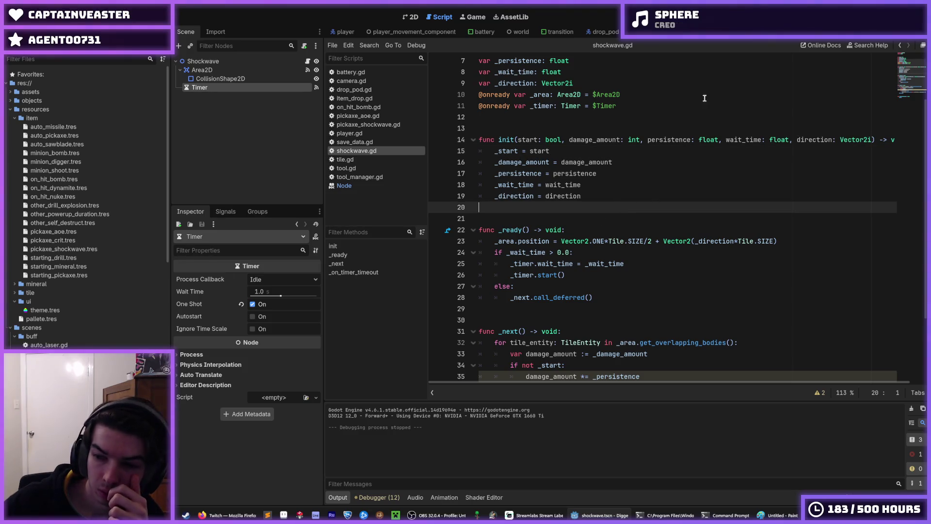
key("ctrl+Tab")
left_click(657, 127)
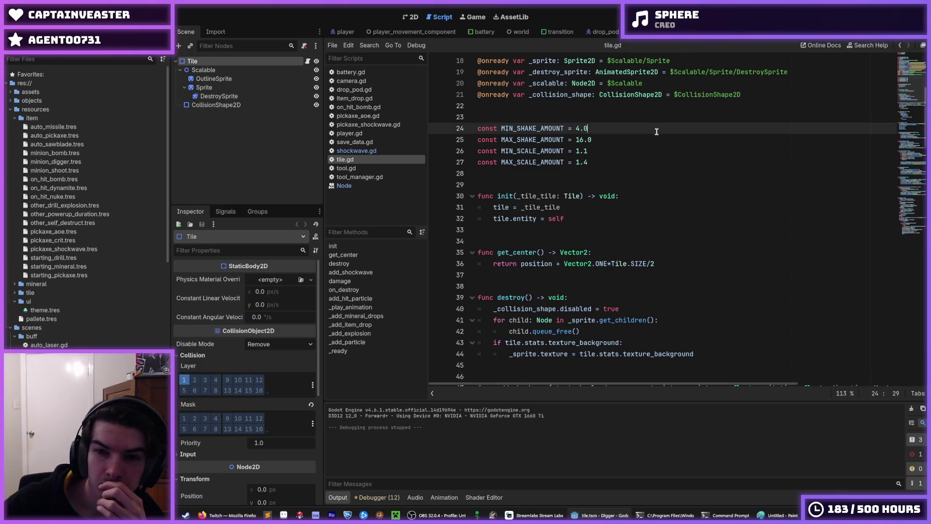
left_click(698, 32)
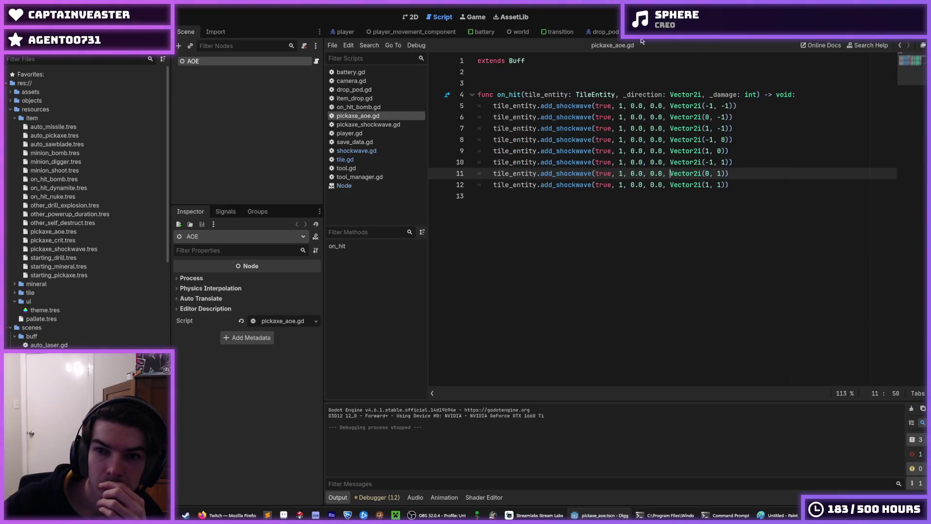
left_click(710, 32)
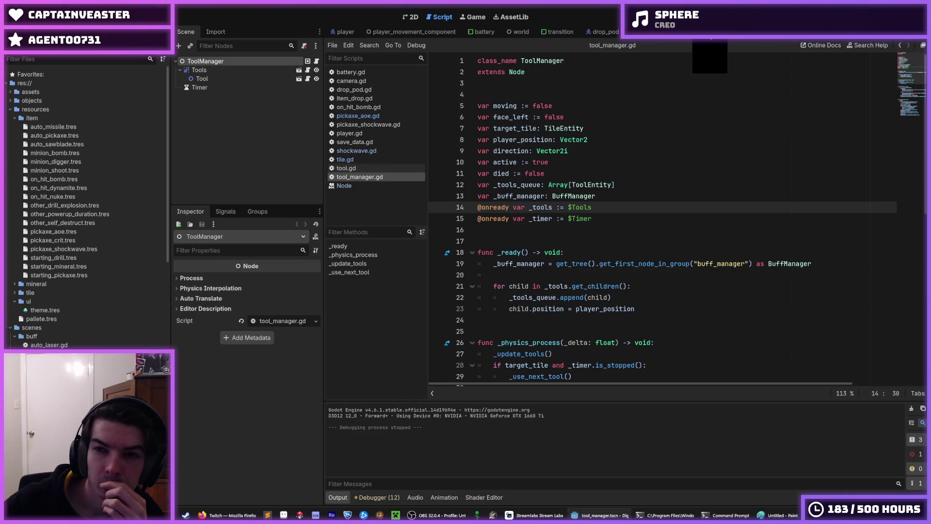
left_click(732, 32)
left_click(763, 32)
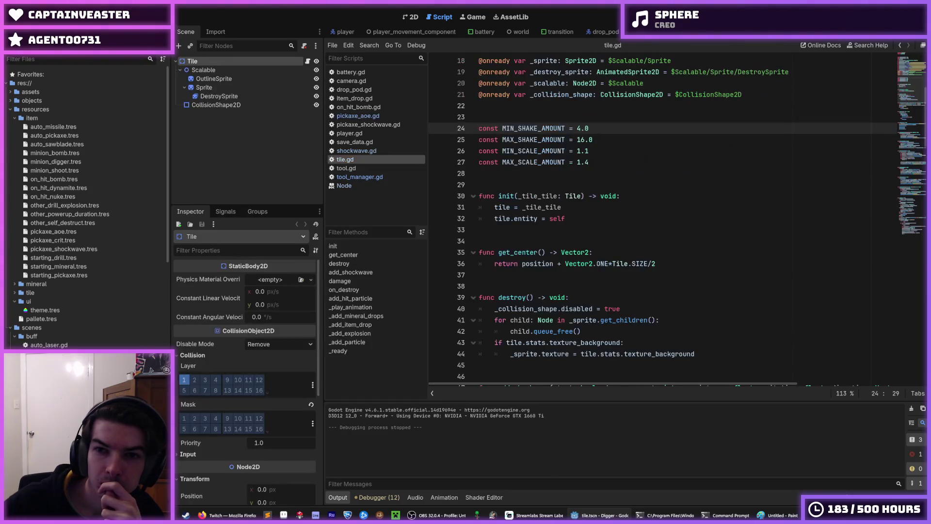
left_click(761, 32)
left_click(790, 32)
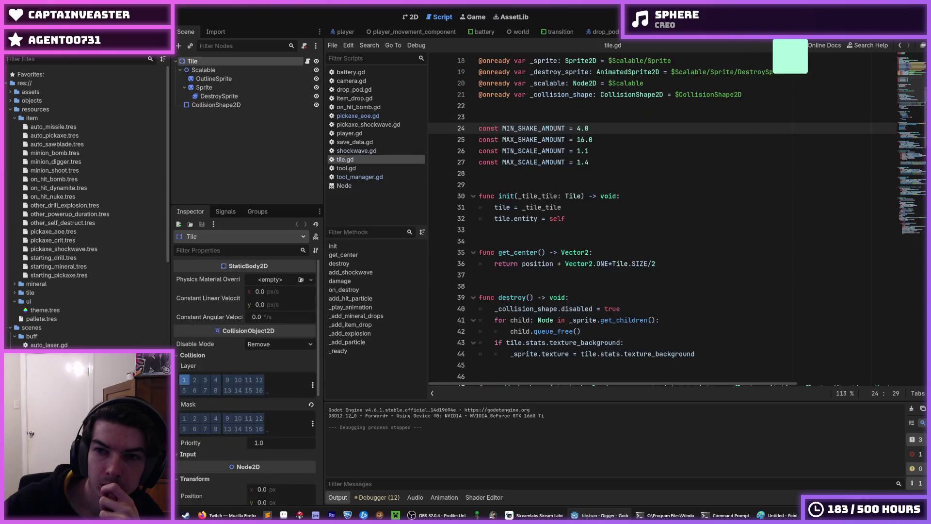
left_click(820, 32)
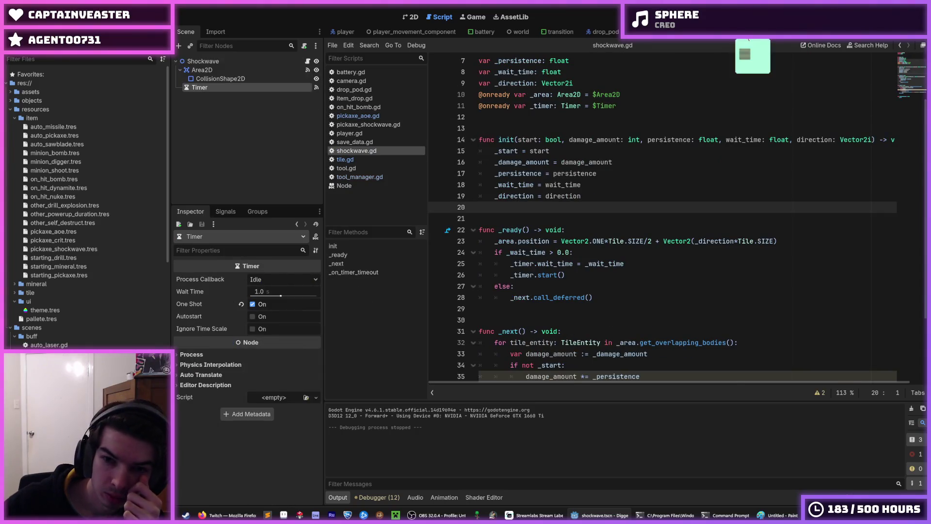
left_click(753, 32)
left_click(789, 32)
scroll(684, 113, "down", 1)
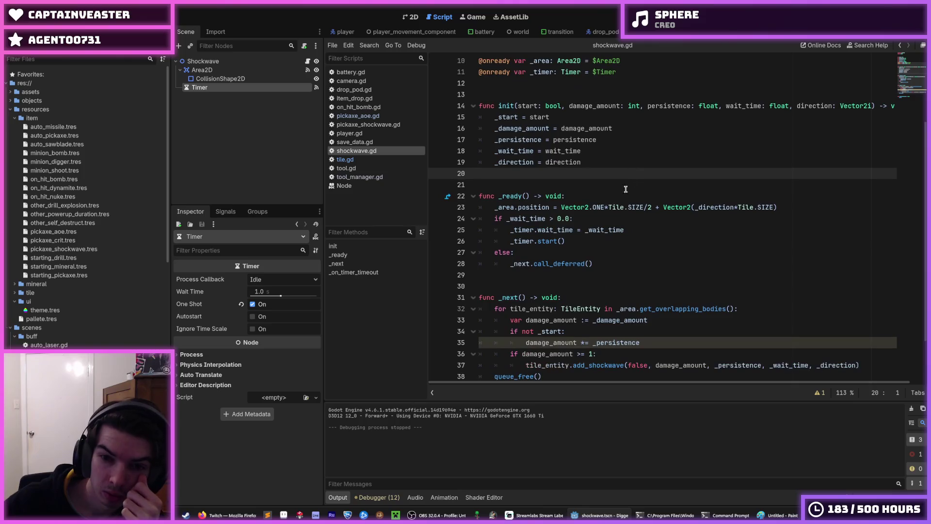
left_click(596, 240)
left_click(597, 262)
scroll(596, 257, "down", 1)
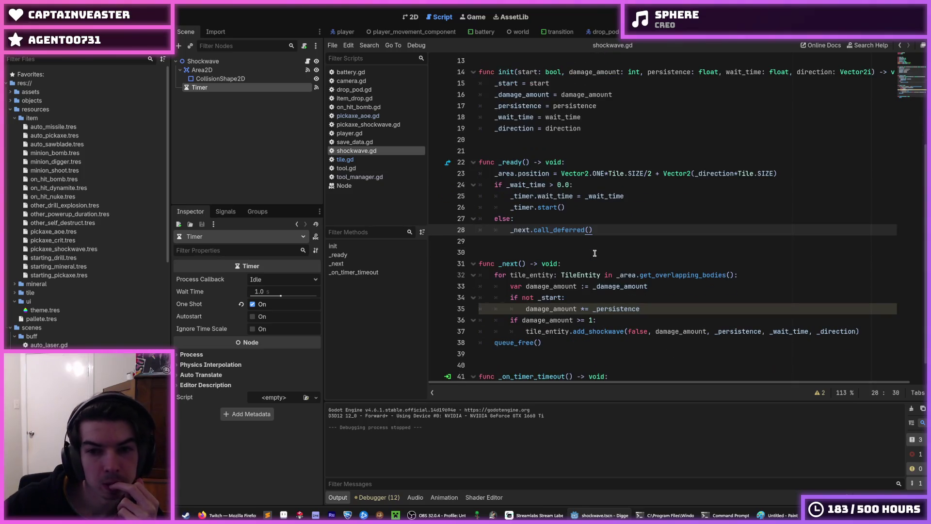
left_click(601, 221)
left_click(607, 228)
left_click(606, 219)
left_click(608, 227)
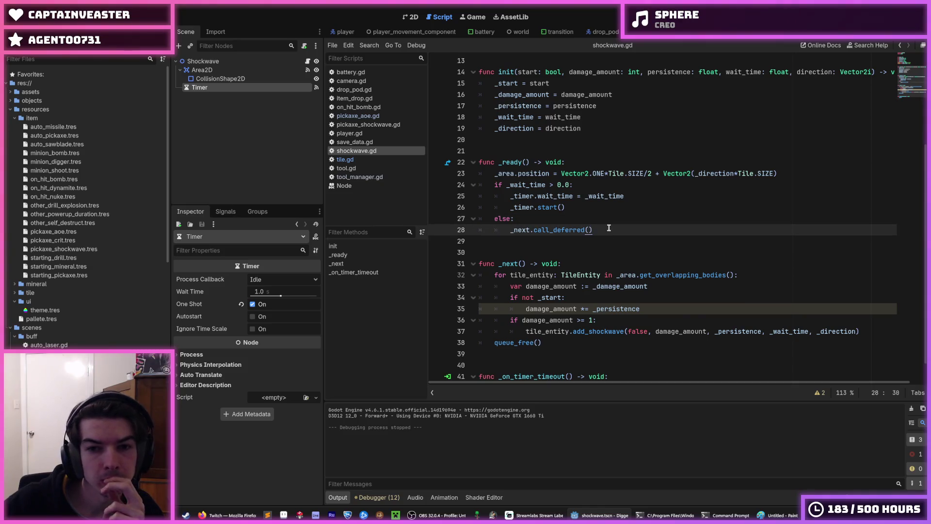
scroll(609, 228, "down", 1)
Step: Add a func _process() below line 28 containing a copy of _next.call_deferred()
key("Return")
key("Return")
key("Return")
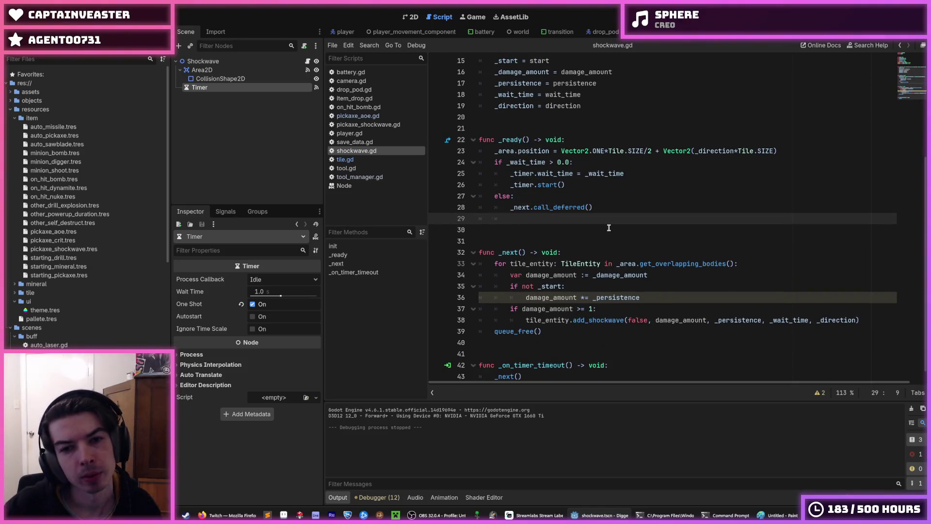
type("func _proc")
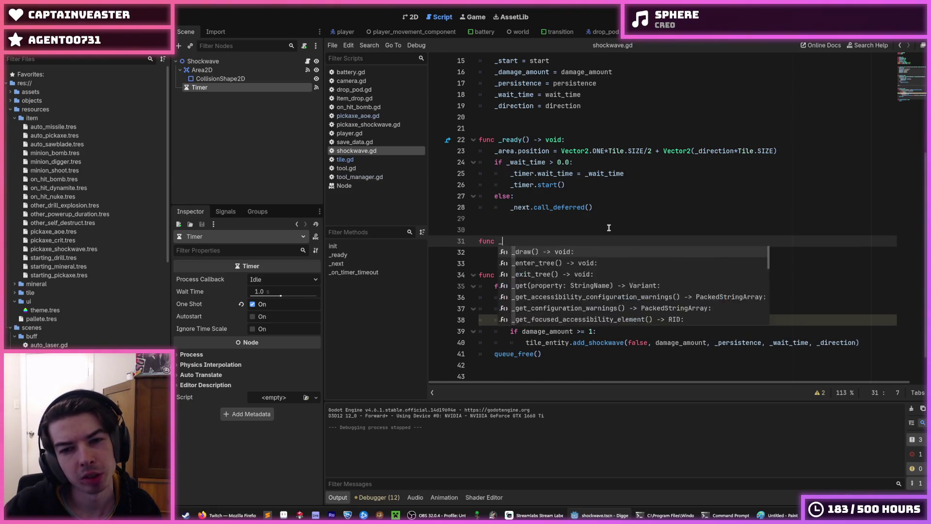
type("ess(")
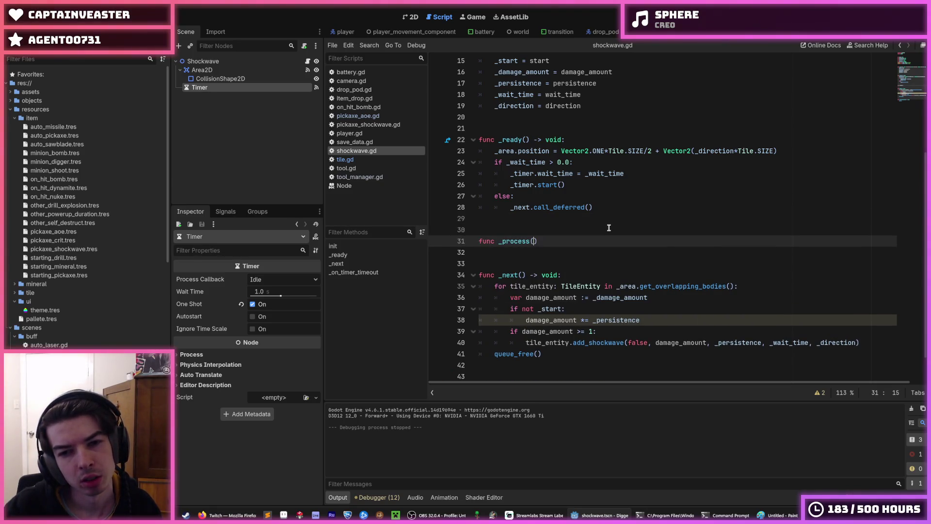
key("Return")
key("Up")
key("Up")
key("Up")
key("ctrl+shift+d")
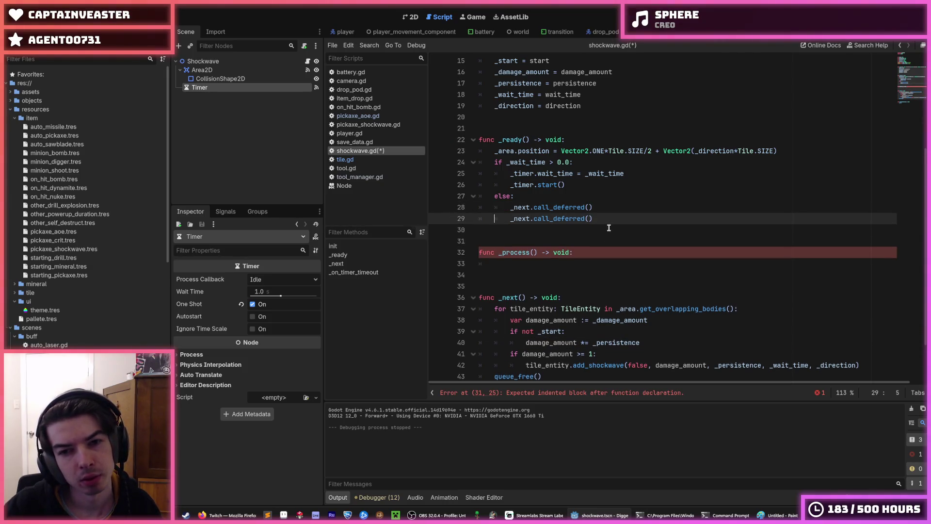
key("alt+Down")
key("alt+Down")
key("alt+Down")
key("Down")
Step: Tidy the blank lines and indentation around _process and save shockwave.gd
key("BackSpace")
key("shift+Tab")
key("Up")
key("Up")
key("Up")
key("Down")
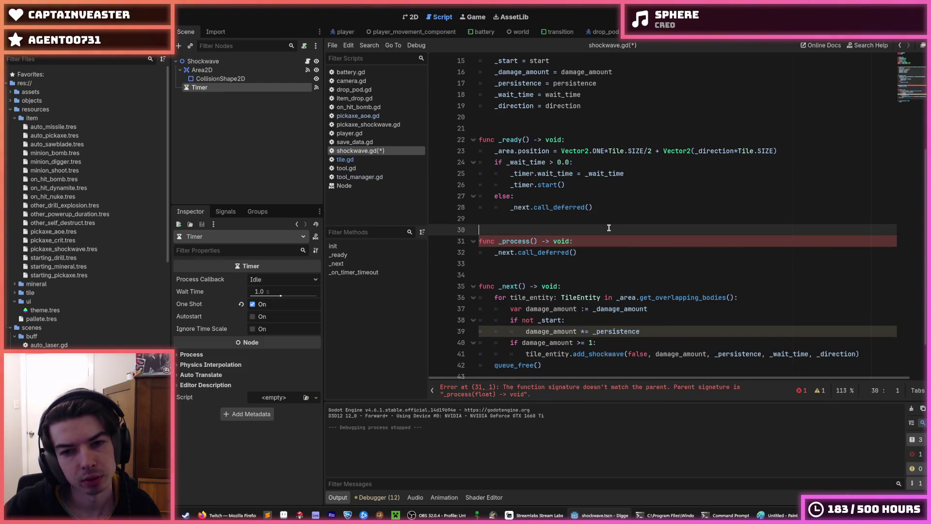
key("Up")
key("ctrl+s")
Step: Comment out the else: line and its deferred _next call with Ctrl+K
left_click(549, 230)
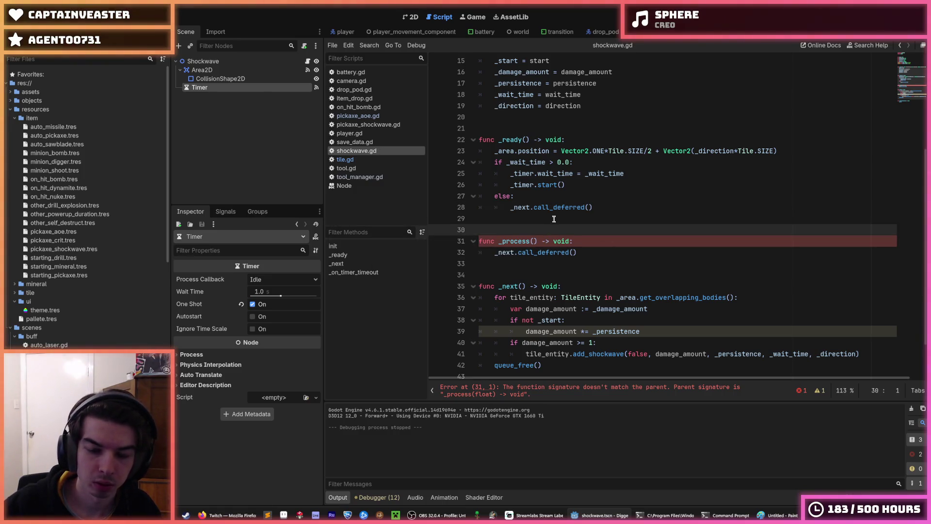
left_click(558, 208)
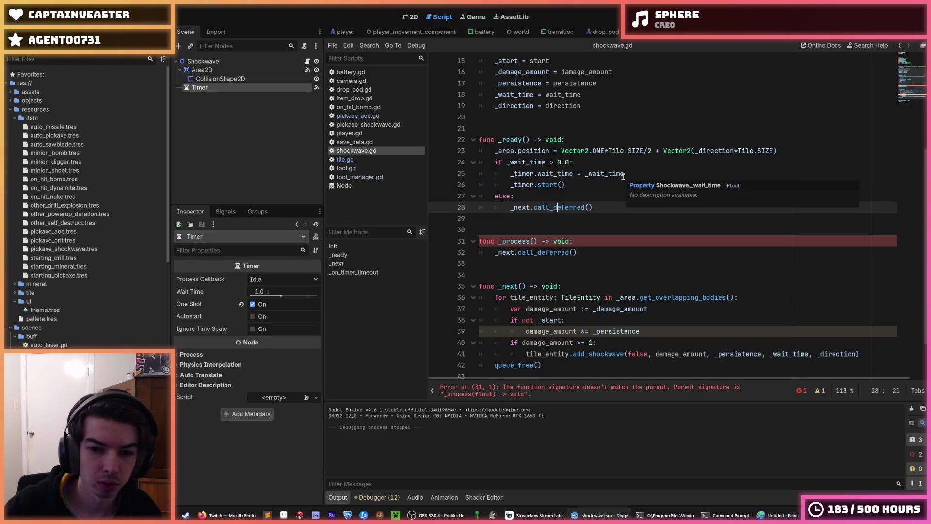
key("ctrl+k")
key("Up")
key("ctrl+k")
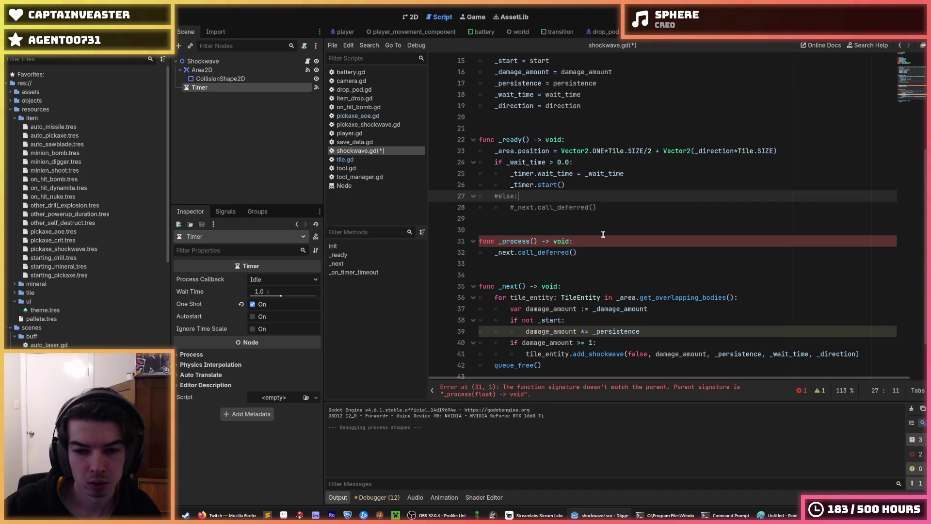
Step: Give _process a _delta: float parameter, save, and run the game
left_click(596, 241)
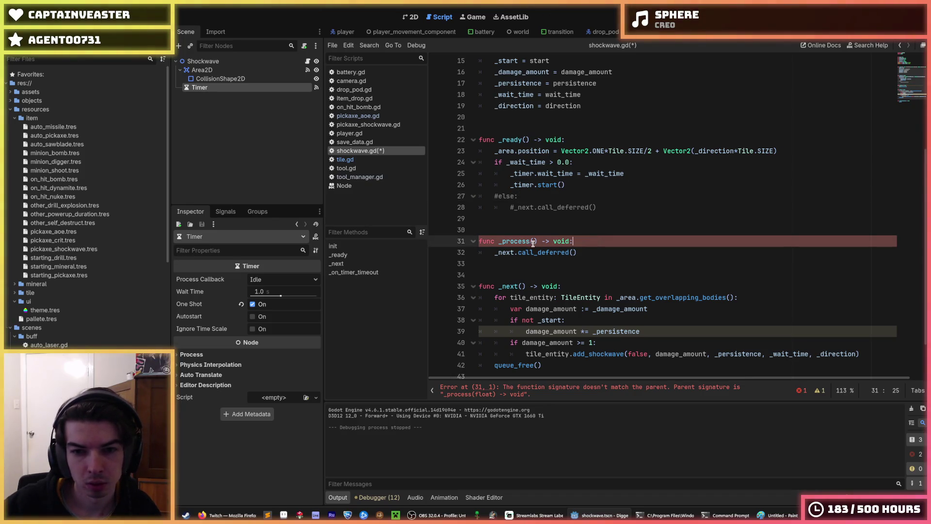
type("delta: float")
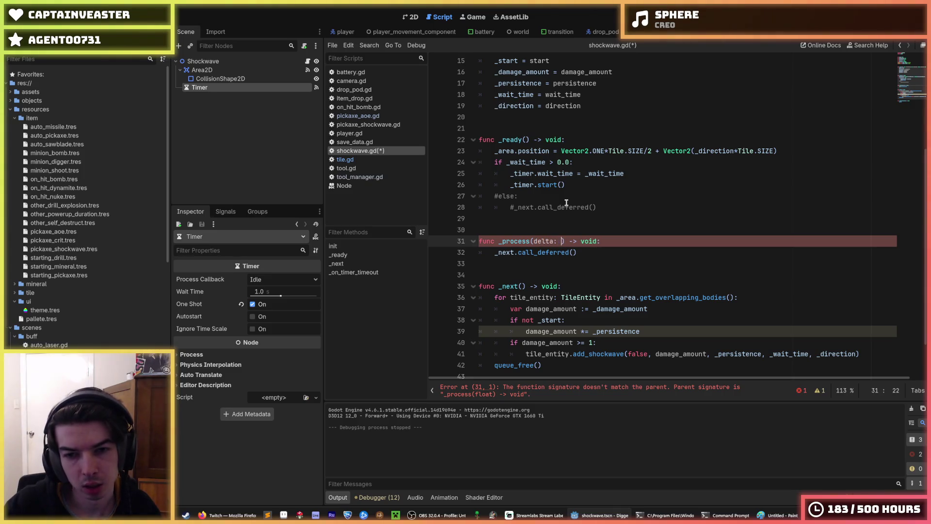
key("Left")
key("Left")
key("Left")
type("_")
key("ctrl+s")
left_click(616, 184)
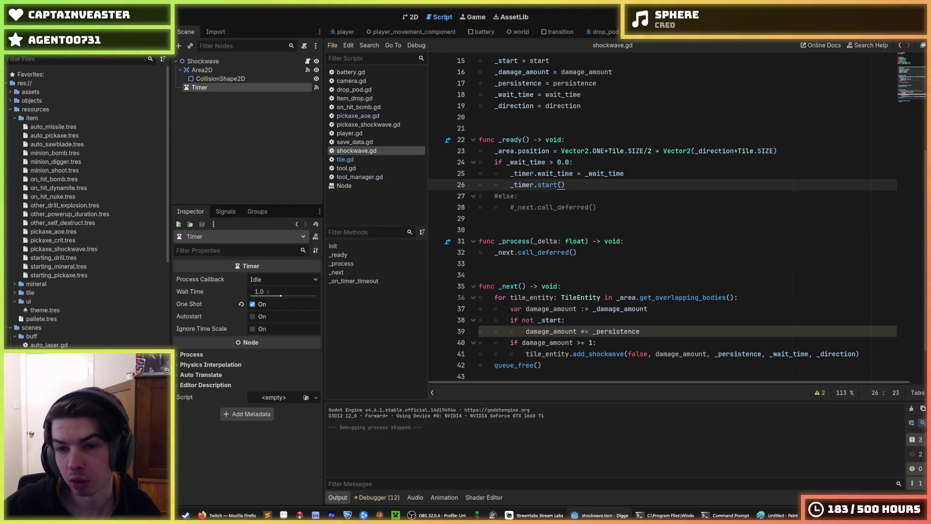
key("F5")
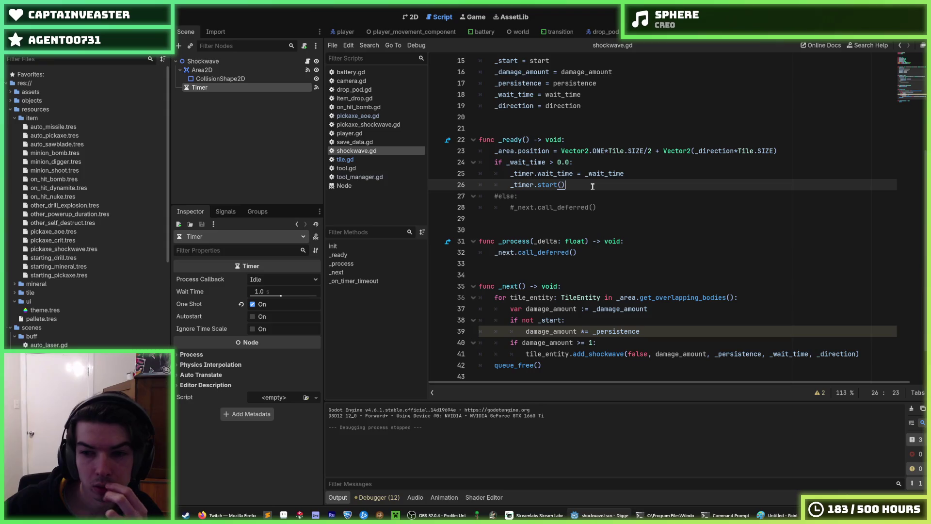
Step: Scroll shockwave.gd to the top, open tile.gd, then move on to pickaxe_aoe.gd
scroll(592, 187, "up", 5)
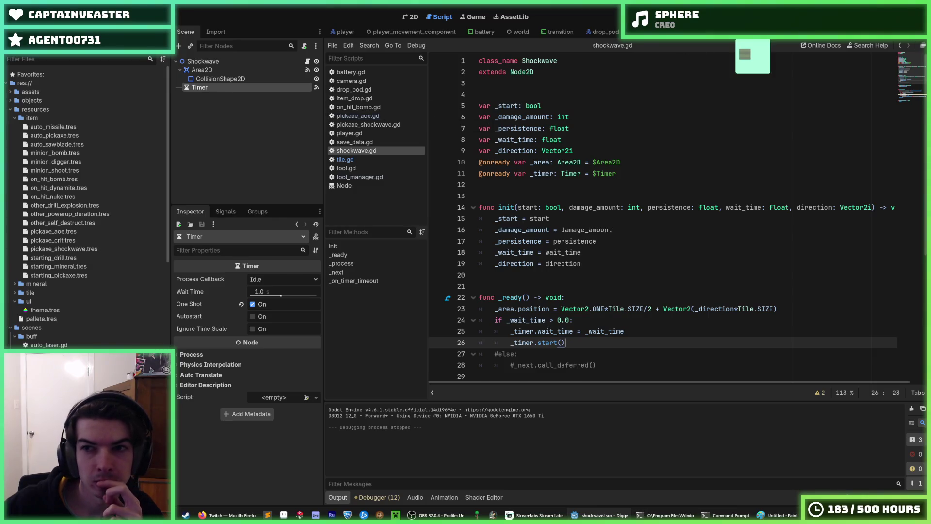
key("ctrl+Tab")
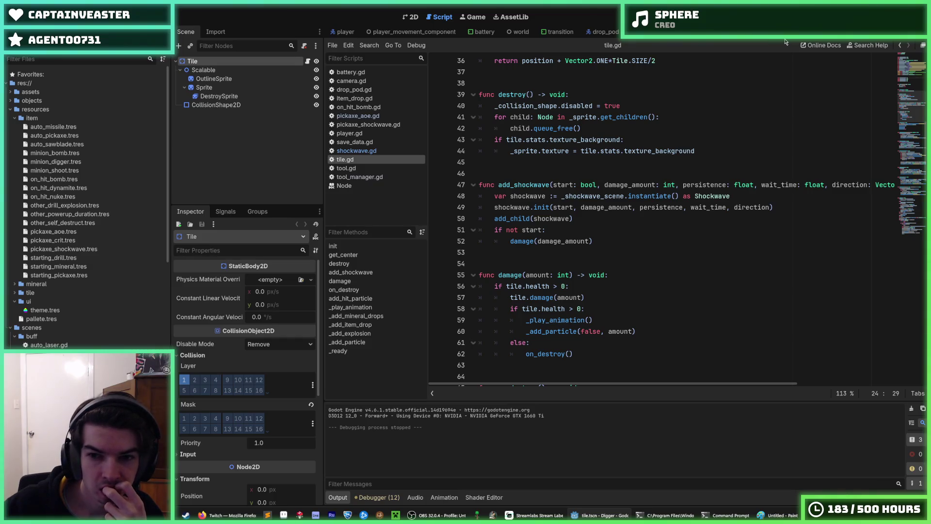
key("alt+Left")
key("alt+Left")
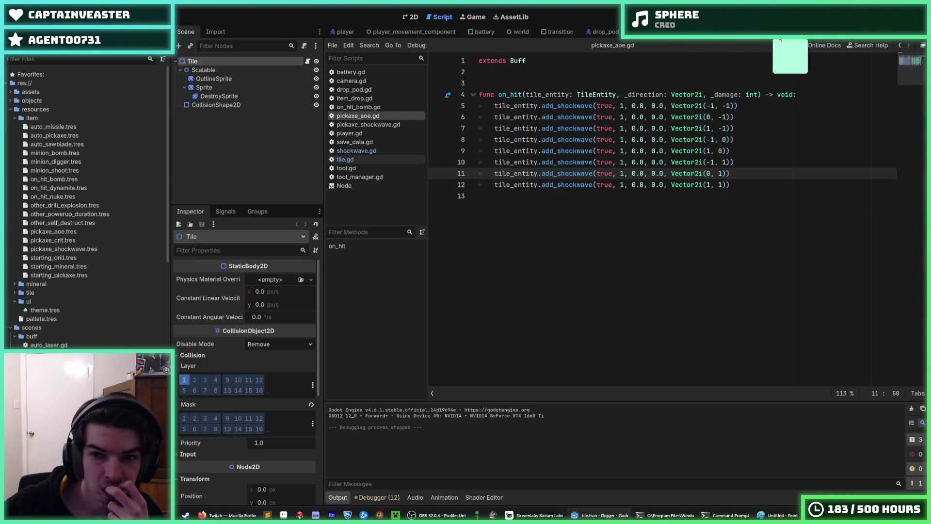
Step: Go back to shockwave.gd and look over the wait_time line and the _process call
key("alt+Left")
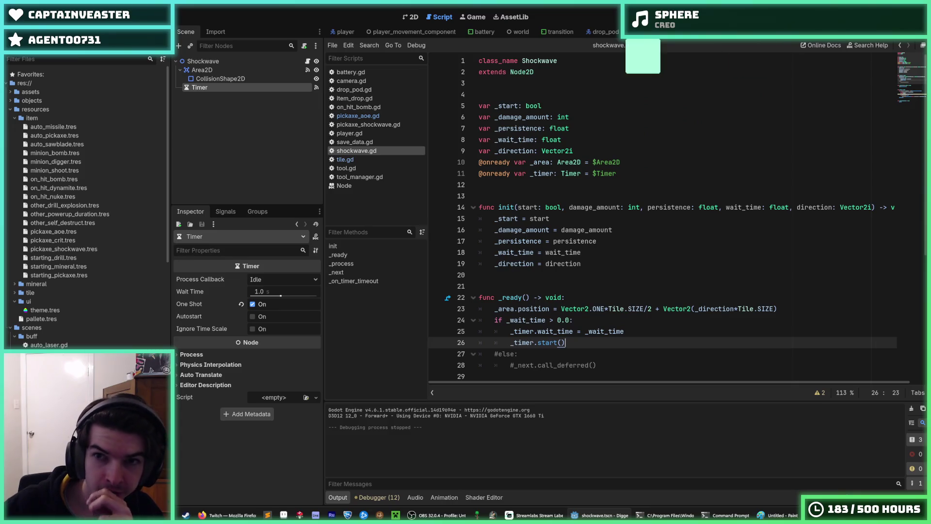
scroll(647, 126, "down", 6)
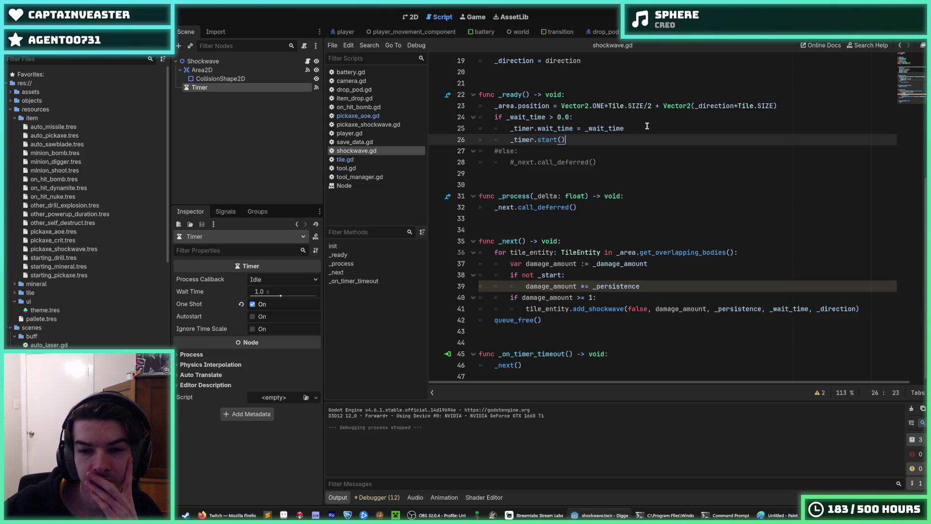
scroll(646, 126, "up", 2)
scroll(647, 125, "down", 2)
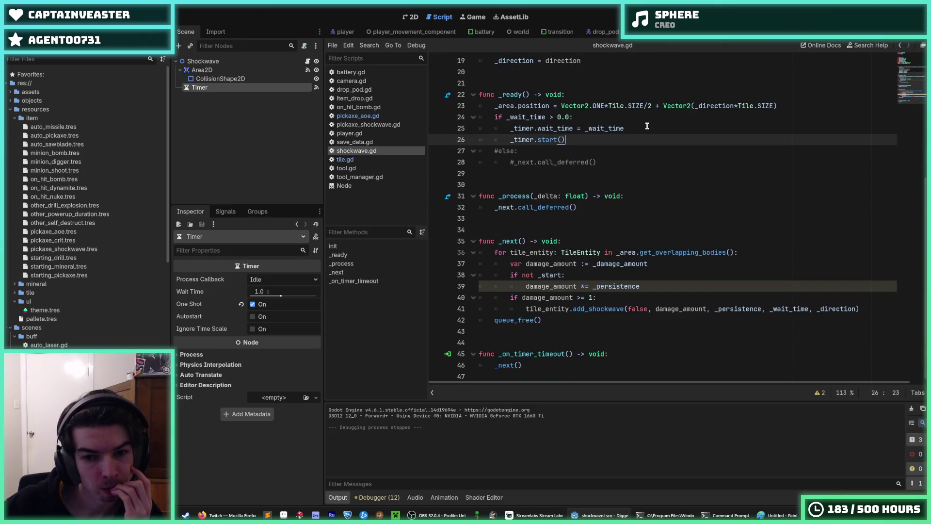
left_click(647, 125)
scroll(630, 165, "up", 3)
scroll(628, 167, "down", 3)
left_click(589, 205)
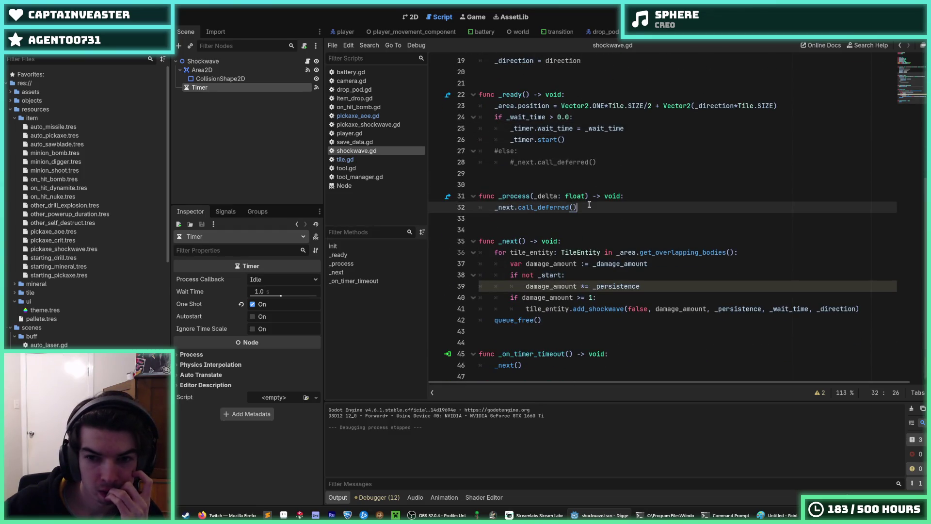
Step: Replace _next.call_deferred() in _process with a direct _next() call and run the game
left_click_drag(615, 252, 735, 252)
left_click(733, 252)
left_click(601, 208)
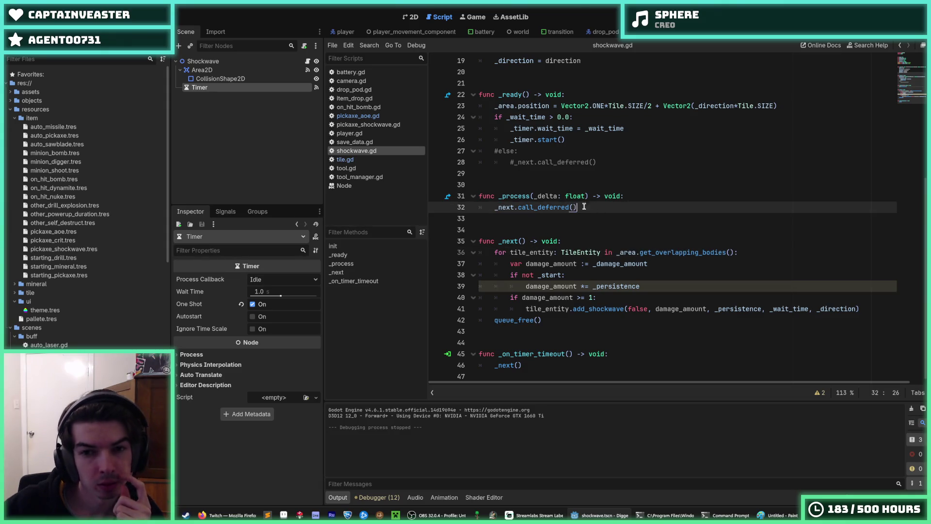
left_click_drag(584, 207, 495, 207)
type("_nex")
key("Return")
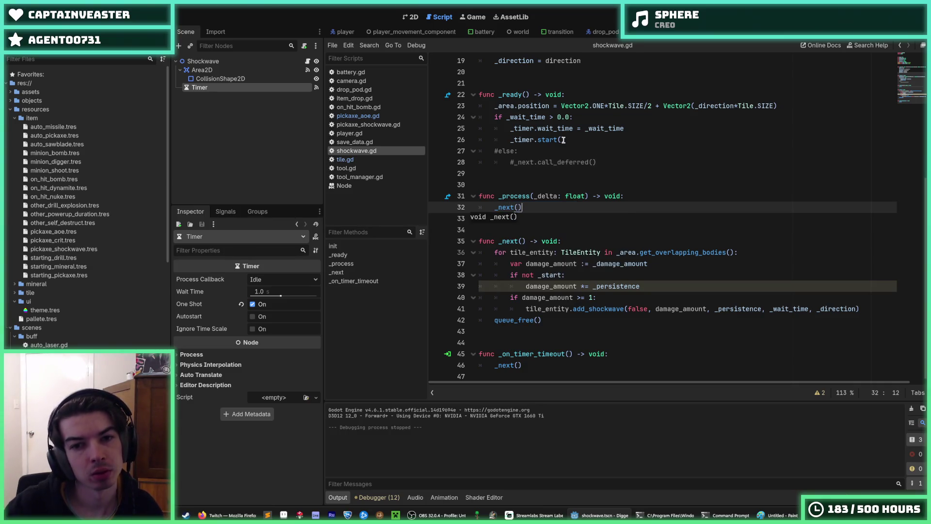
key("F5")
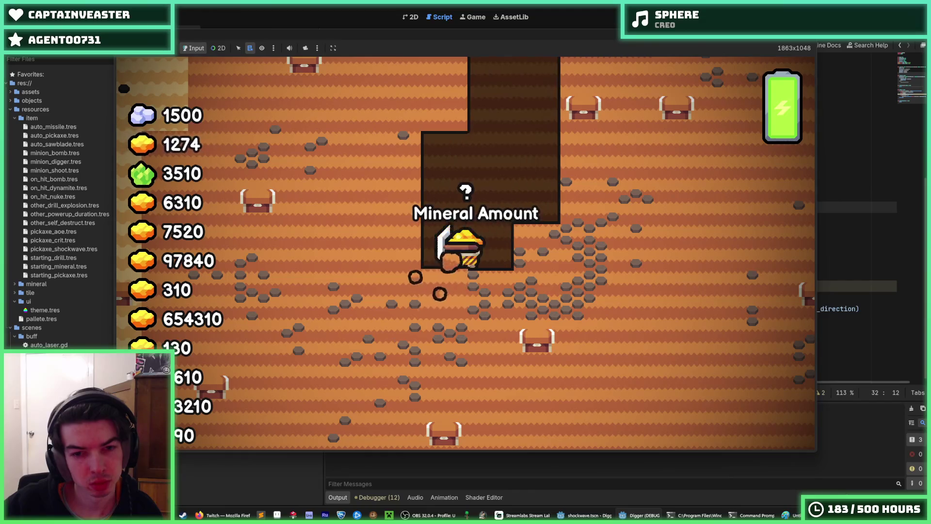
Step: Stop the game and uncomment the else branch on lines 27–28
key("F8")
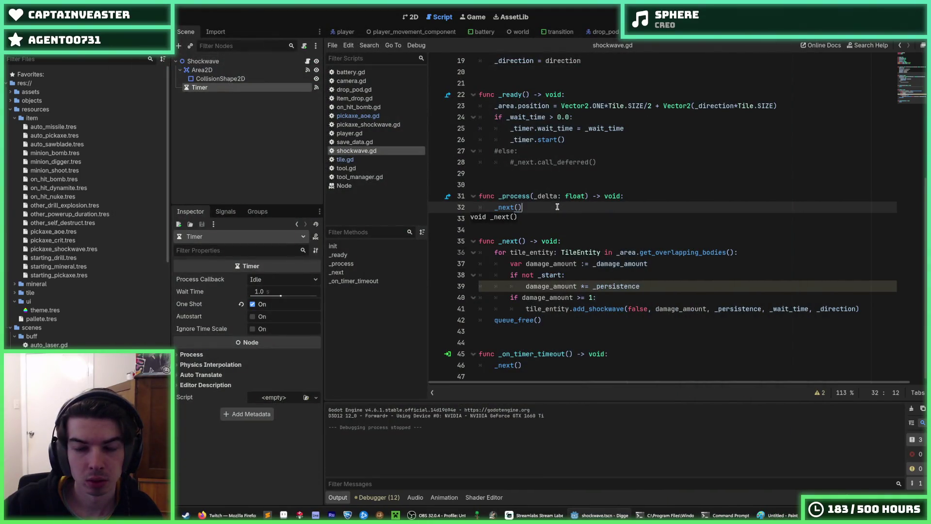
left_click(584, 196)
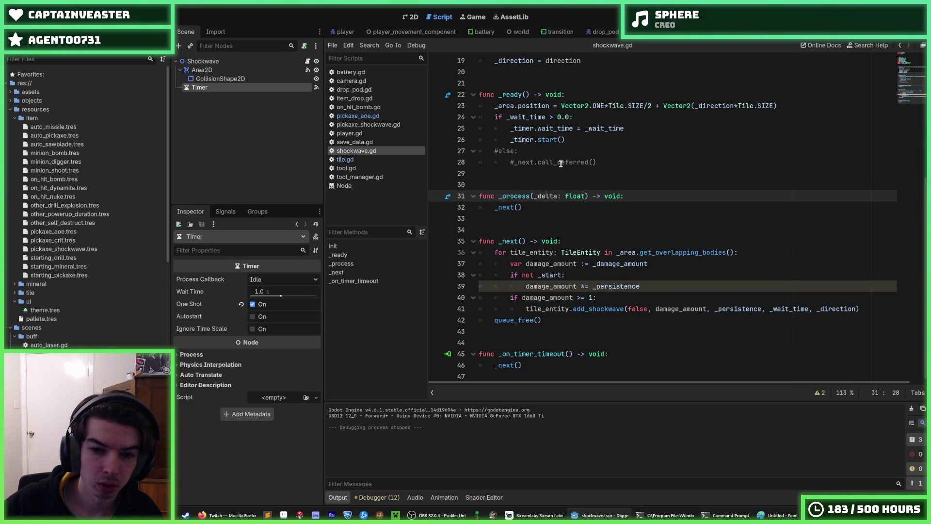
left_click_drag(556, 162, 509, 152)
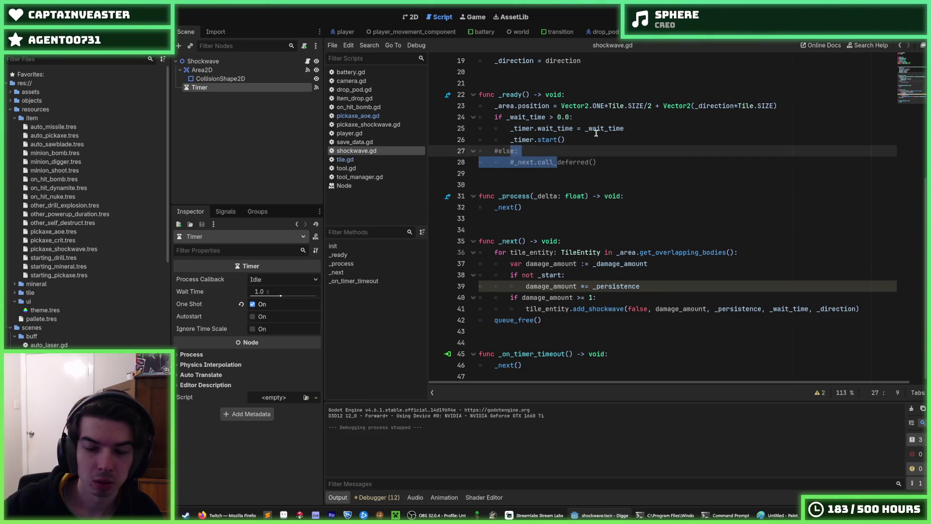
key("ctrl")
key("ctrl+k")
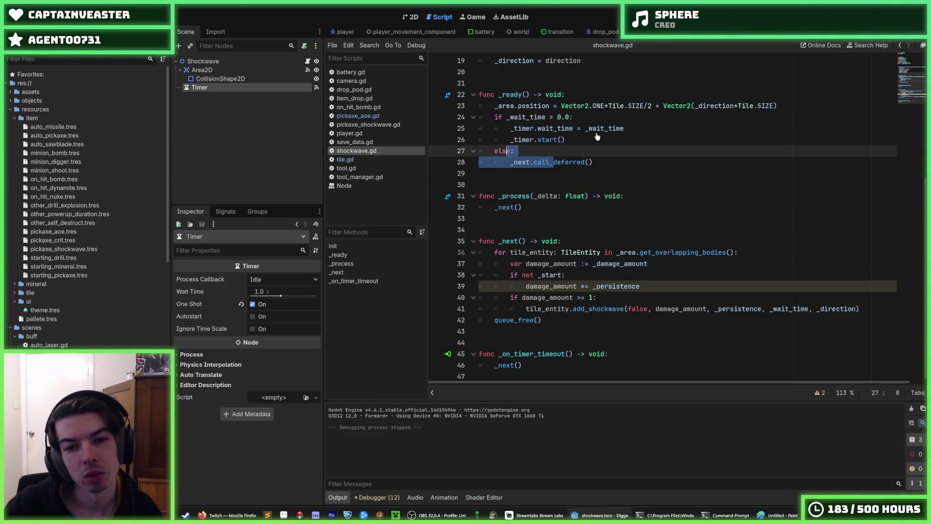
Step: Put _timer.wait_time = 0.5 and _timer.start() into the else branch and save
key("Left")
key("Up")
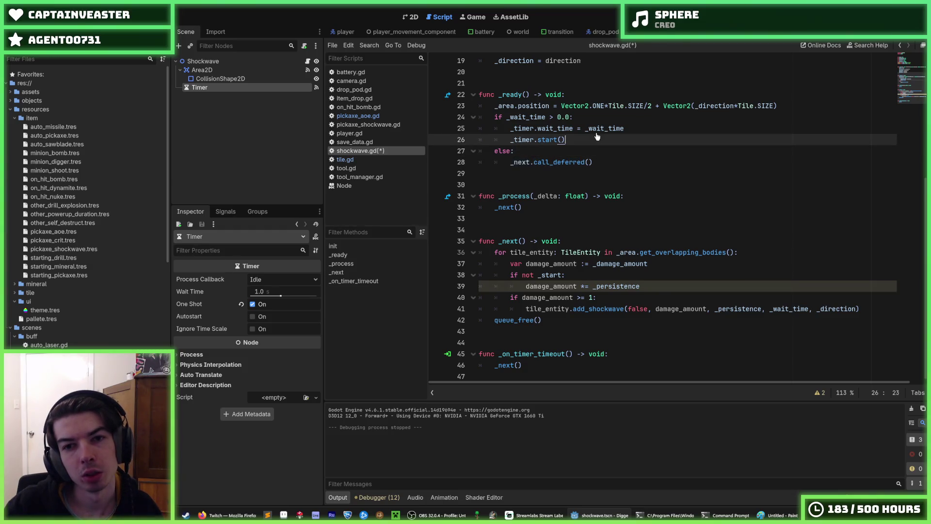
key("ctrl+shift+d")
key("alt+Down")
key("Up")
key("Return")
type("timer.wait_time =")
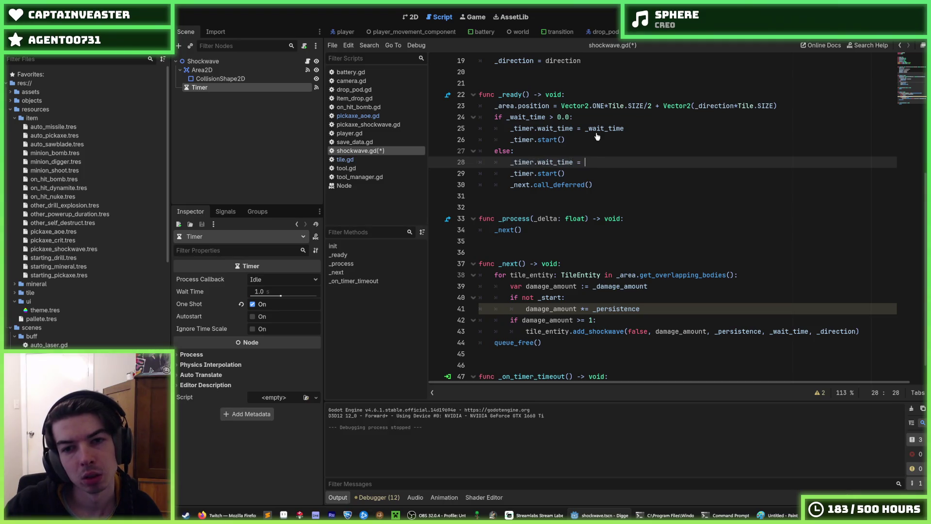
key("ctrl+s")
key("Down")
key("Down")
key("Down")
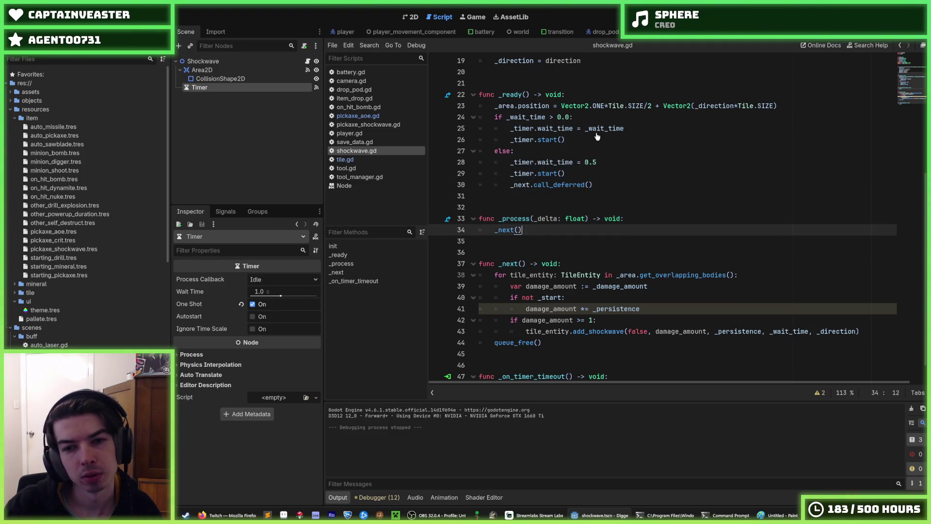
left_click(712, 138)
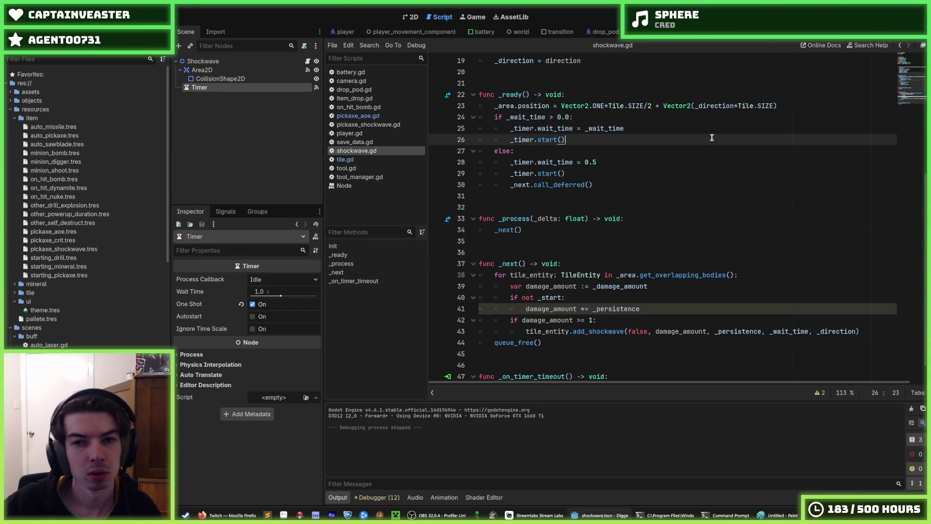
key("ctrl+s")
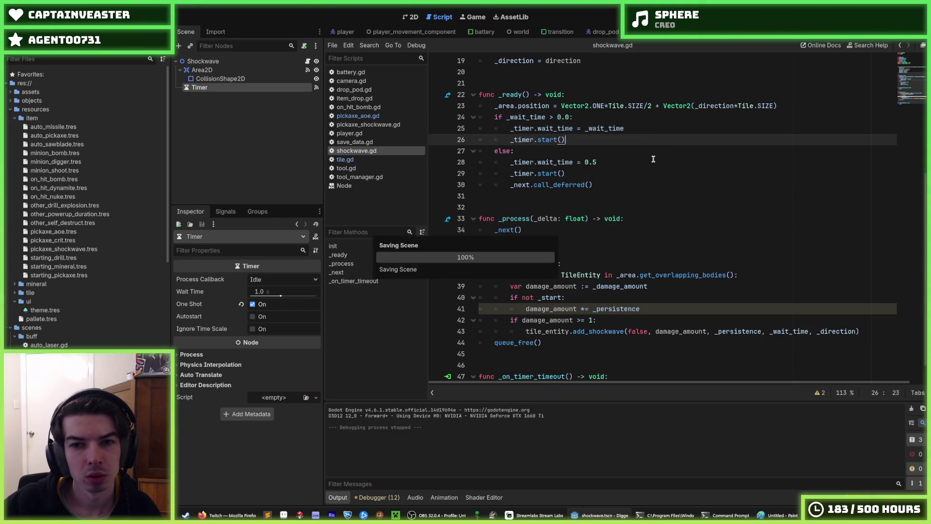
Step: Comment out the _process function and the deferred _next call on line 30, then run the game
left_click(654, 164)
key("ctrl+s")
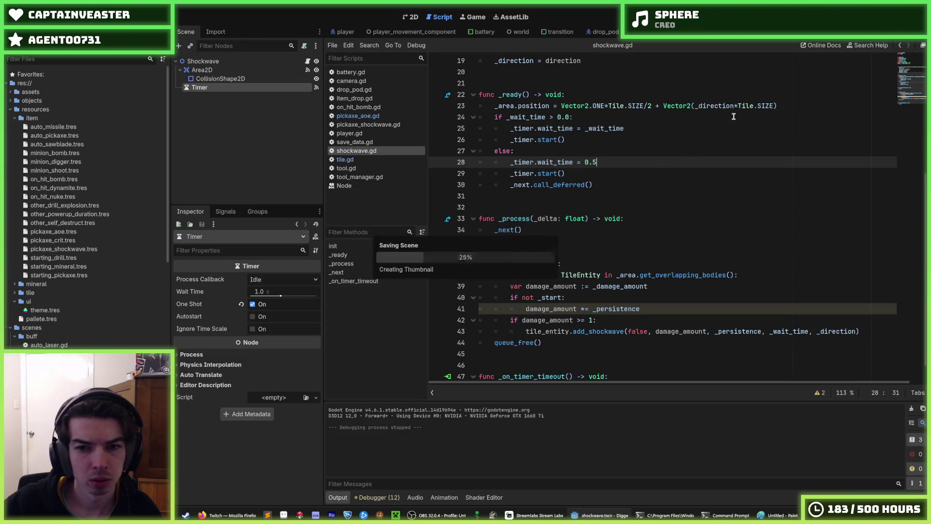
left_click_drag(522, 230, 549, 219)
key("ctrl+k")
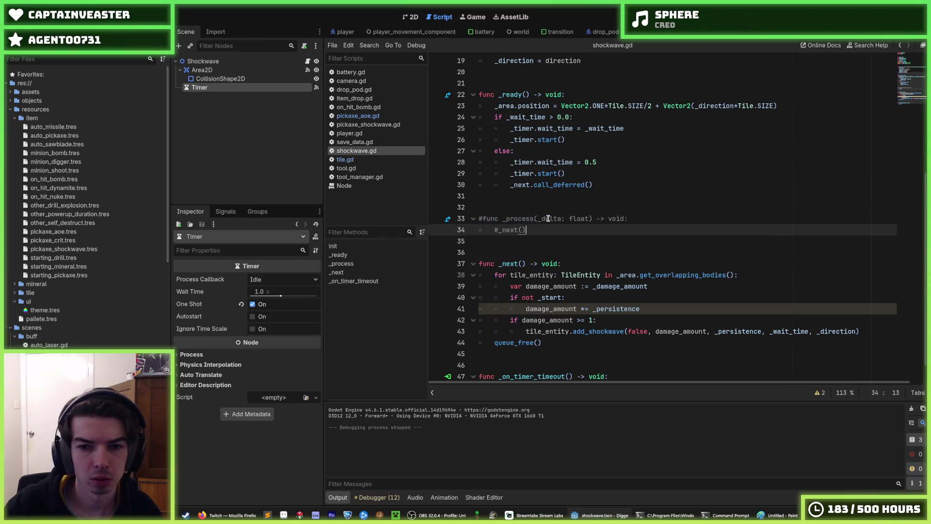
left_click(597, 184)
key("ctrl+k")
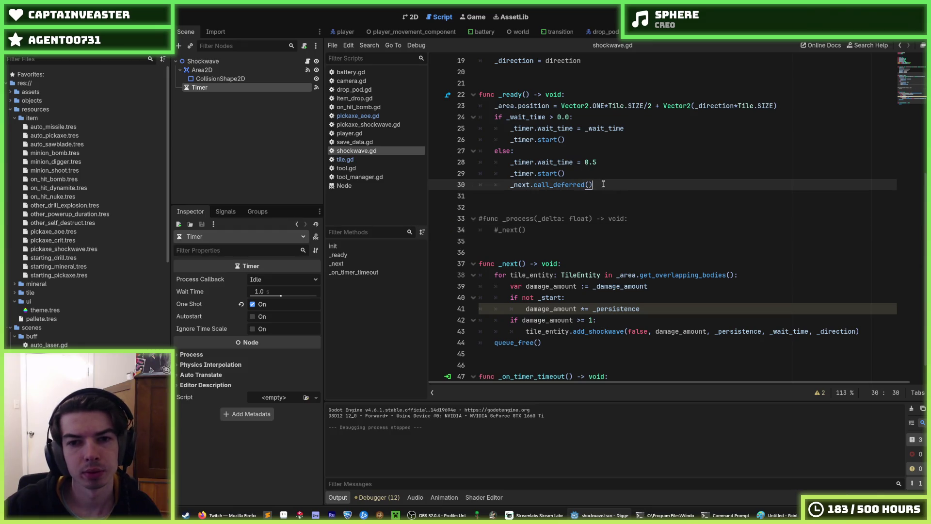
key("F5")
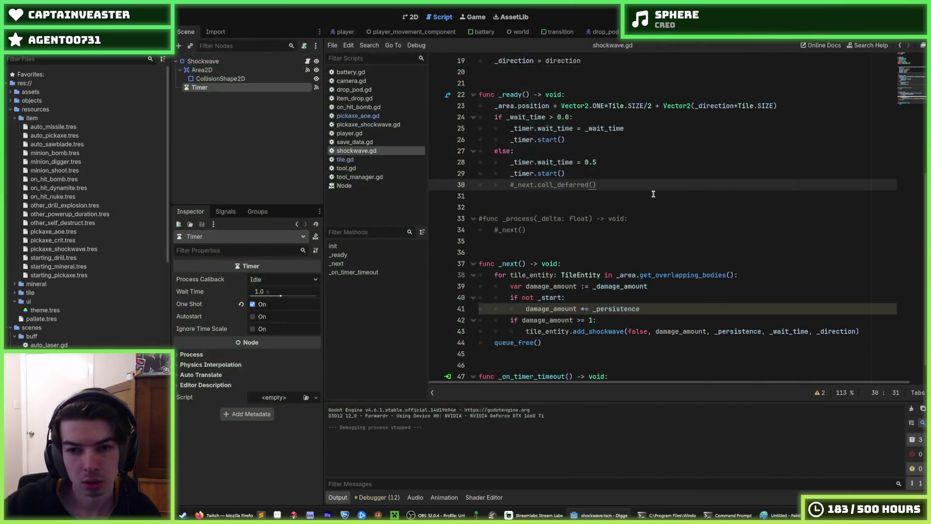
Step: Change the else-branch wait time from 0.5 to 0.1 and rerun the game
left_click(607, 173)
left_click(606, 163)
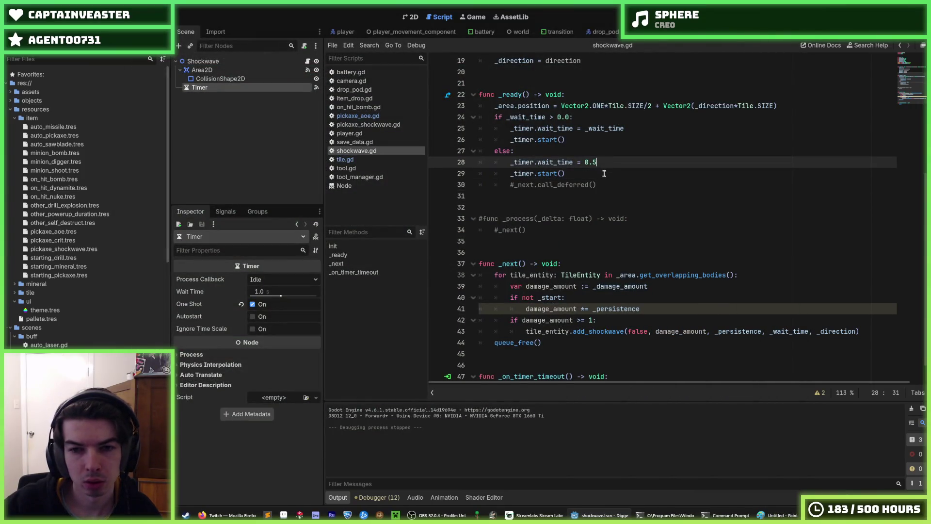
key("BackSpace")
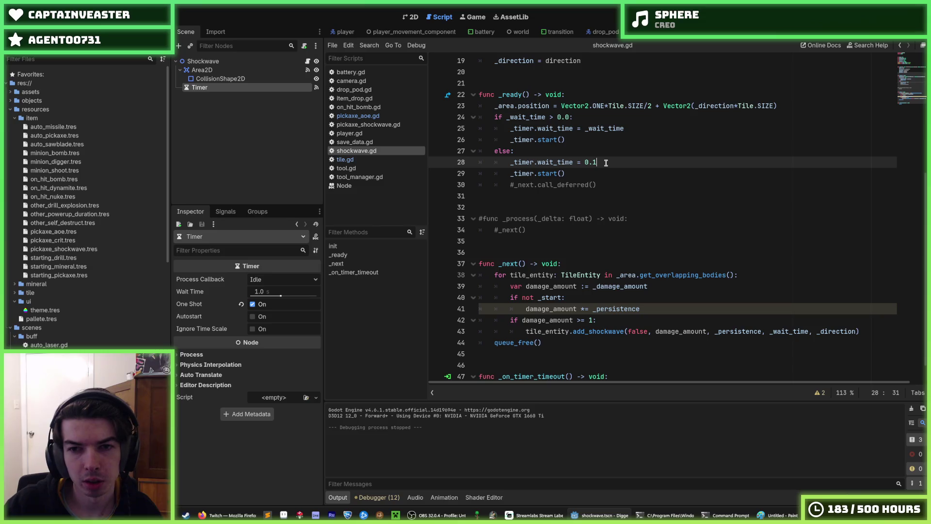
type("1")
key("F5")
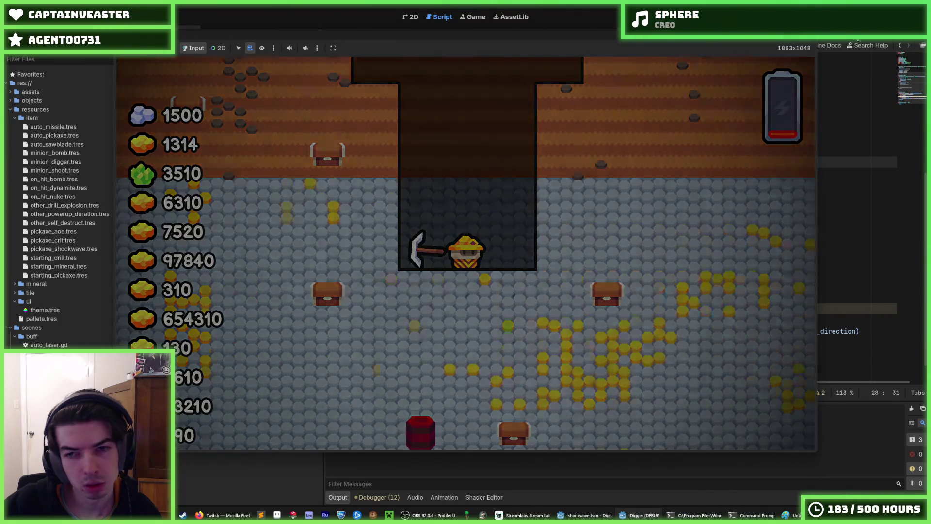
Step: Stop the play-test with F8 and return to the shockwave.gd editor
key("F8")
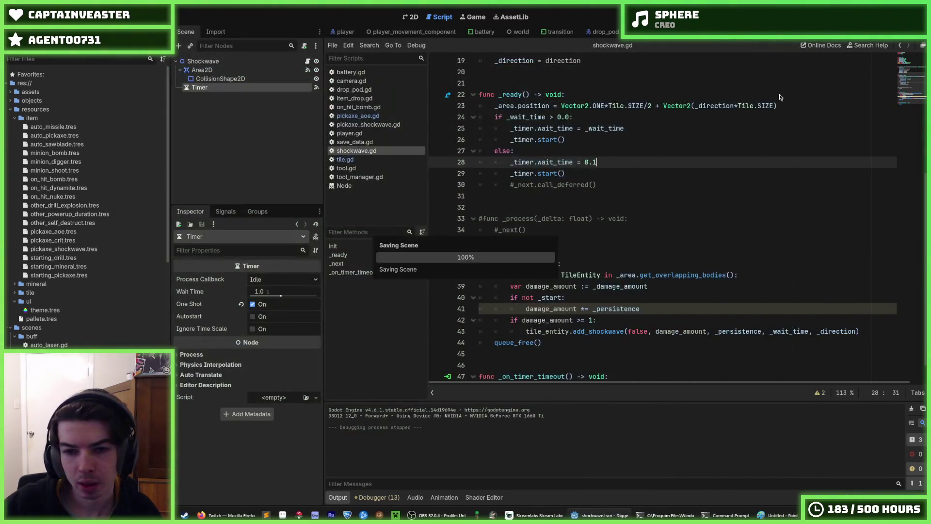
left_click(624, 211)
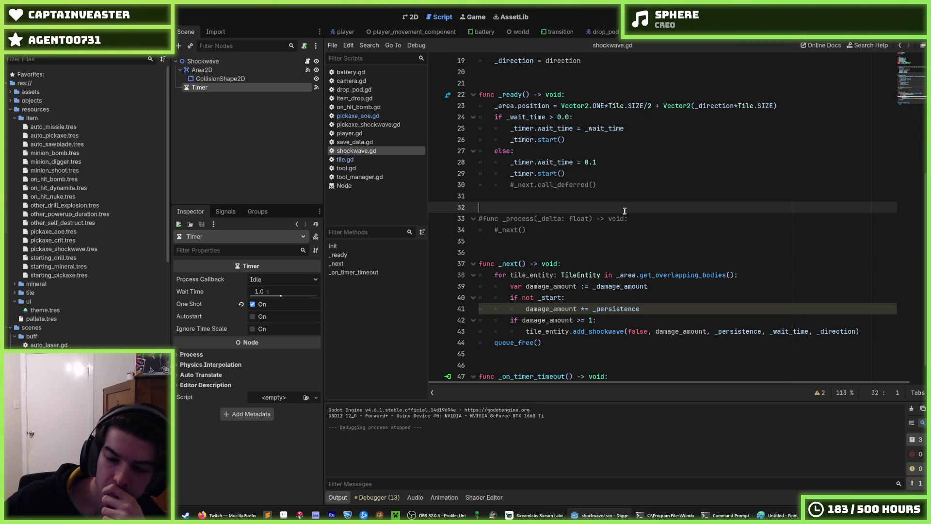
Step: Look over the else-branch timer lines and the commented-out _process and _next() code in shockwave.gd
left_click(608, 227)
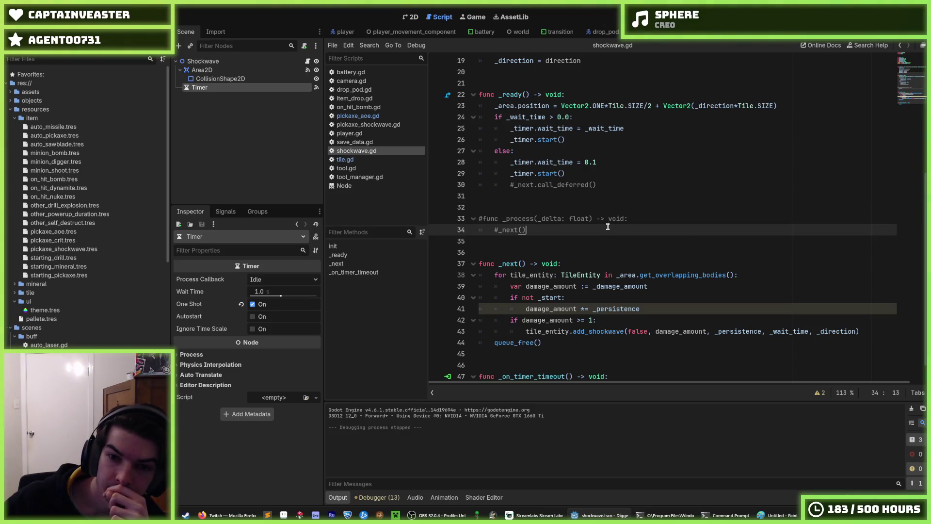
scroll(608, 227, "up", 1)
left_click(607, 208)
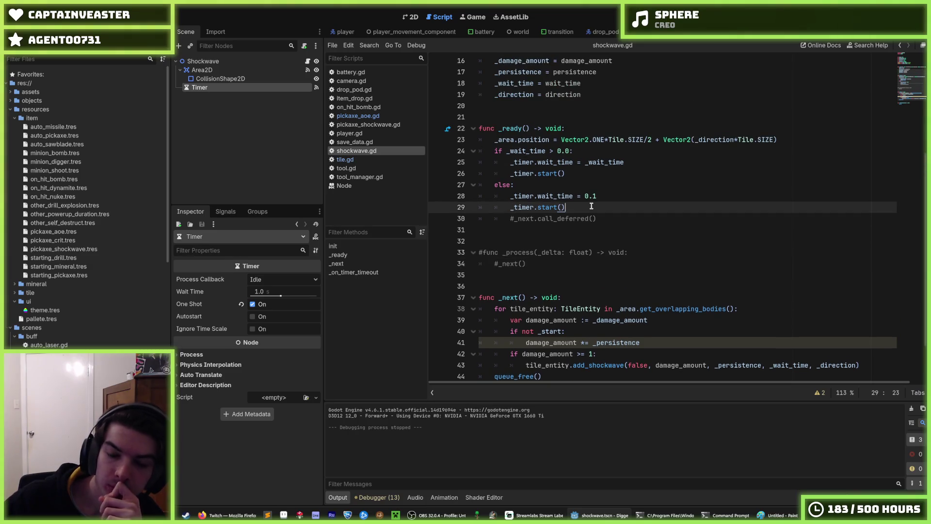
left_click(607, 214)
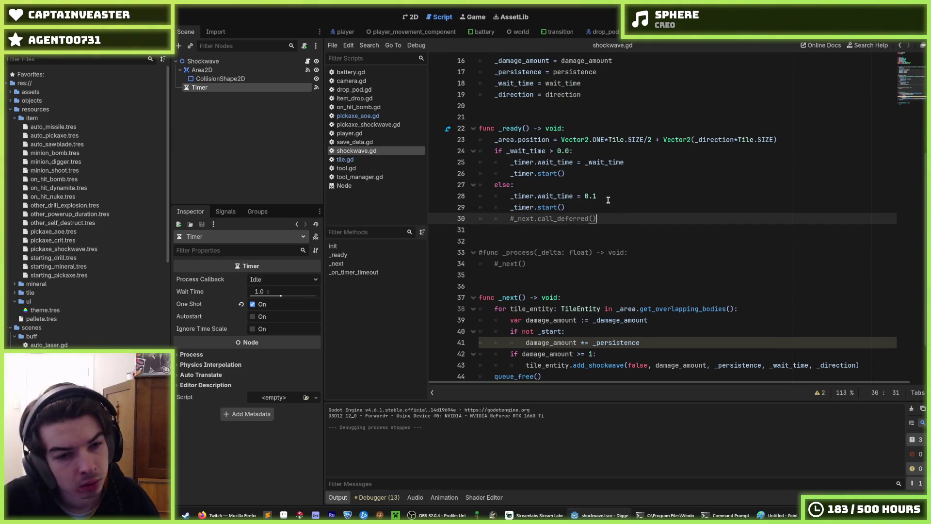
left_click(560, 258)
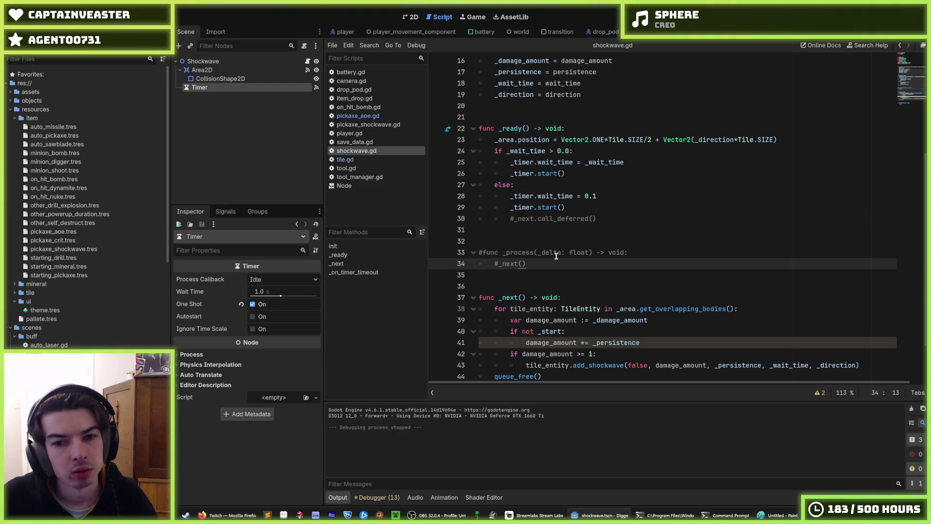
left_click(546, 250)
scroll(547, 250, "down", 2)
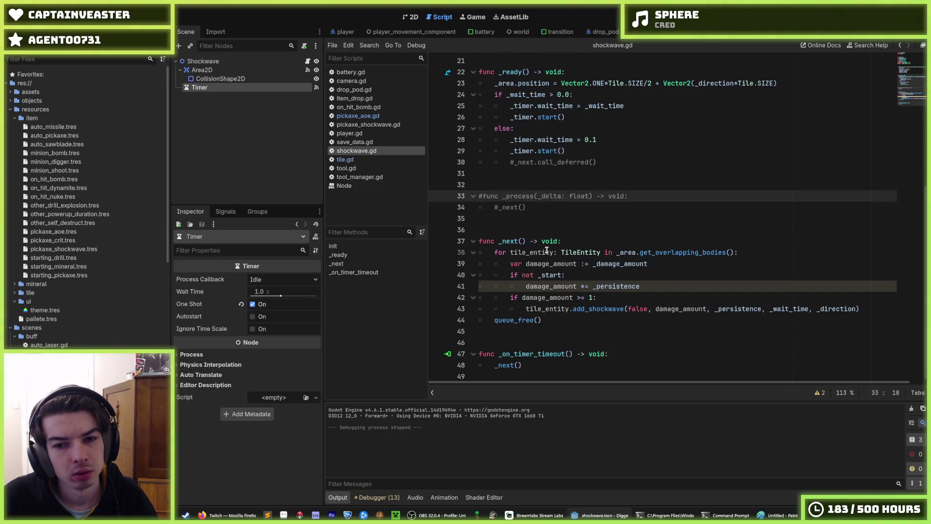
left_click(551, 207)
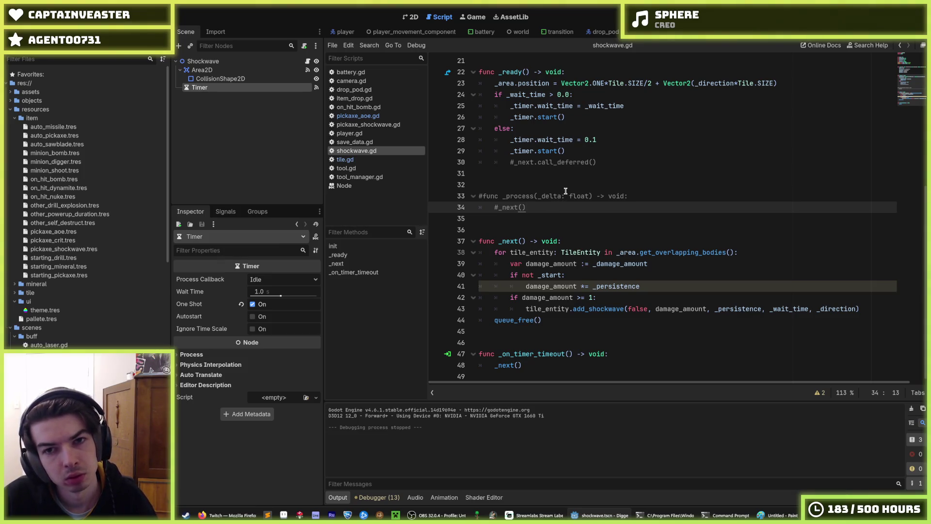
scroll(566, 191, "up", 1)
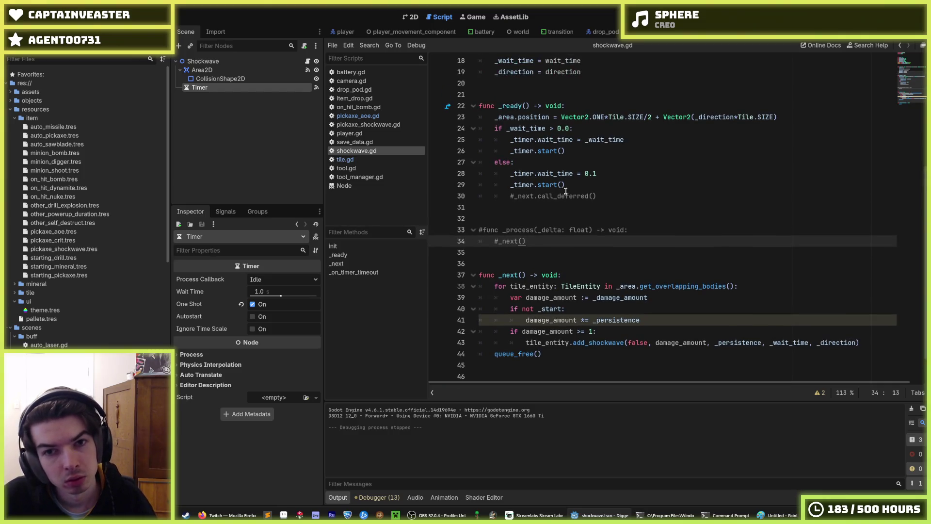
scroll(565, 191, "up", 2)
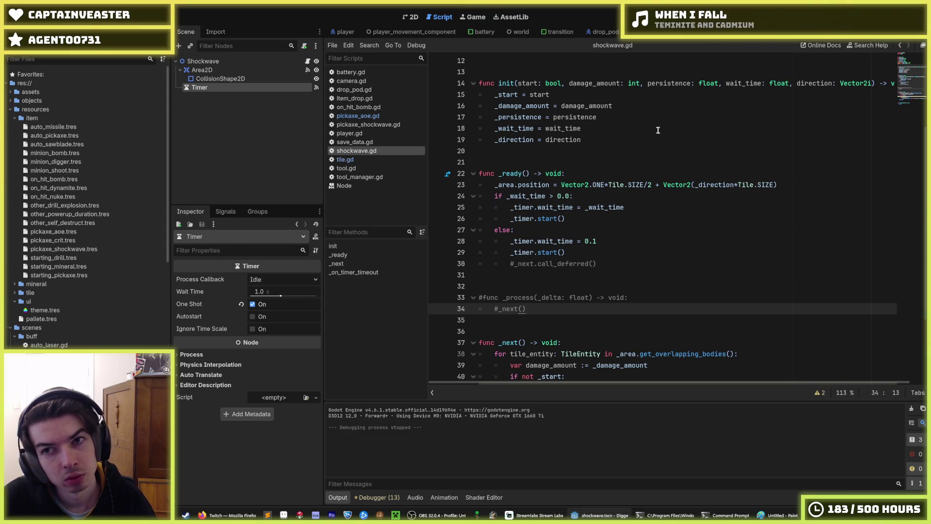
Step: Check add_child(shockwave) in tile.gd, return to shockwave.gd, and select the Area2D node
left_click(738, 32)
left_click(617, 210)
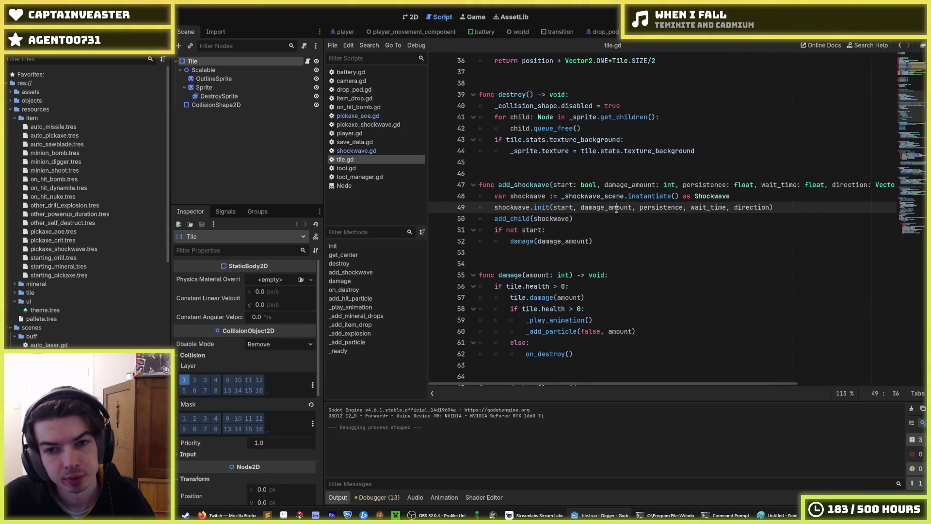
left_click(620, 218)
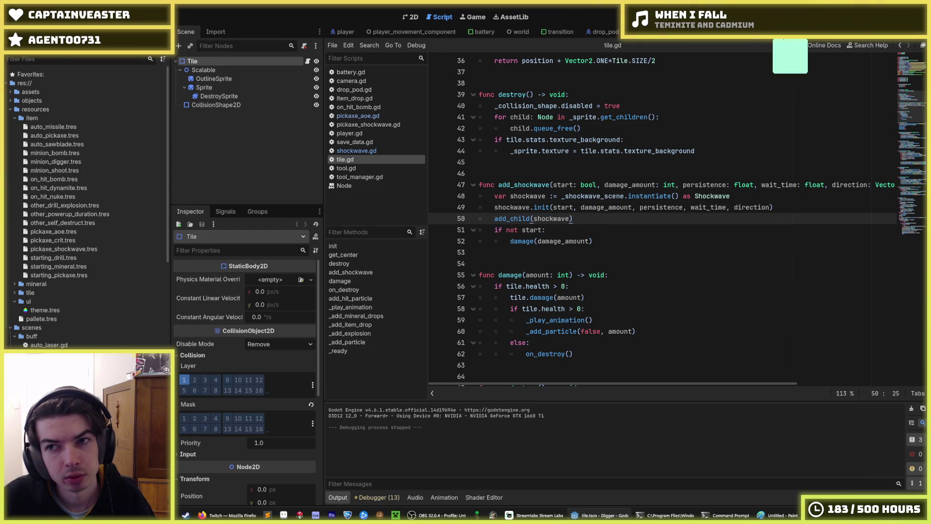
left_click(771, 32)
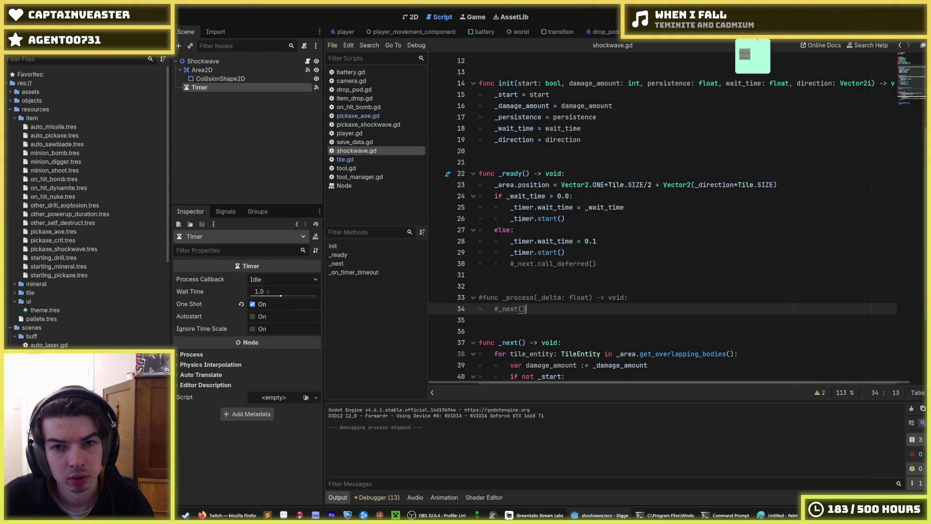
scroll(721, 86, "down", 2)
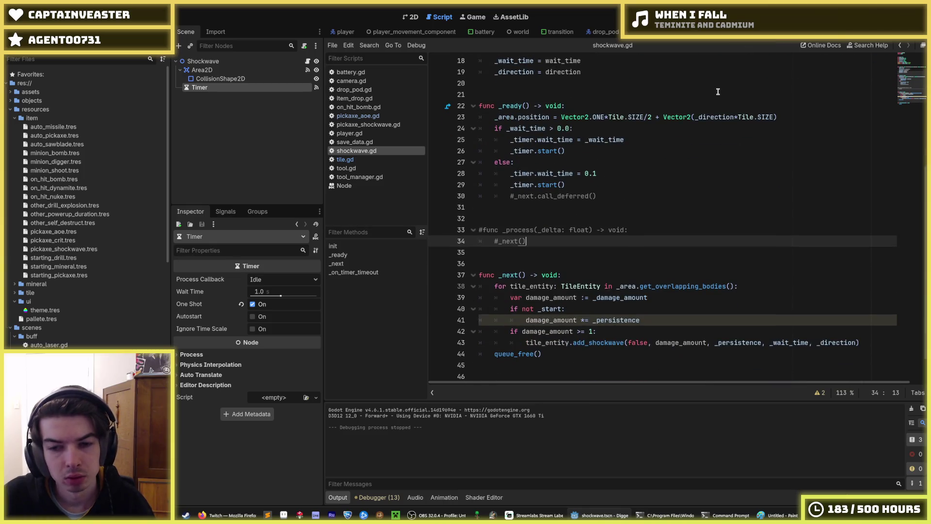
scroll(718, 92, "down", 1)
left_click(610, 162)
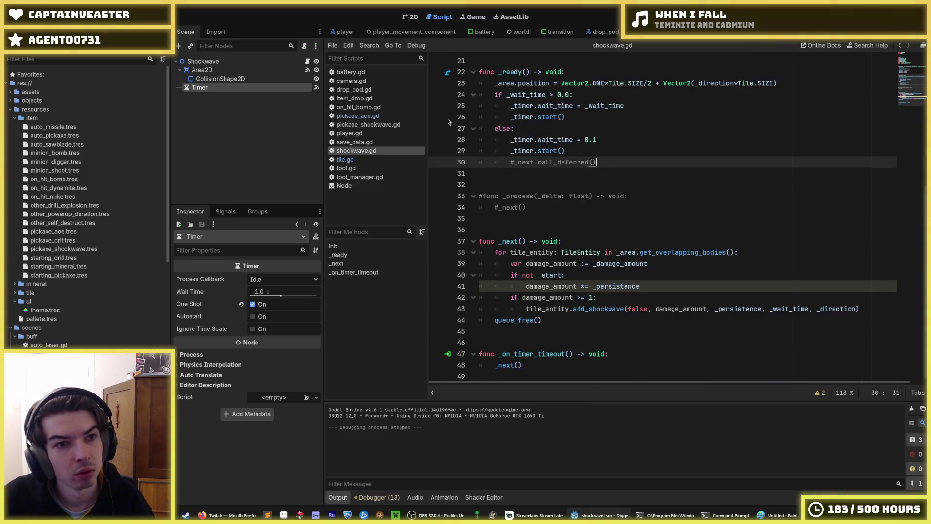
left_click(224, 70)
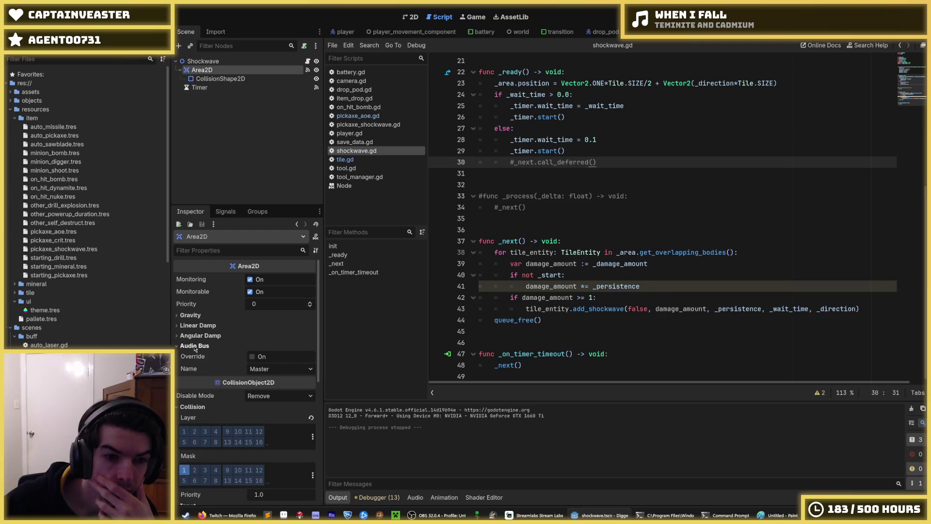
scroll(196, 347, "down", 1)
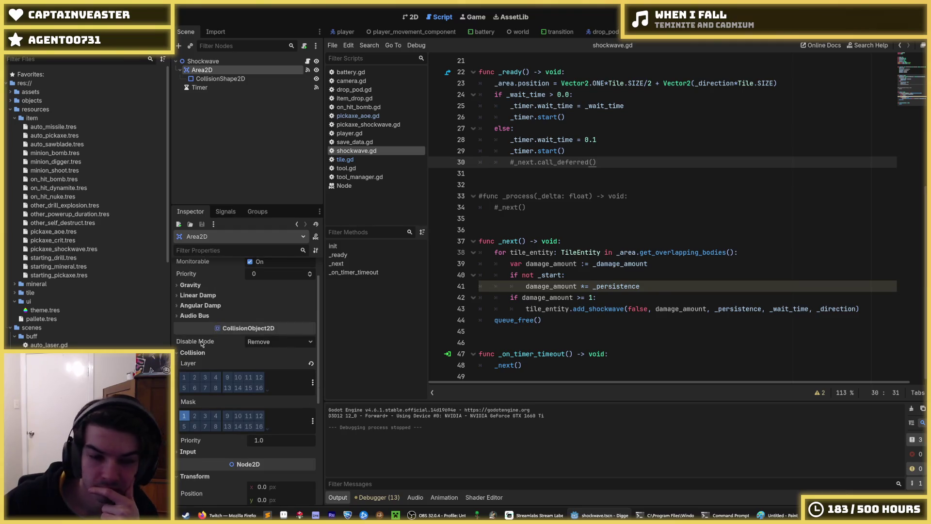
mouse_move(202, 344)
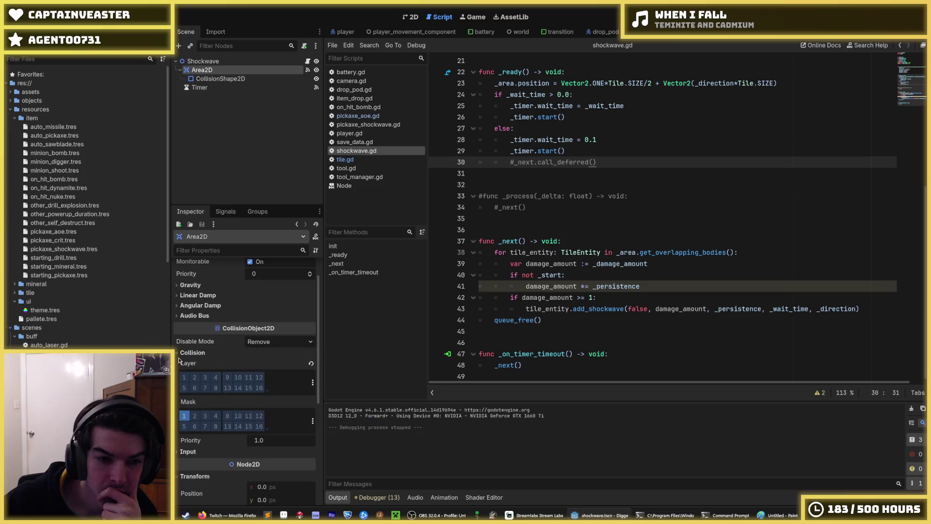
scroll(207, 347, "down", 4)
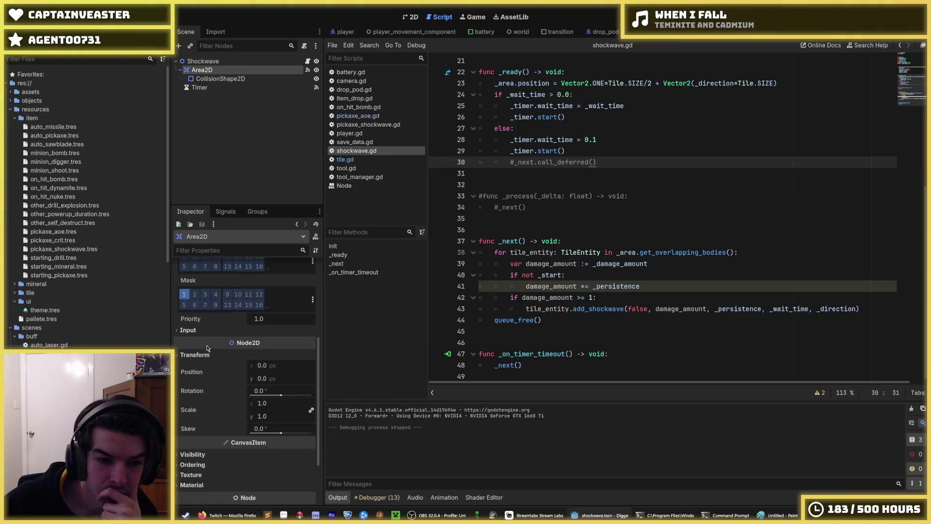
scroll(207, 347, "up", 3)
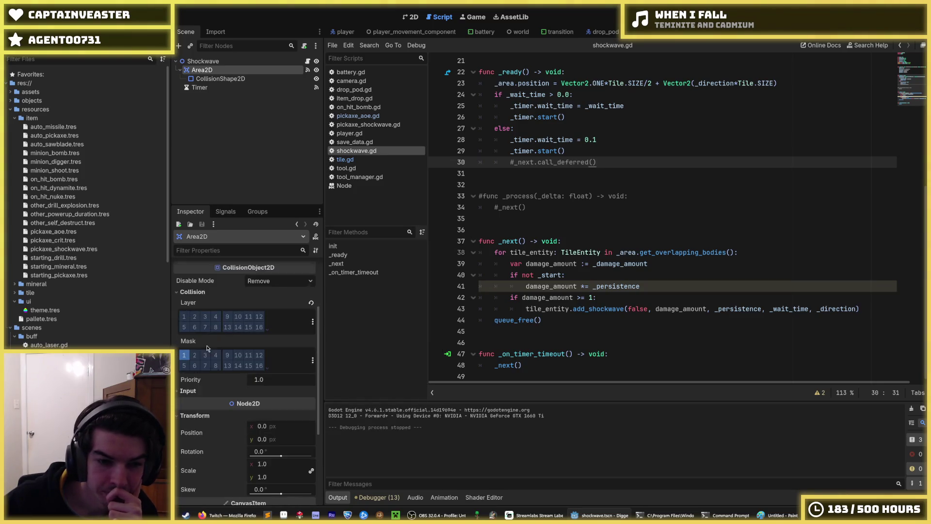
left_click(225, 214)
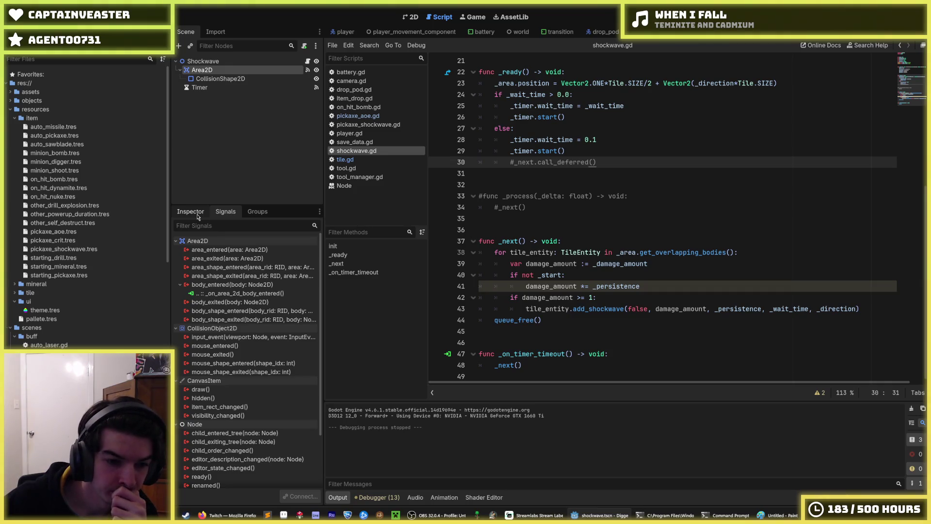
left_click(191, 211)
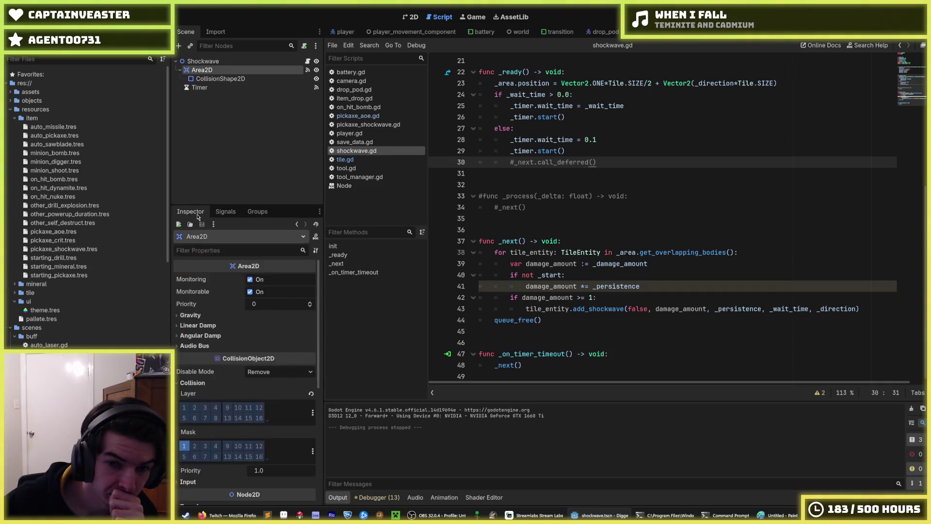
left_click(619, 252)
double_click(651, 253)
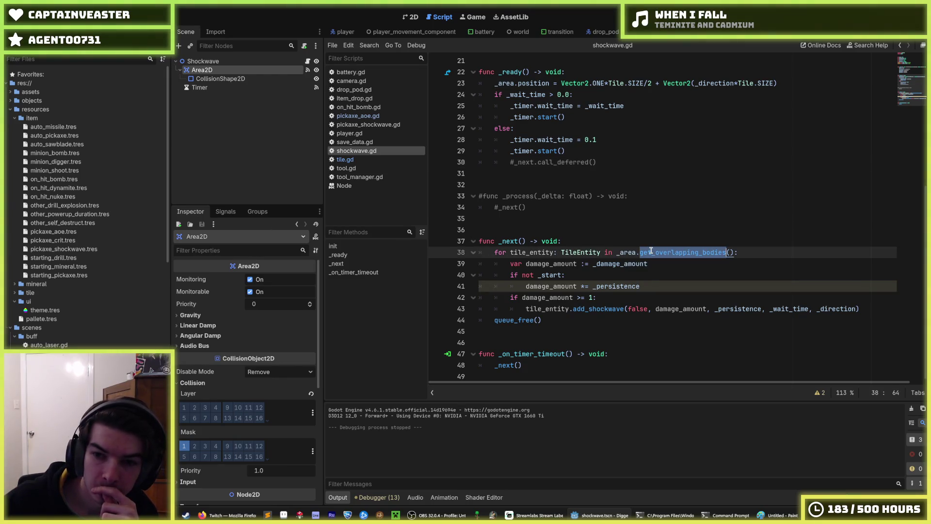
mouse_move(652, 251)
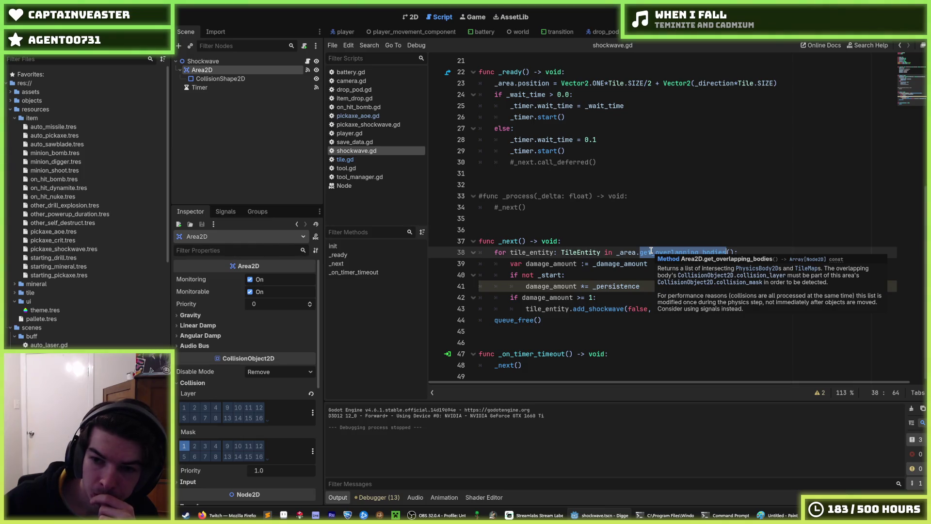
left_click_drag(497, 218, 522, 196)
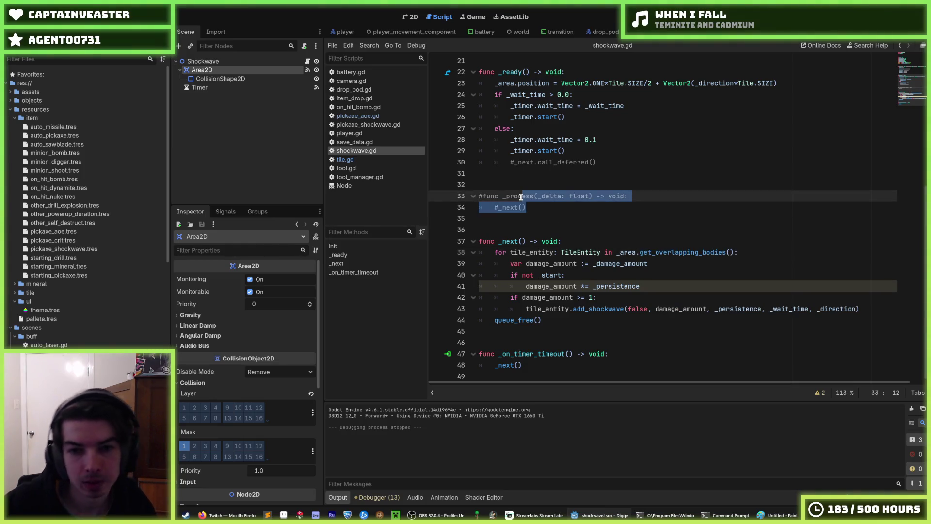
Step: Uncomment the _process function, rename it to _physics_process, and save
key("ctrl+k")
key("Right")
key("Right")
type("physics_")
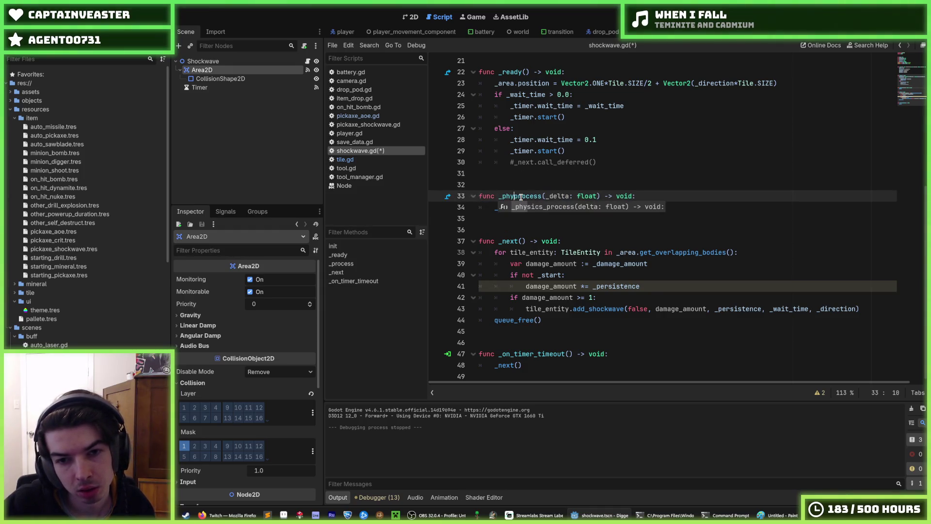
key("ctrl+s")
left_click(665, 195)
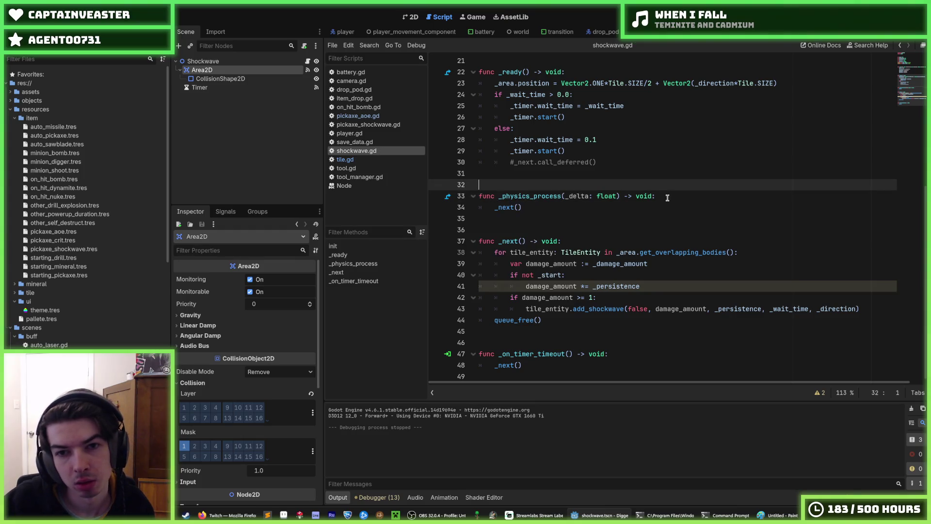
Step: Comment out the else-branch timer lines, leave pass in the else block, save, and run
left_click_drag(635, 151, 573, 141)
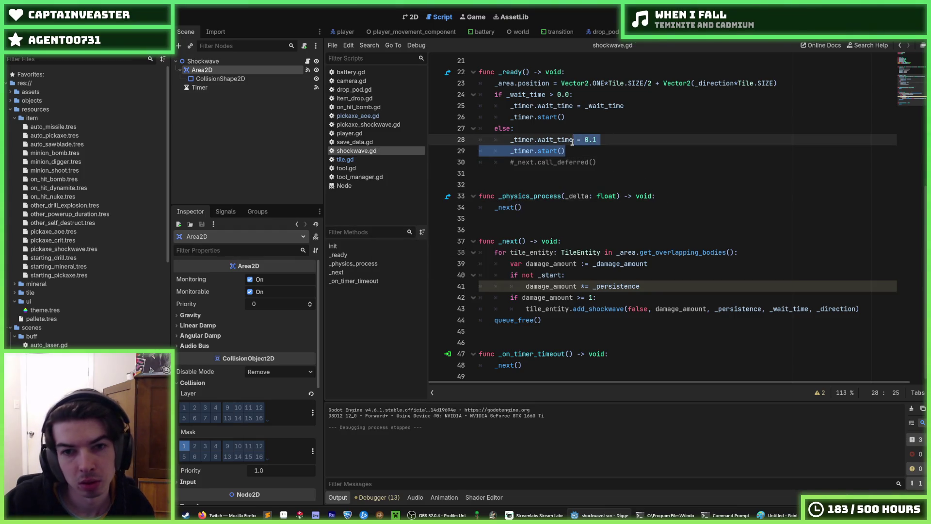
key("ctrl+k")
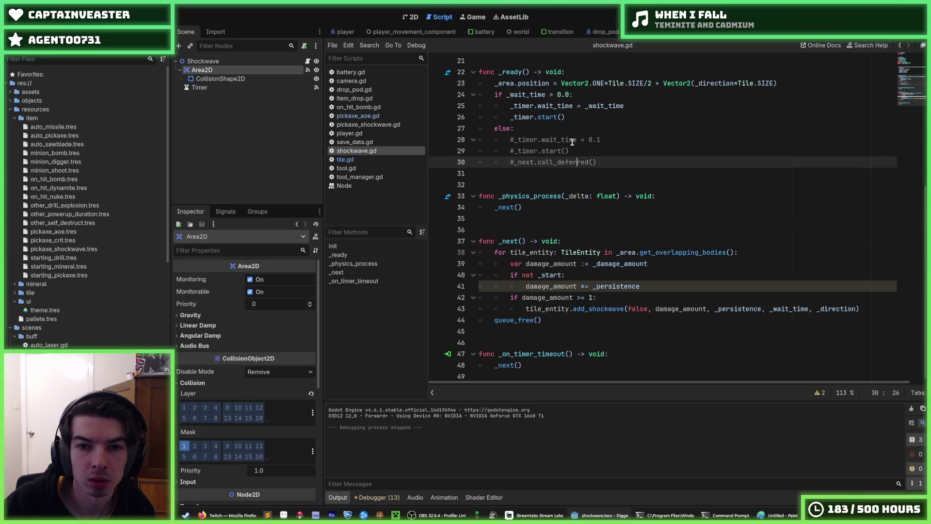
left_click(572, 141)
key("ctrl+shift+Return")
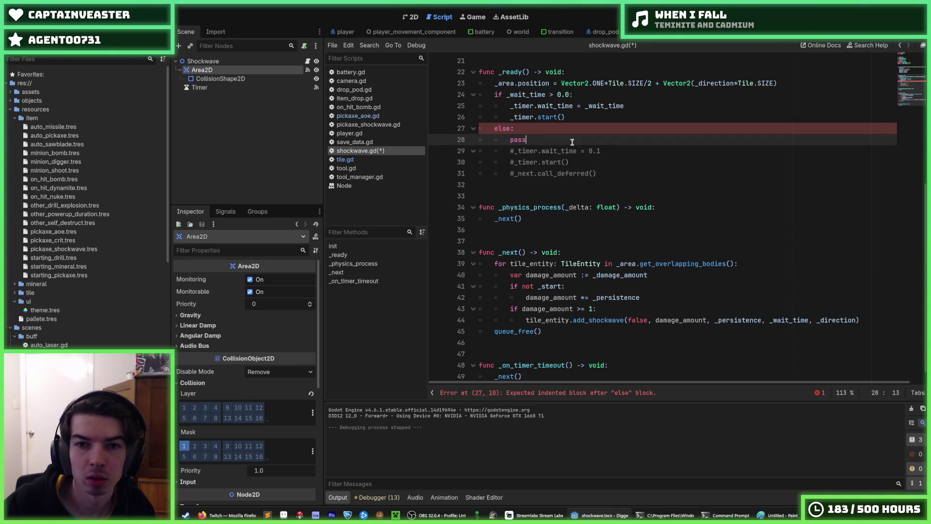
key("ctrl+s")
left_click(625, 106)
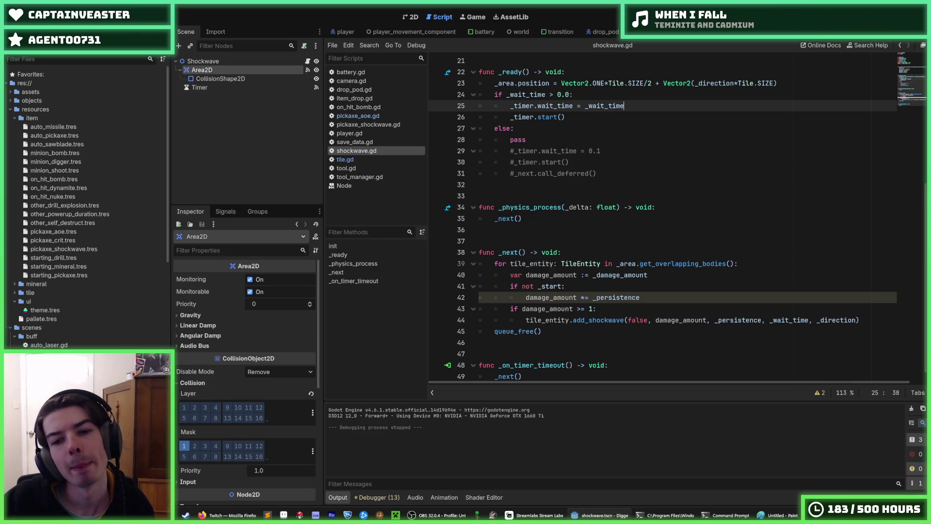
key("F5")
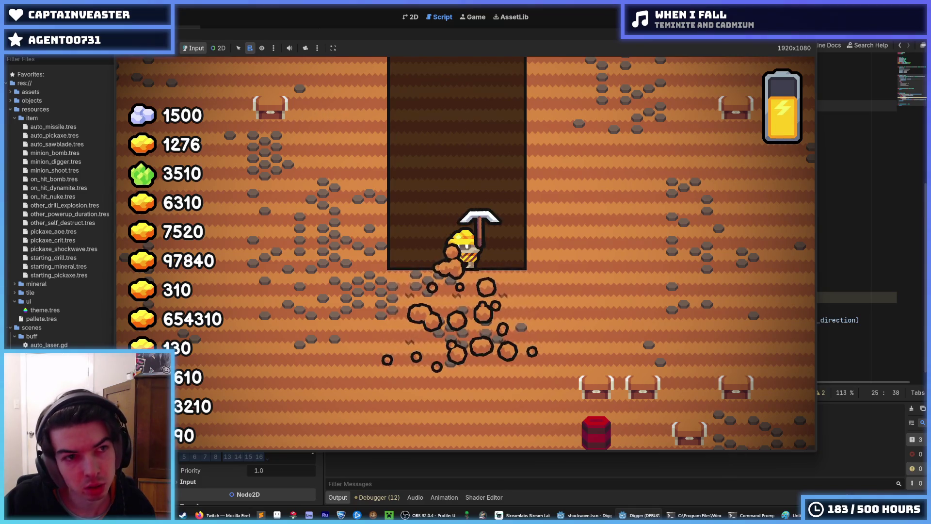
Step: Play-test the Digger build's shockwave, then return focus to the shockwave.gd script
type("()")
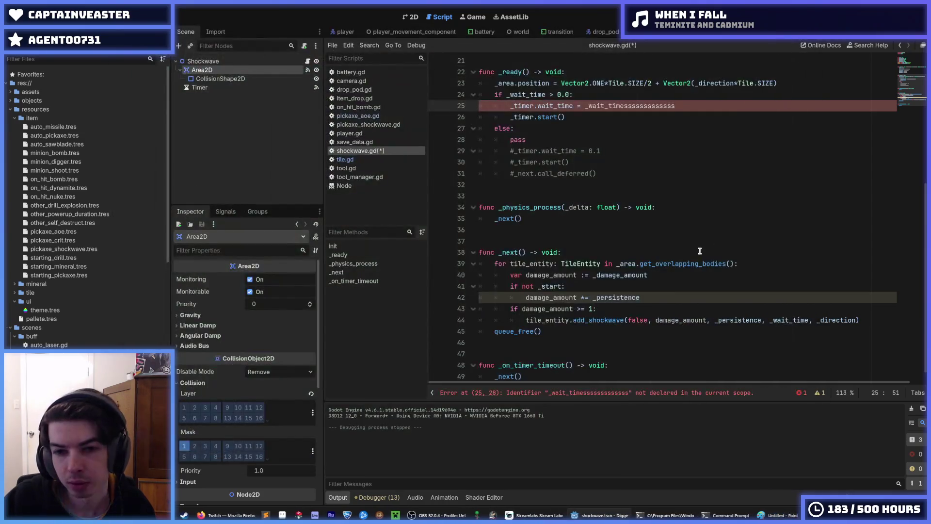
left_click(700, 251)
Step: Delete the stray s characters, the else/pass branch and the commented timer lines in _ready
left_click_drag(694, 104, 628, 103)
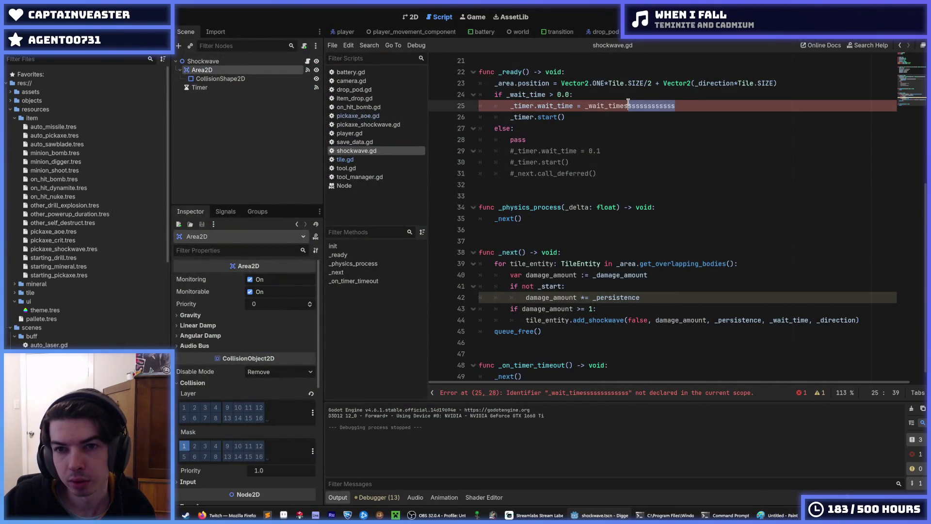
key("BackSpace")
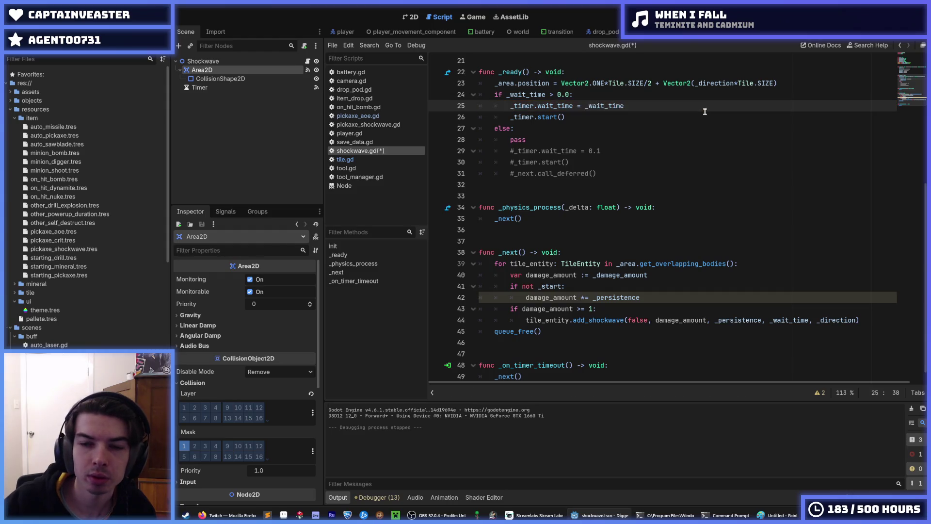
left_click(705, 112)
key("Down")
key("Down")
key("shift+Up")
key("BackSpace")
key("Down")
key("Down")
key("shift+Up")
key("shift+Up")
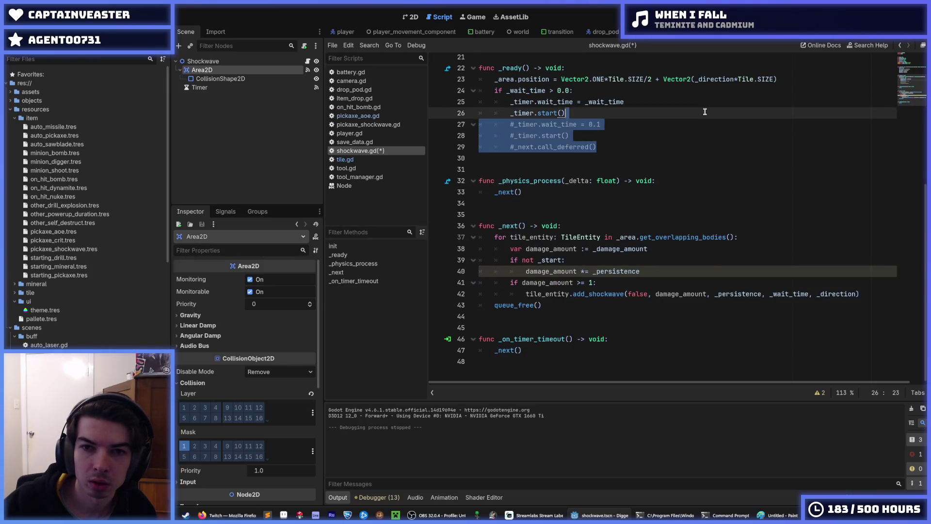
key("BackSpace")
key("Down")
key("Down")
key("Up")
key("Up")
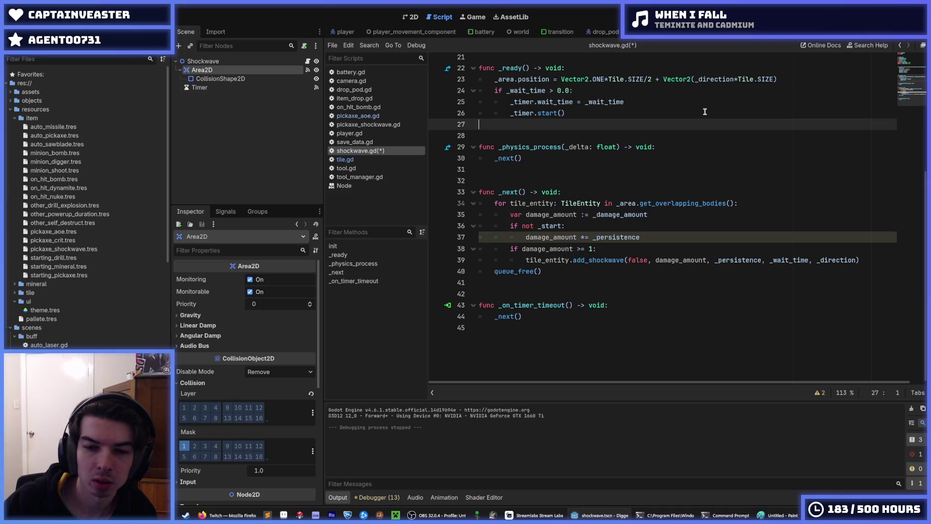
scroll(706, 146, "up", 2)
Step: Add an 'if _timer.is_stopped():' line at the top of _physics_process
left_click(707, 229)
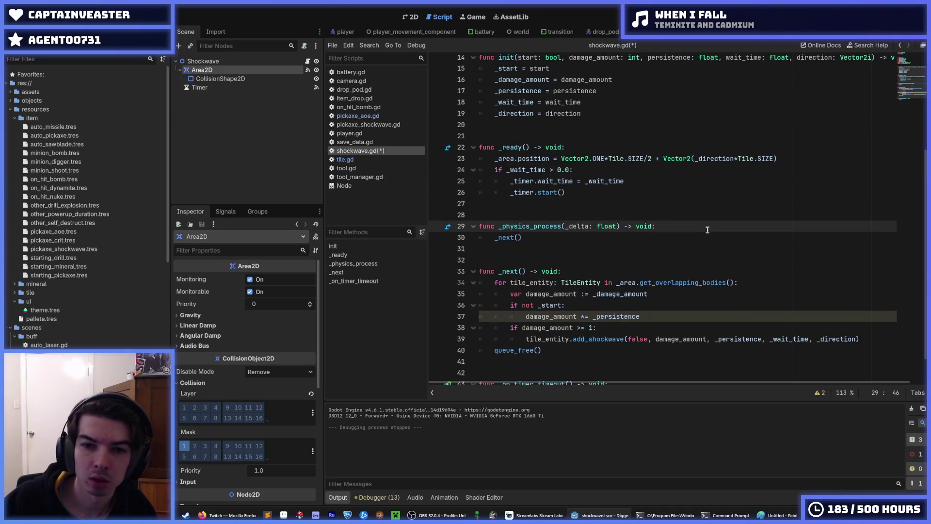
key("Return")
type("if ")
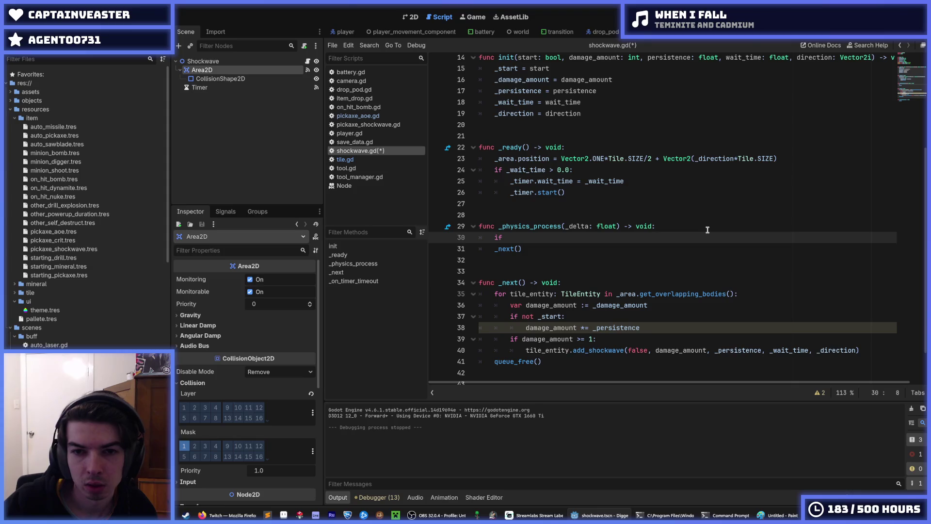
type("timer")
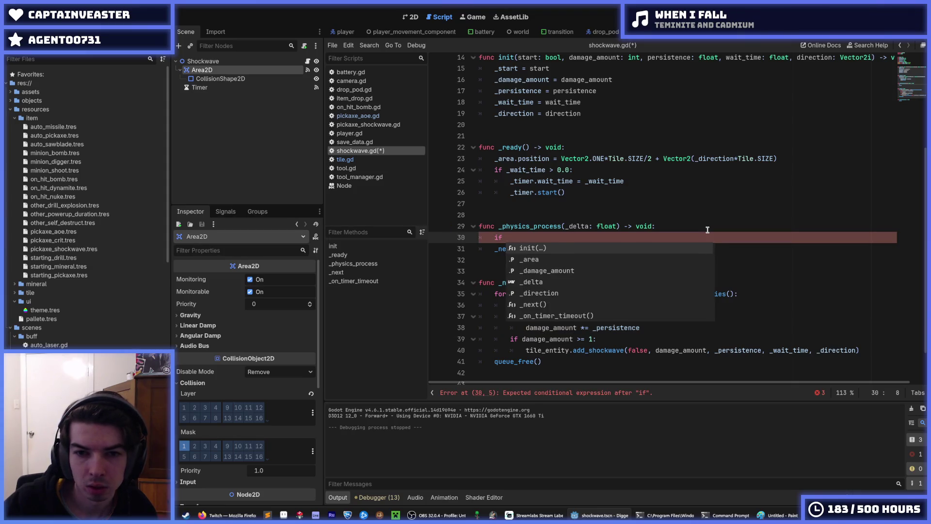
type(".starte:")
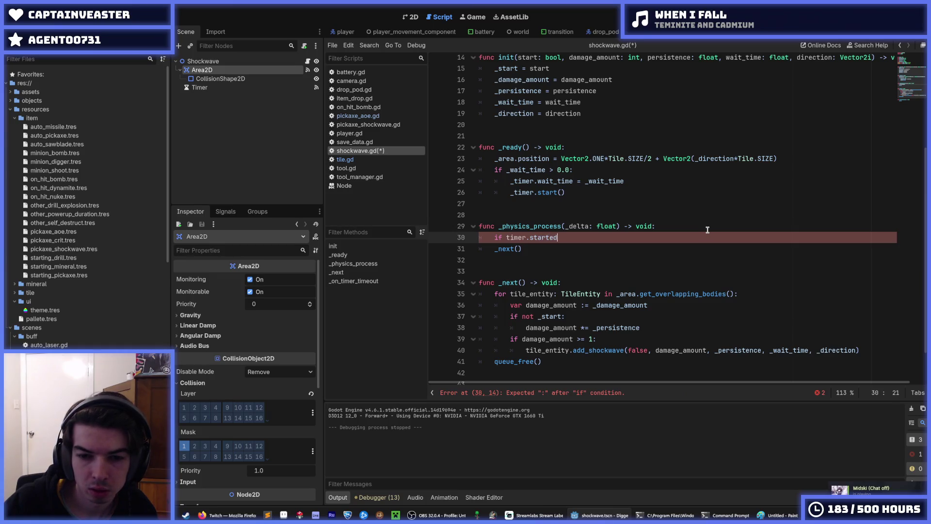
key("Left")
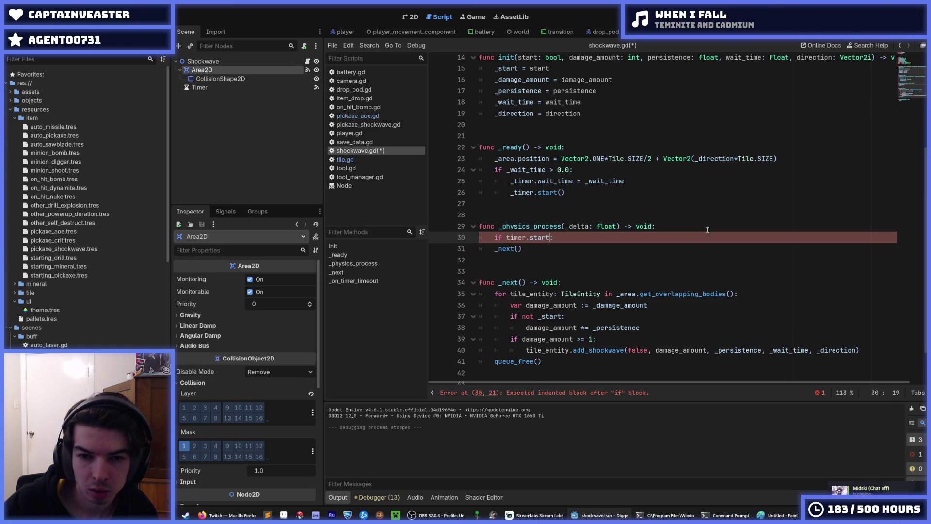
type("starte")
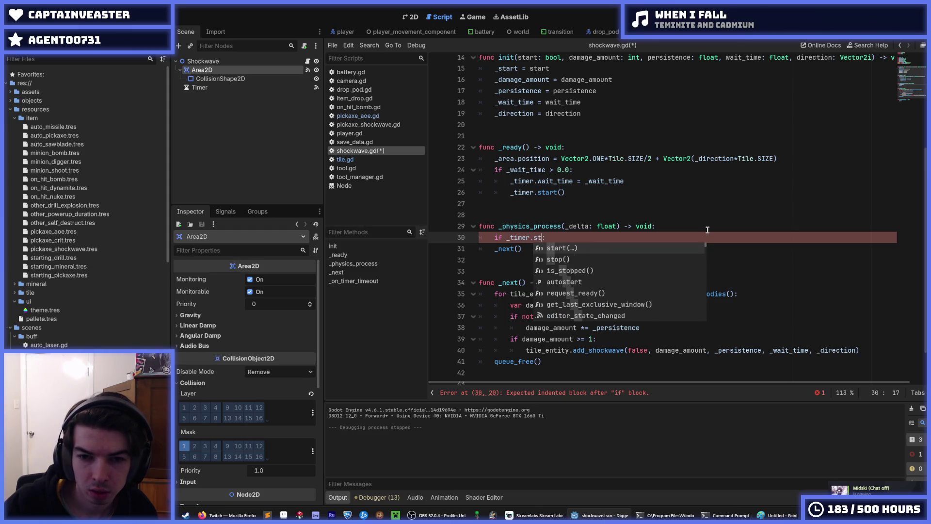
key("BackSpace")
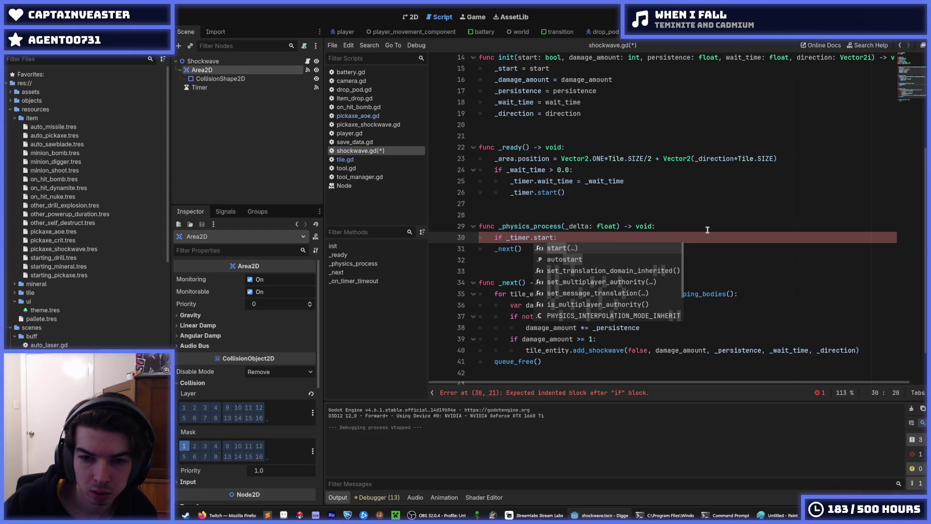
key("BackSpace")
key("BackSpace")
key("BackSpace")
type("is")
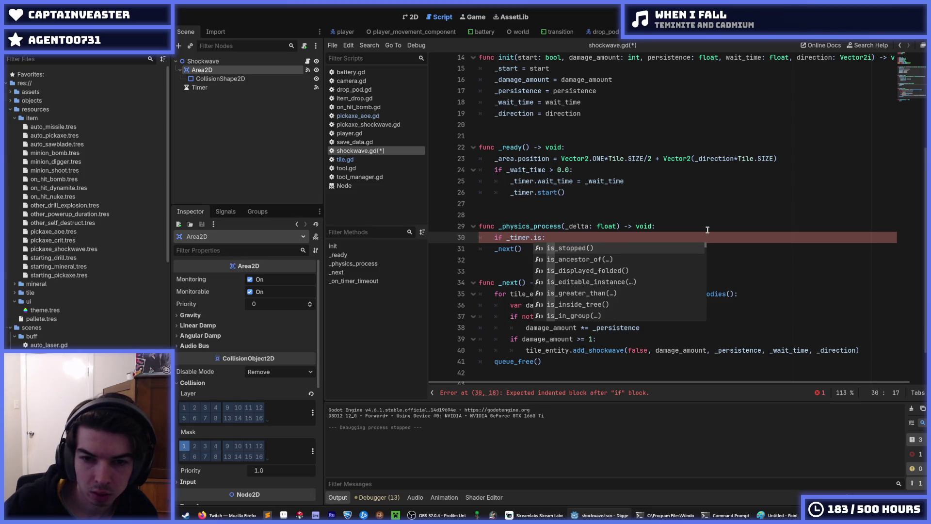
key("Return")
Step: Indent _next() under the new condition, save shockwave.gd and run the game with F5
key("Down")
key("Home")
key("Tab")
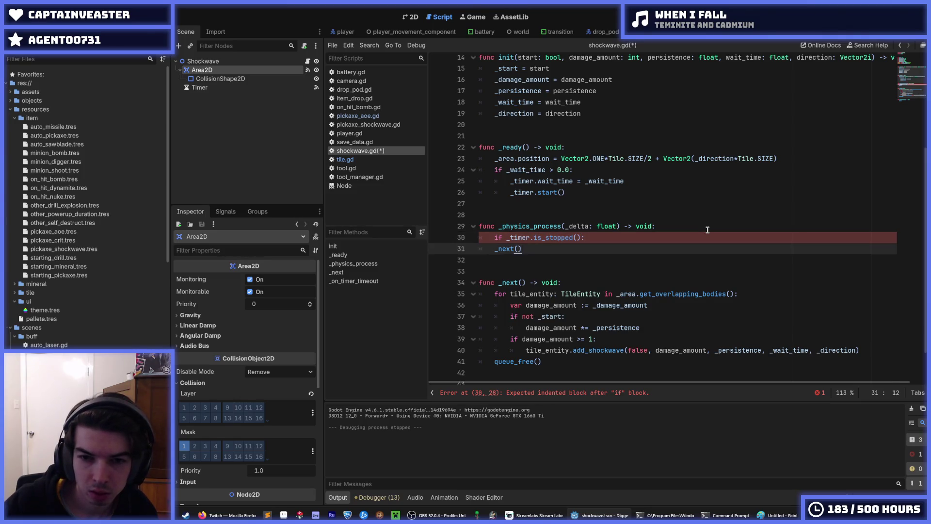
key("ctrl+s")
left_click(707, 229)
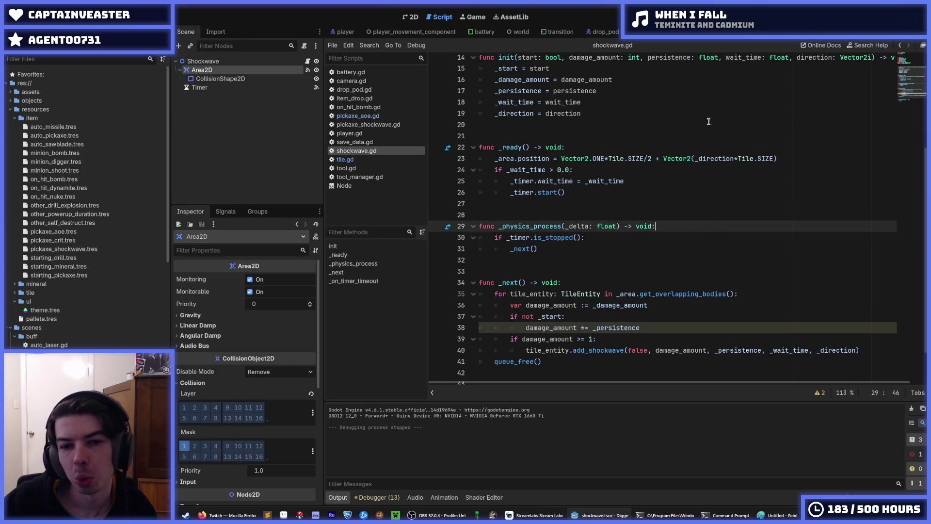
left_click(708, 136)
key("F5")
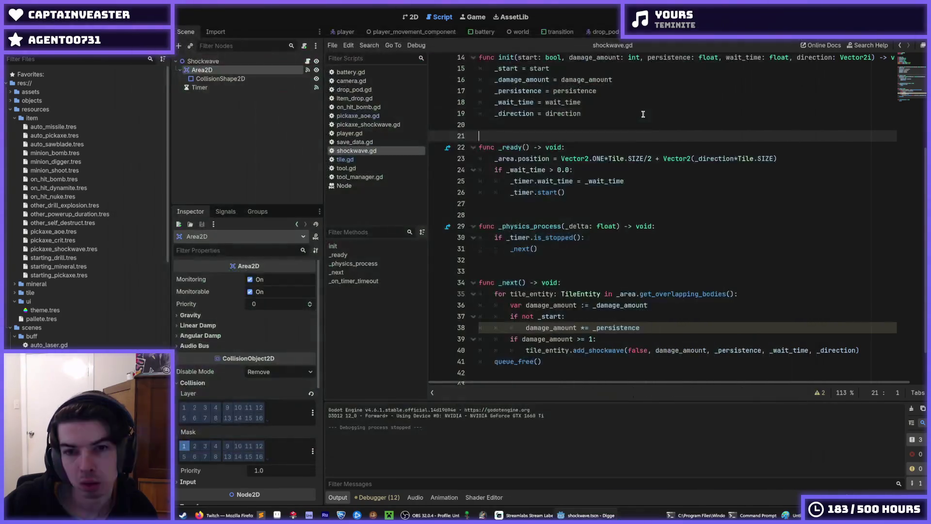
Step: Run the Digger game to test the timer check, then stop it with F8
left_click(643, 114)
key("F5")
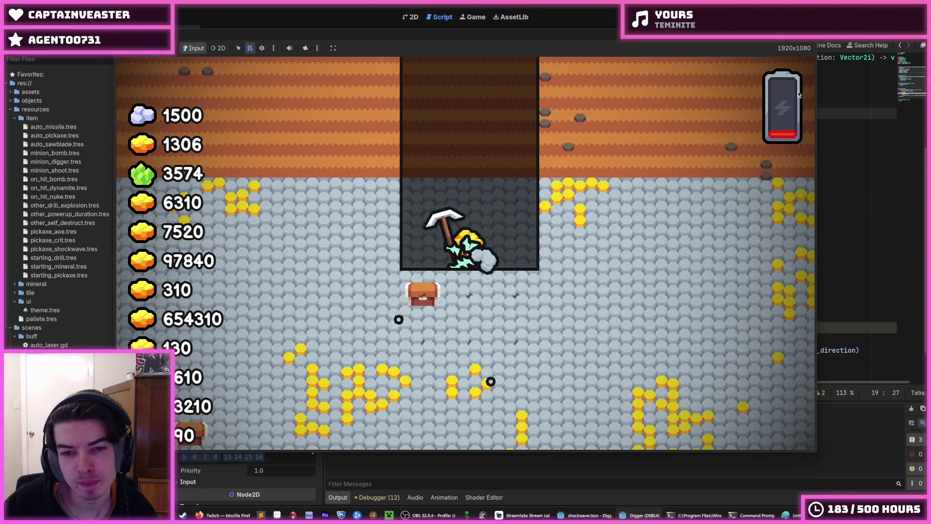
key("F8")
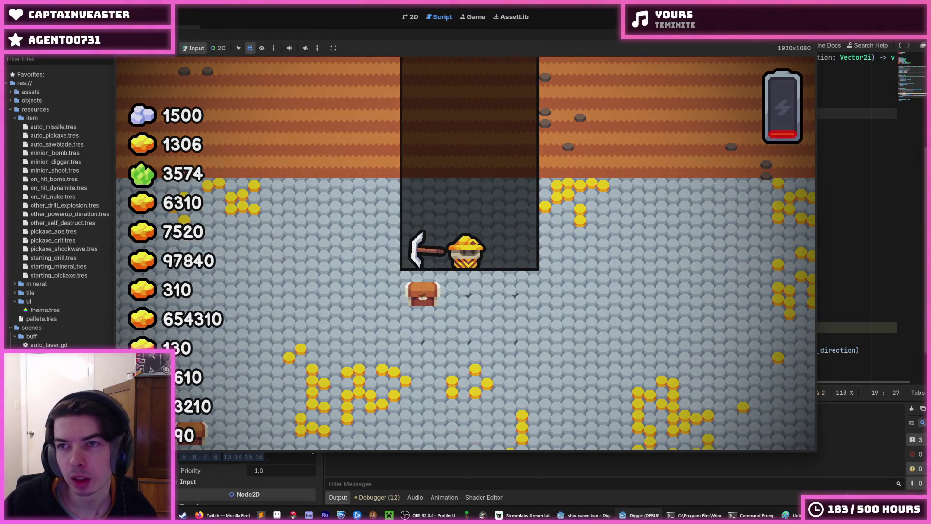
left_click(697, 191)
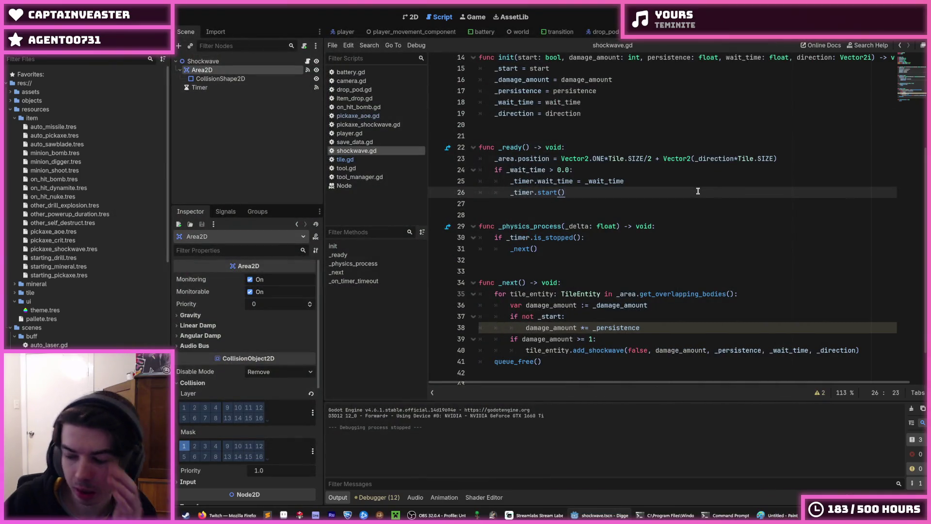
left_click(654, 166)
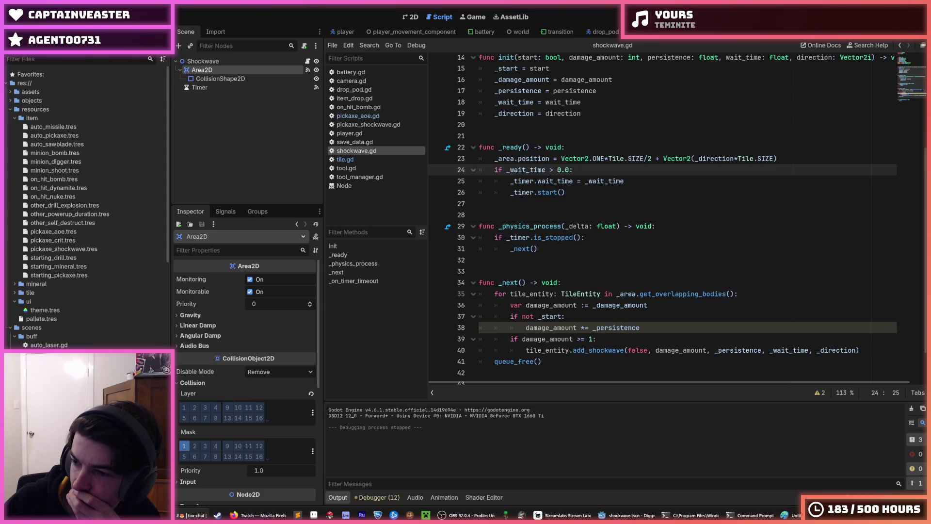
left_click(779, 113)
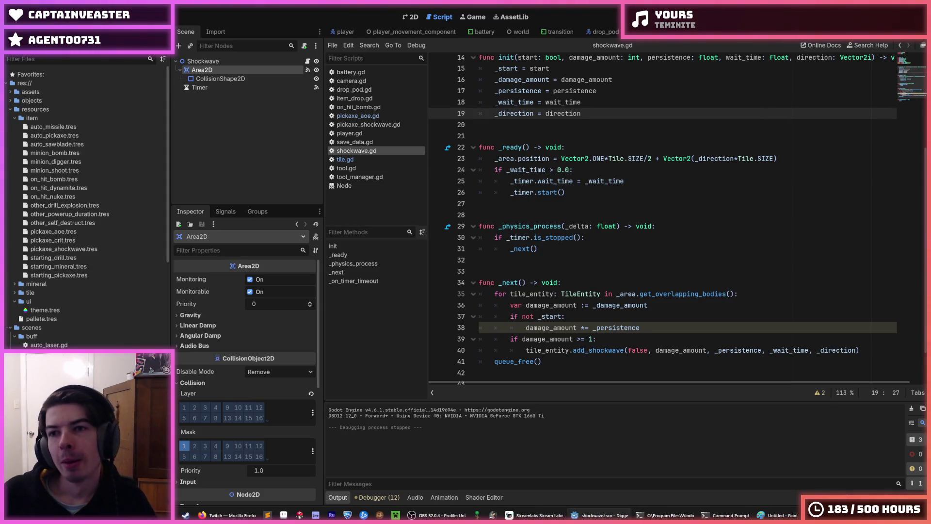
key("F5")
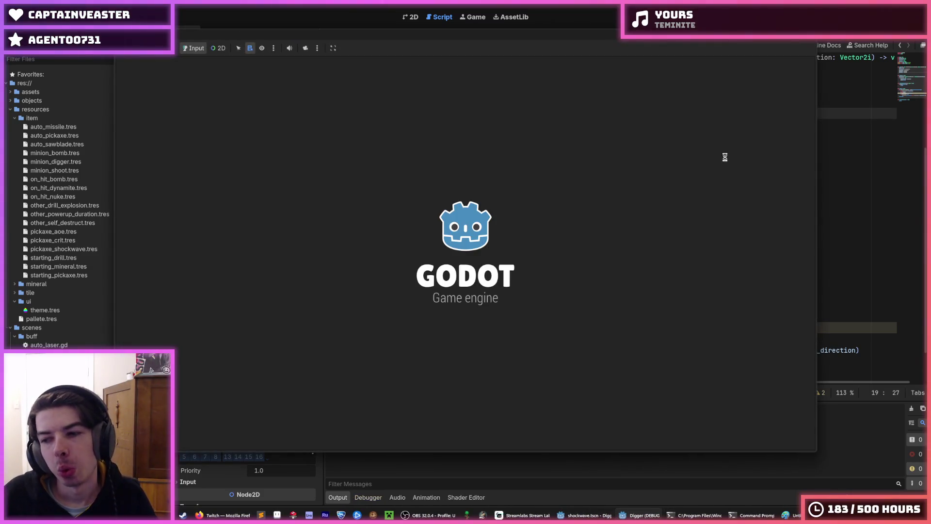
key("F8")
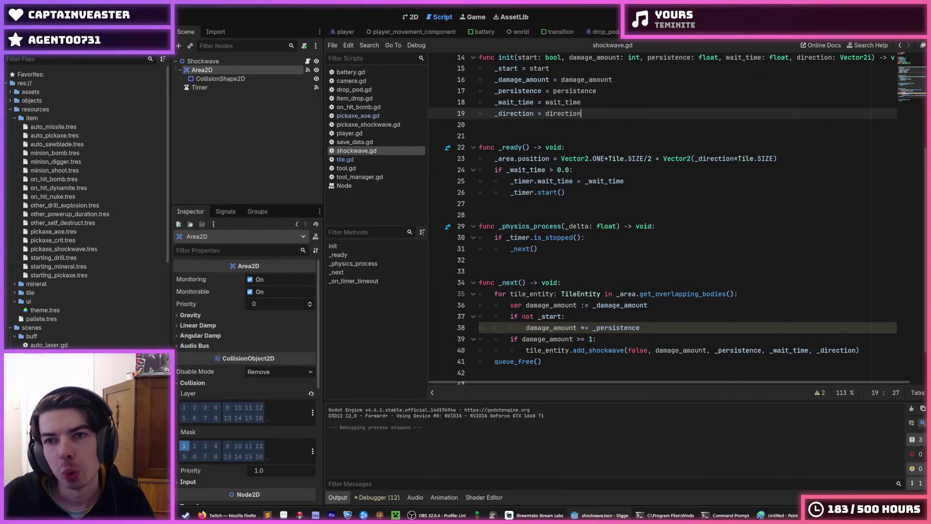
left_click(368, 116)
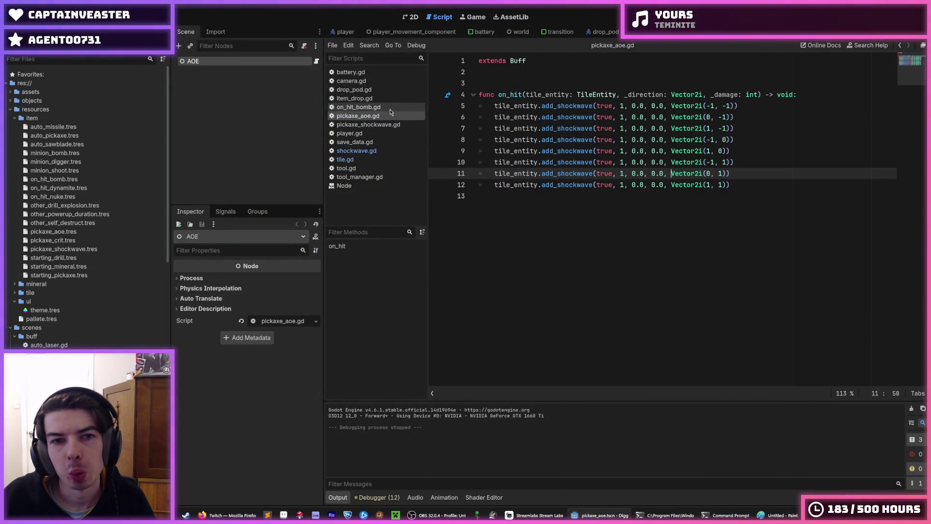
Step: Change the add_shockwave wait time in pickaxe_shockwave.gd from 0.5 to 0.1
left_click(368, 125)
left_click(670, 107)
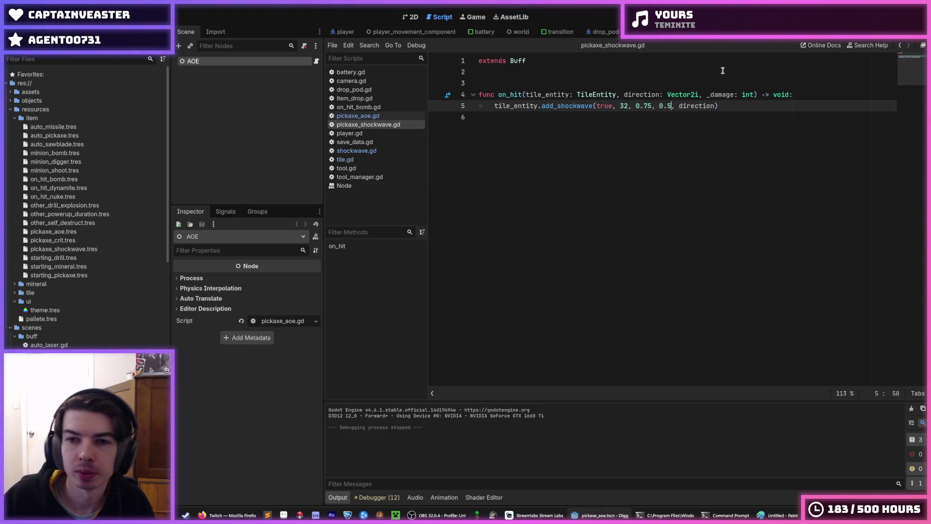
key("BackSpace")
type("1")
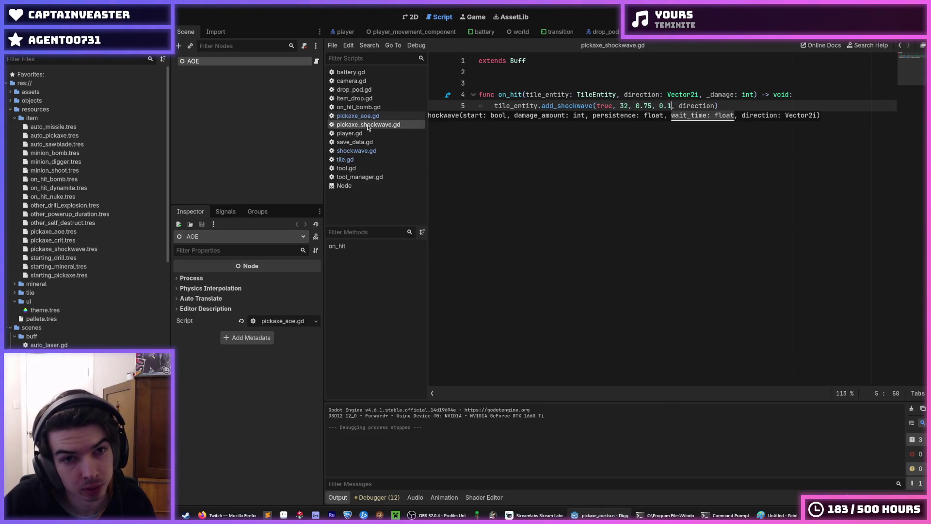
Step: Open save_data.gd with the caret on the PICKAXE_AOE items entry
left_click(361, 116)
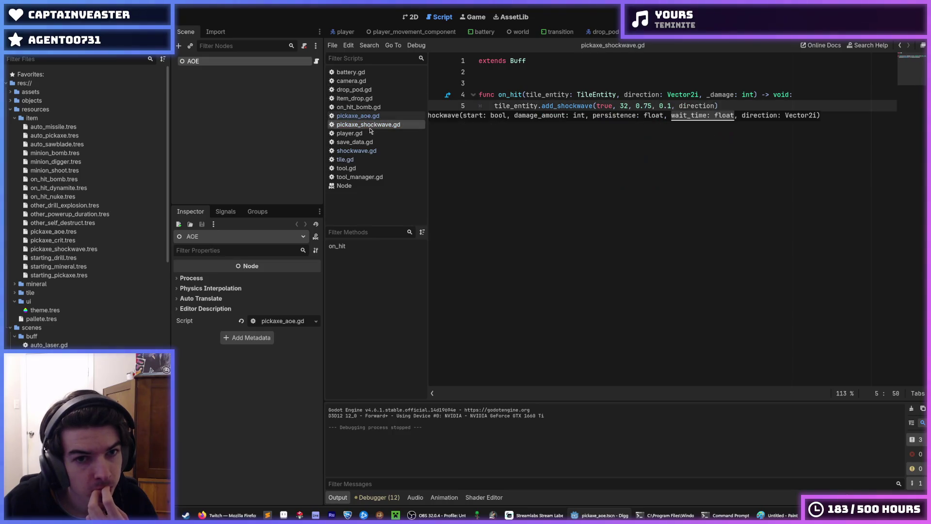
left_click(355, 142)
left_click(616, 320)
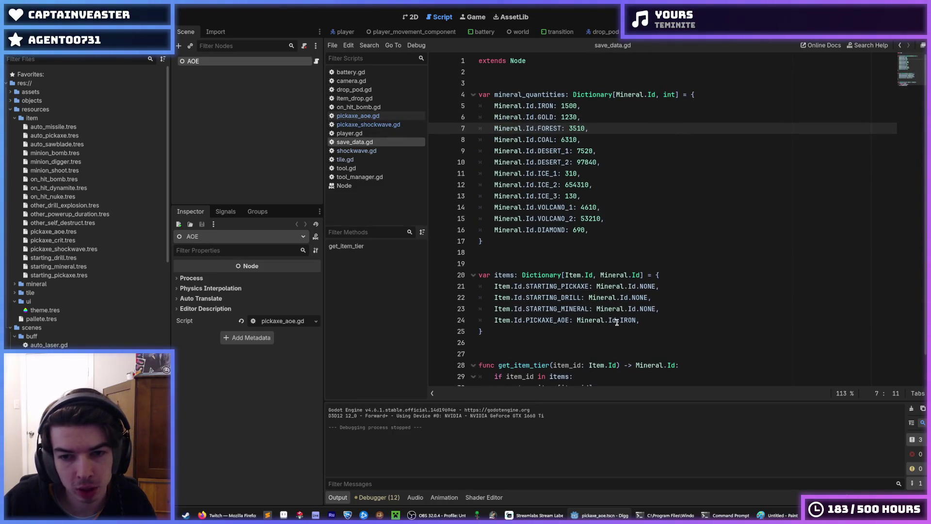
Step: Duplicate the PICKAXE_AOE item entry as PICKAXE_SHOCKWAVE and run the game
key("ctrl+shift+d")
left_click_drag(570, 331, 557, 331)
type("SHOCK")
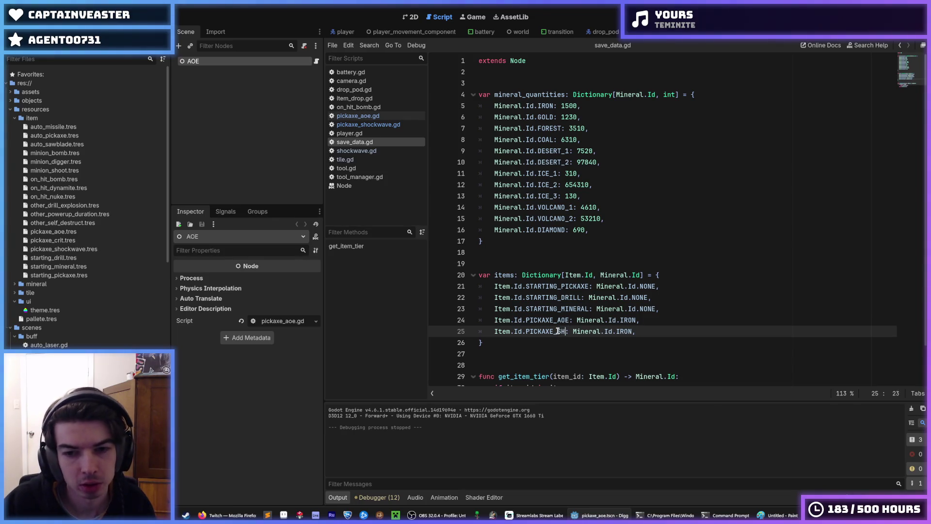
type("WAVE")
left_click(713, 275)
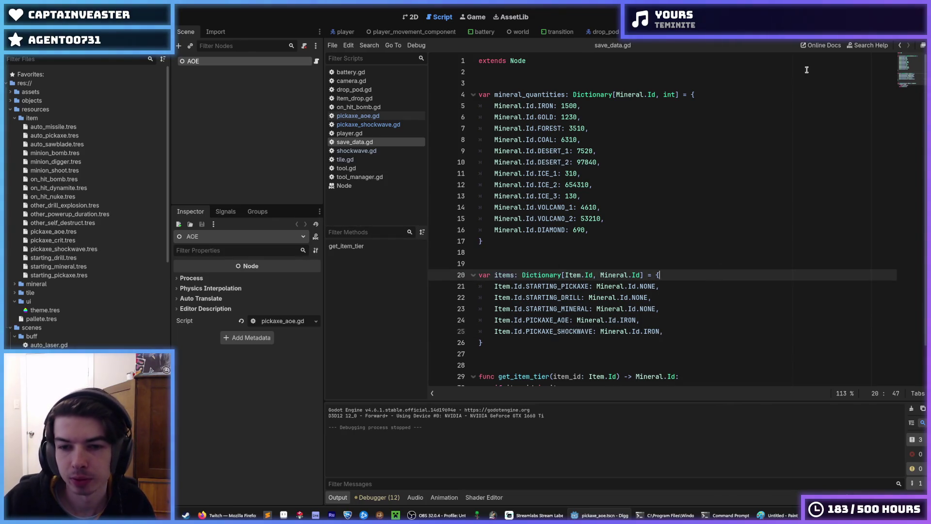
key("F5")
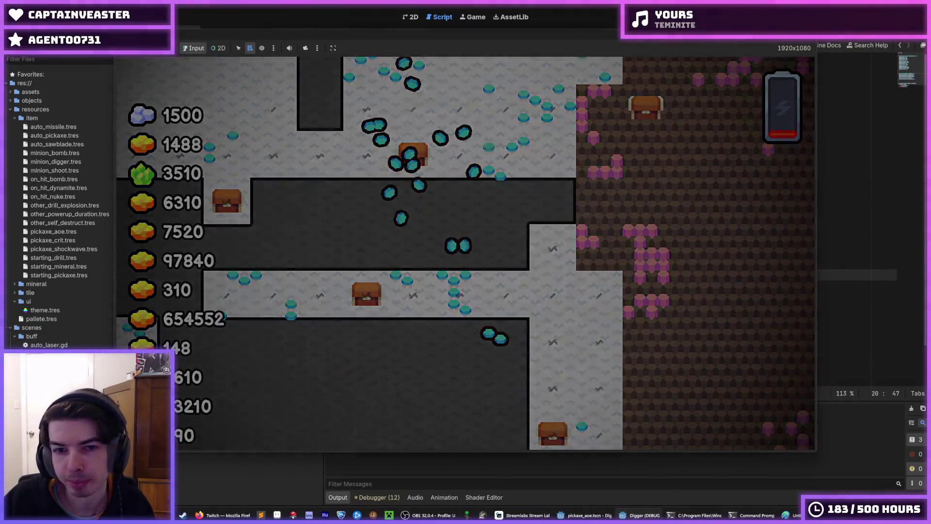
Step: Stop the running Digger game and return to save_data.gd
key("F5")
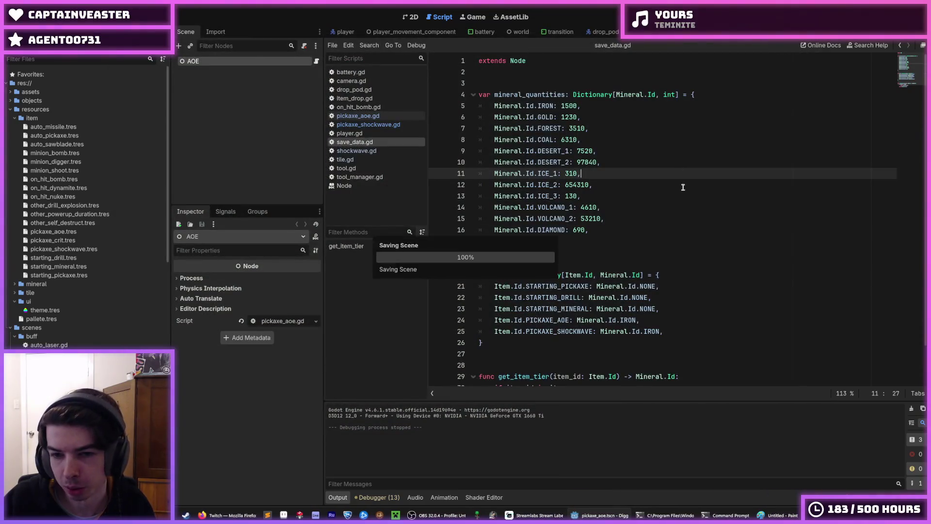
Step: Delete the PICKAXE_AOE and PICKAXE_SHOCKWAVE lines from the items dictionary and rerun the game
left_click_drag(668, 331, 681, 309)
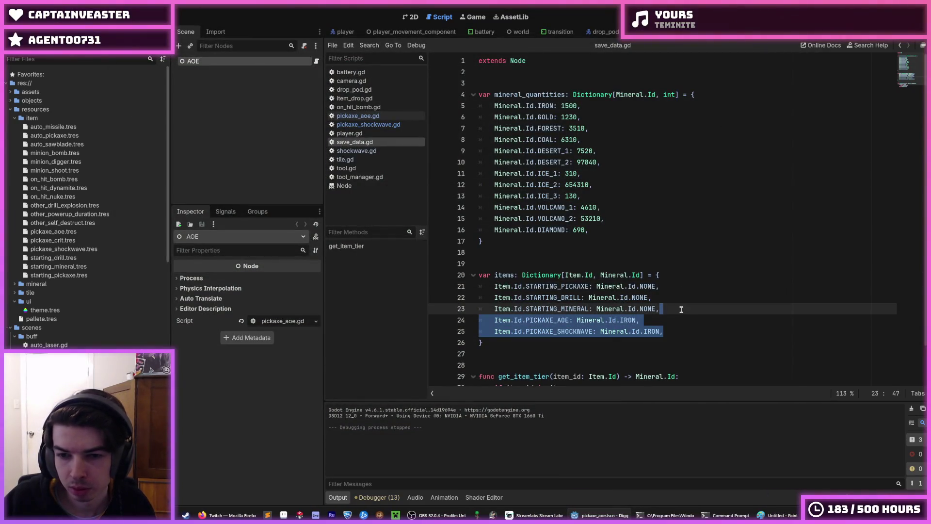
key("BackSpace")
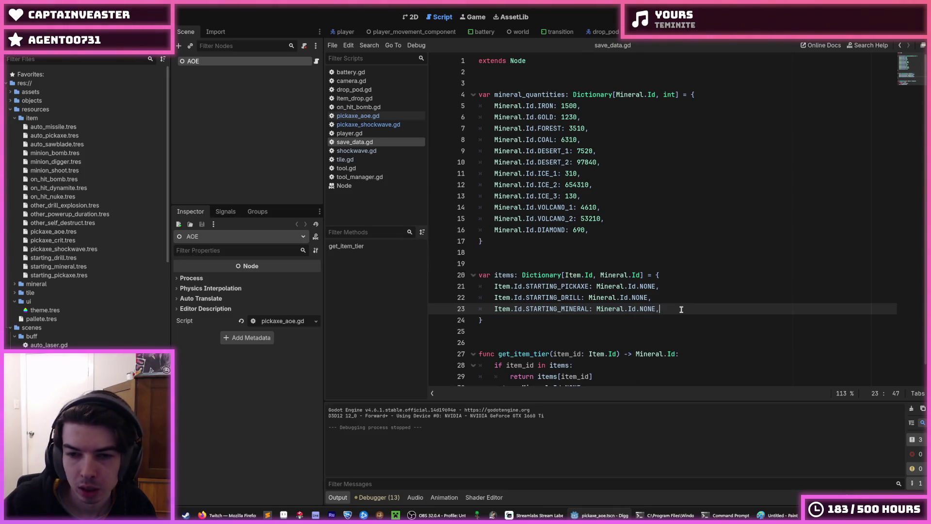
key("F5")
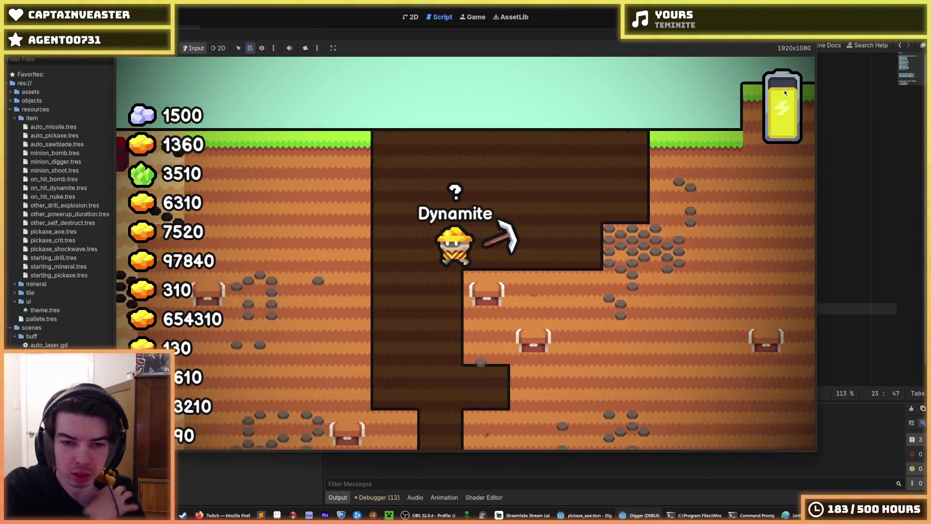
Step: Stop the game with F8 and switch Godot to the 2D workspace
key("F8")
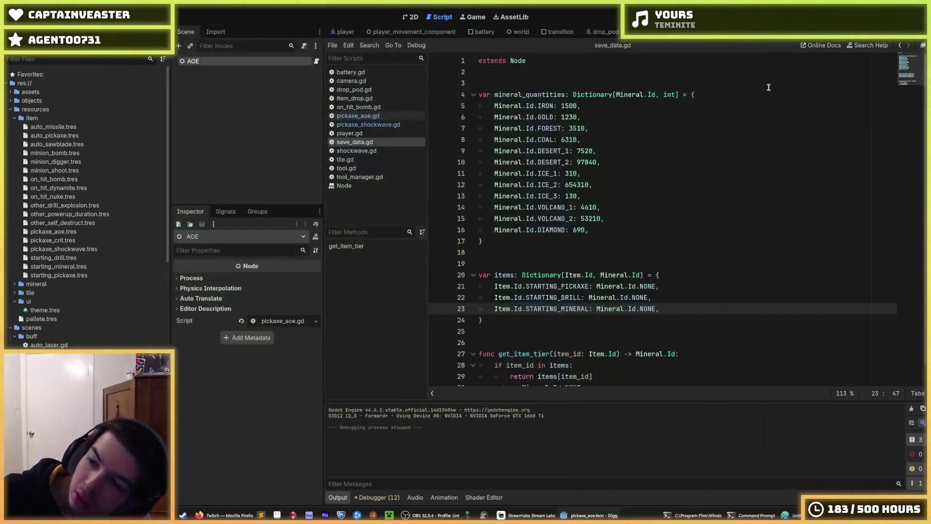
left_click(603, 161)
left_click(411, 17)
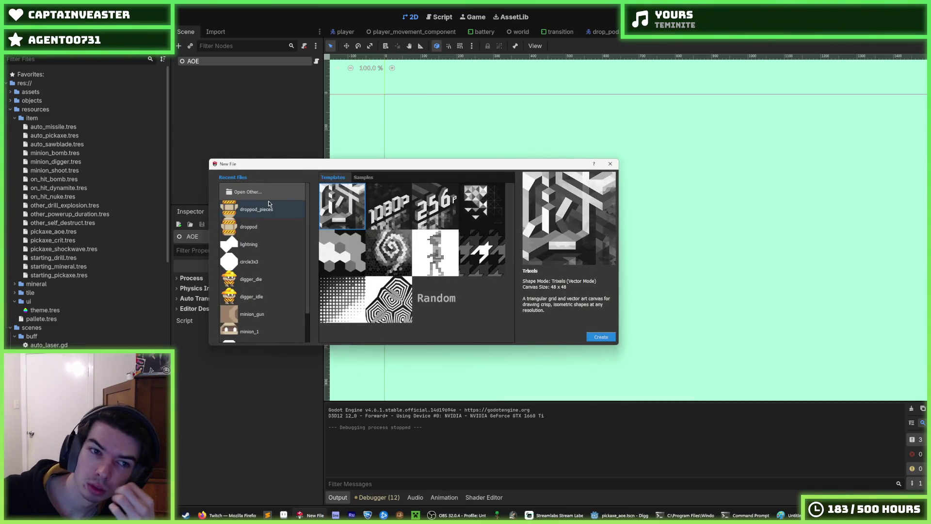
Step: Open bomb.hxl from Sprites > projectile in Hexels and start a Save As copy
left_click(264, 192)
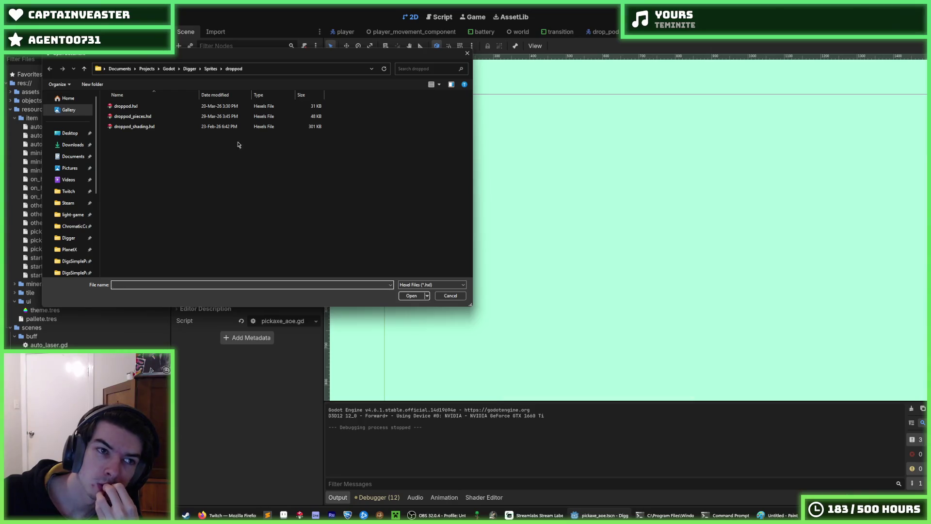
left_click(211, 68)
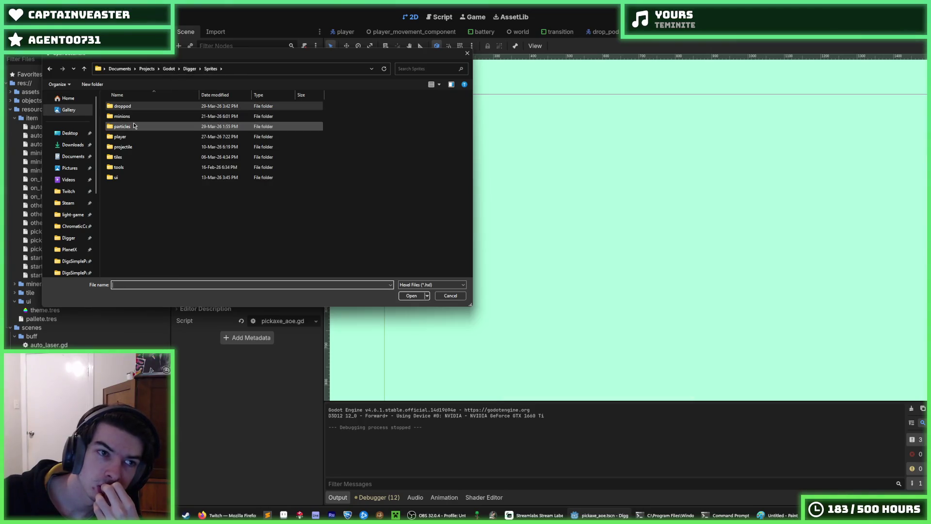
double_click(125, 147)
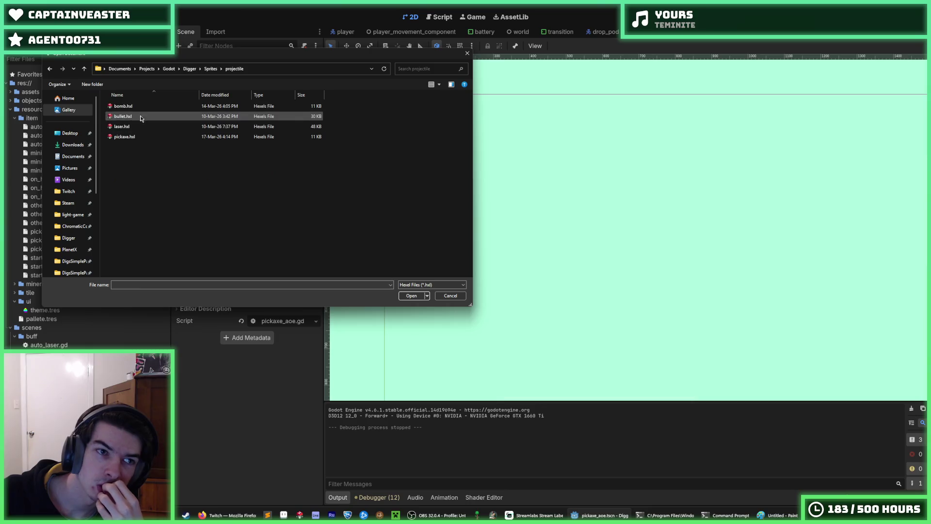
double_click(138, 105)
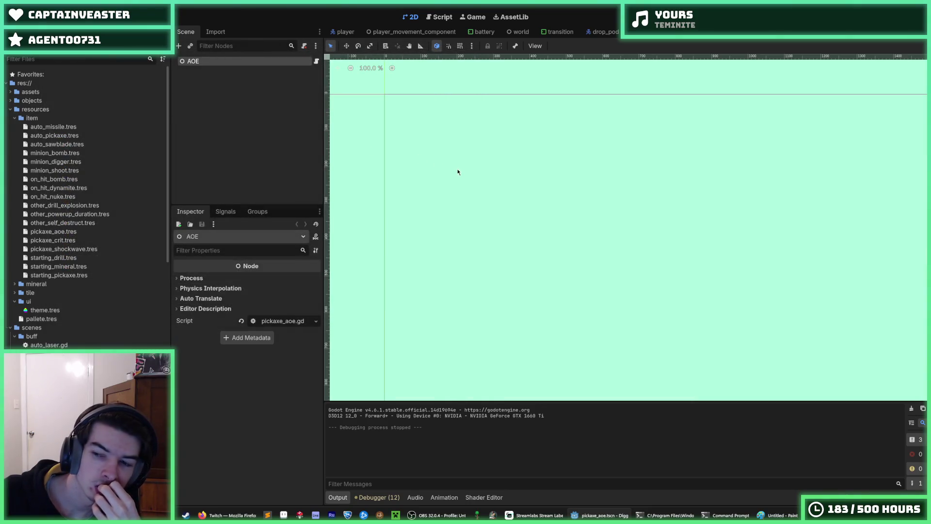
key("ctrl+shift+s")
type("dynamite")
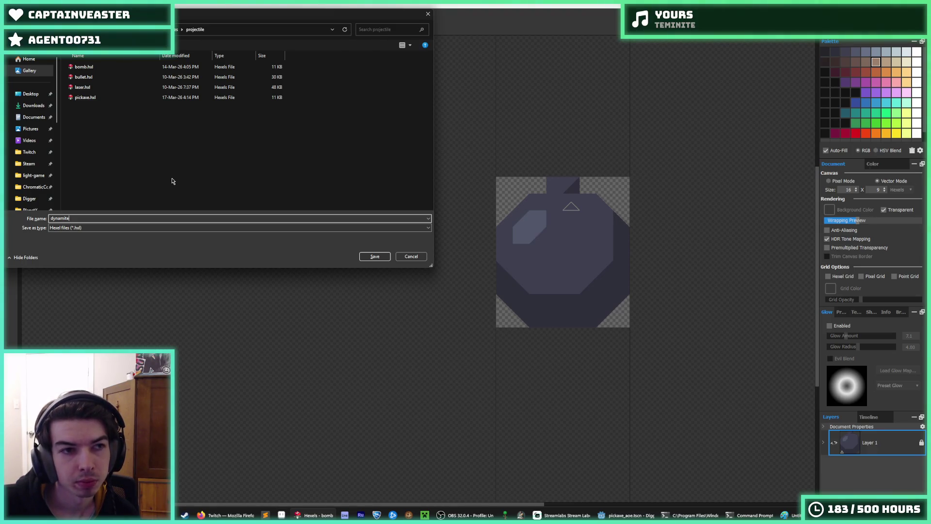
Step: Save the copy as dynamite and flood-fill every region of the bomb red
key("Return")
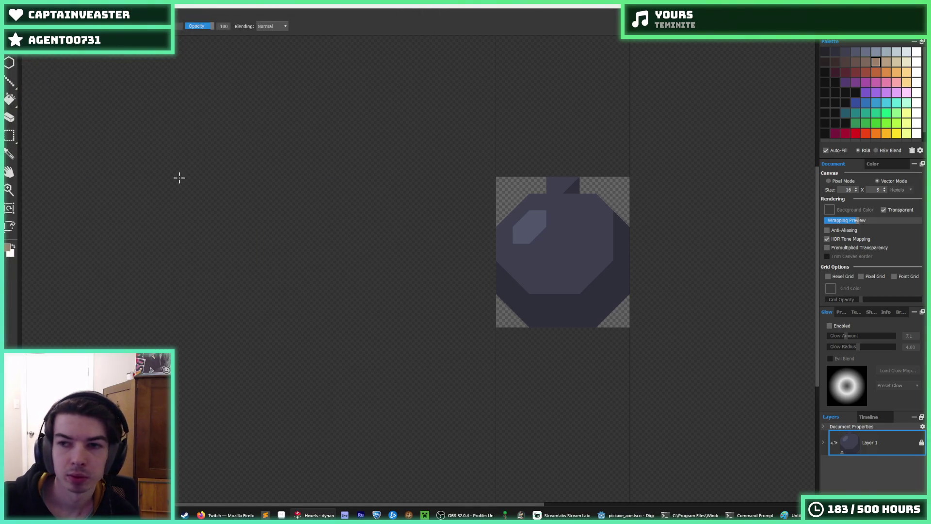
left_click(866, 132)
key("f")
left_click(588, 249)
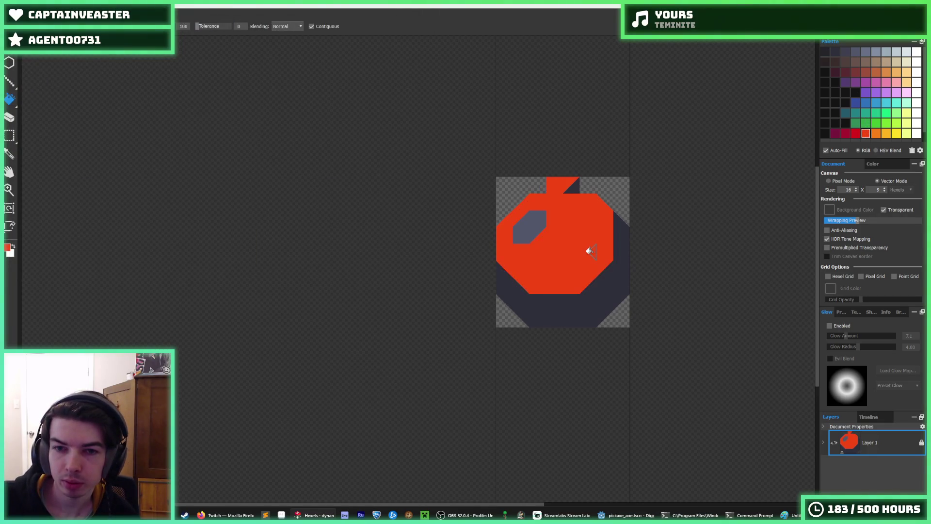
left_click(589, 277)
left_click(533, 227)
left_click(571, 189)
Step: Erase and repaint the red shape into a tall vertical stick
key("e")
mouse_move(535, 196)
left_mouse_down()
mouse_move(540, 187)
mouse_move(491, 286)
left_mouse_up()
key("b")
mouse_move(538, 184)
left_mouse_down()
mouse_move(536, 227)
mouse_move(549, 233)
mouse_move(543, 191)
mouse_move(534, 268)
left_mouse_up()
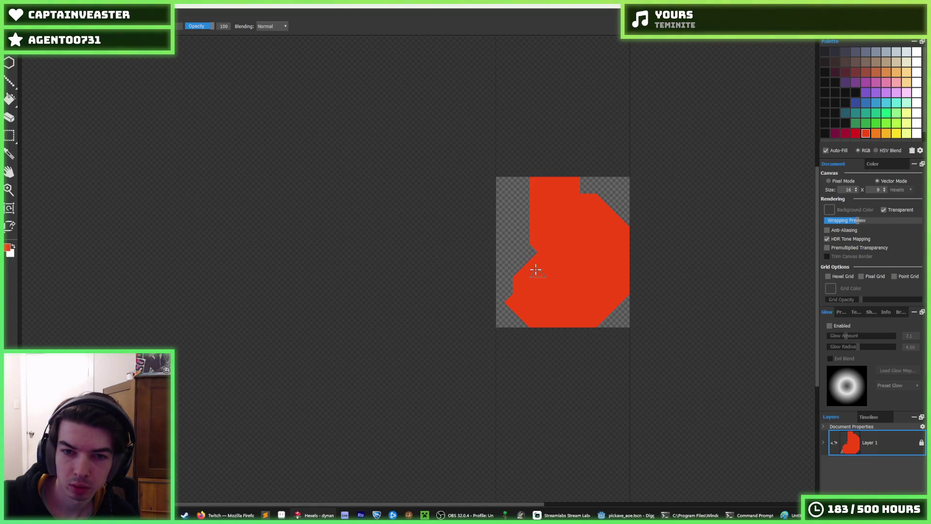
mouse_move(567, 175)
left_mouse_down()
mouse_move(588, 206)
mouse_move(609, 200)
mouse_move(612, 220)
left_mouse_up()
key("e")
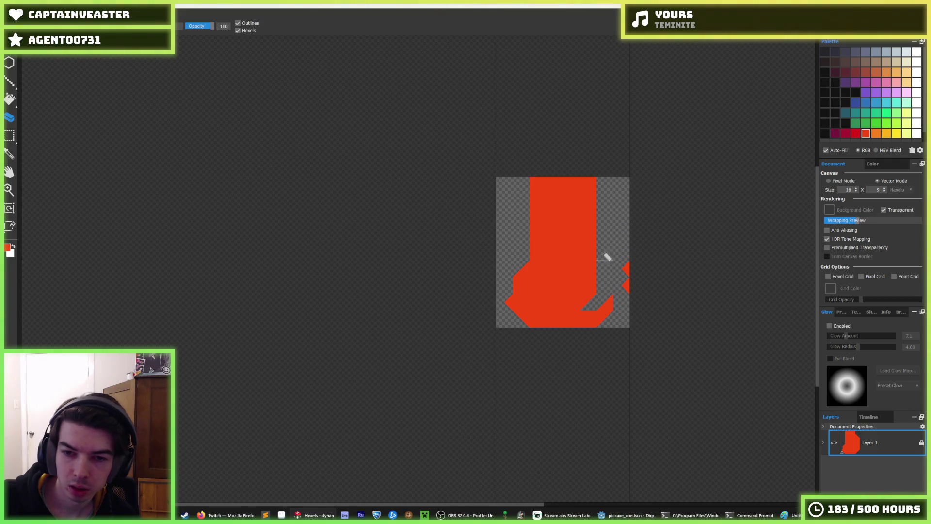
mouse_move(588, 318)
left_mouse_down()
mouse_move(520, 309)
mouse_move(519, 251)
mouse_move(533, 284)
left_mouse_up()
key("b")
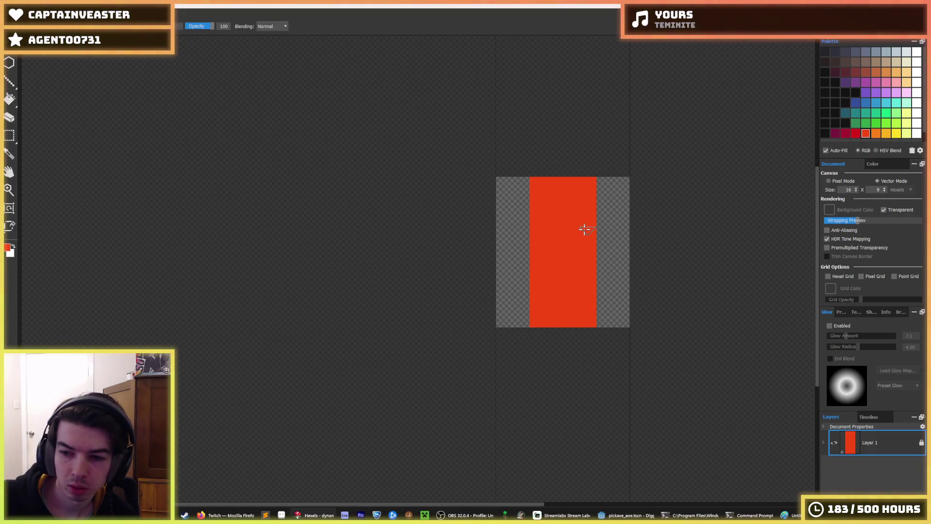
Step: Erase the bar's top-left corner diagonally and trim away its top edge
scroll(585, 238, "down", 5)
scroll(574, 222, "up", 6)
scroll(538, 248, "down", 5)
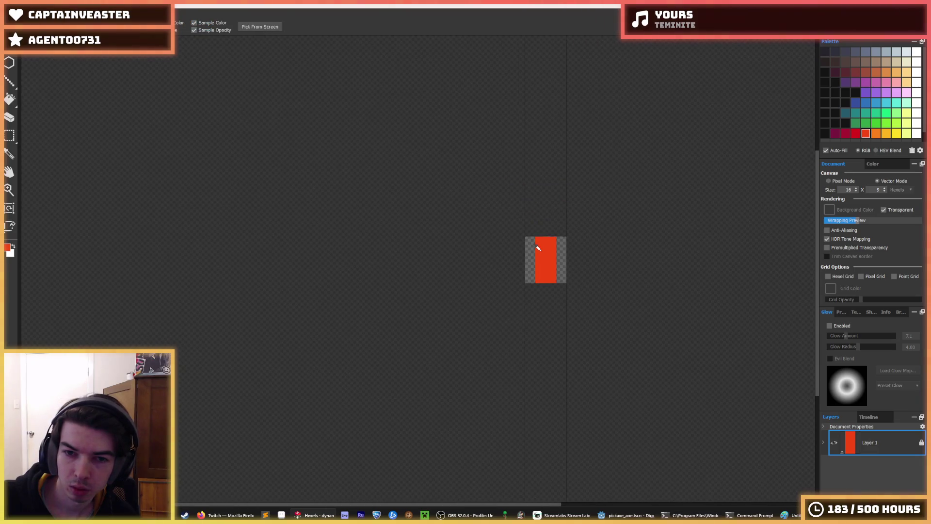
scroll(536, 247, "up", 6)
scroll(544, 243, "down", 5)
scroll(557, 241, "up", 3)
scroll(536, 233, "up", 2)
scroll(537, 233, "down", 4)
scroll(534, 228, "up", 3)
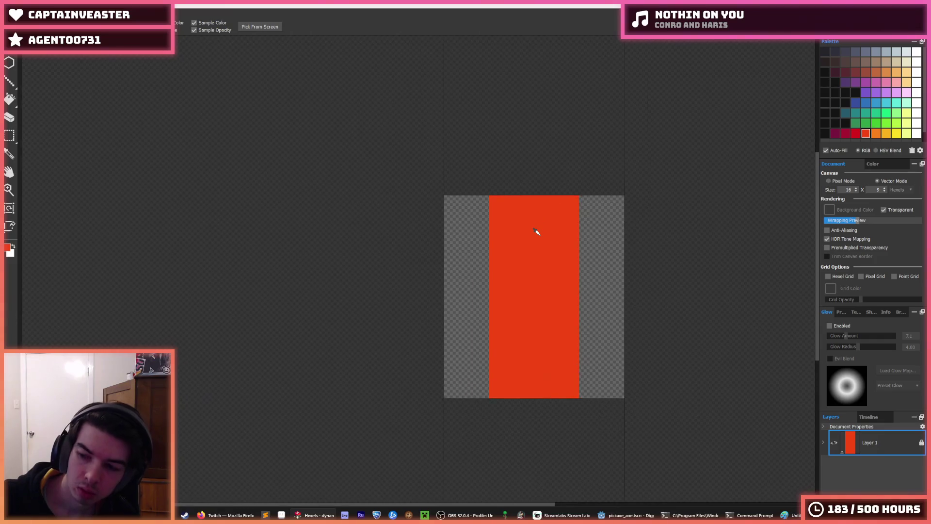
scroll(537, 231, "up", 1)
key("e")
left_click(488, 187)
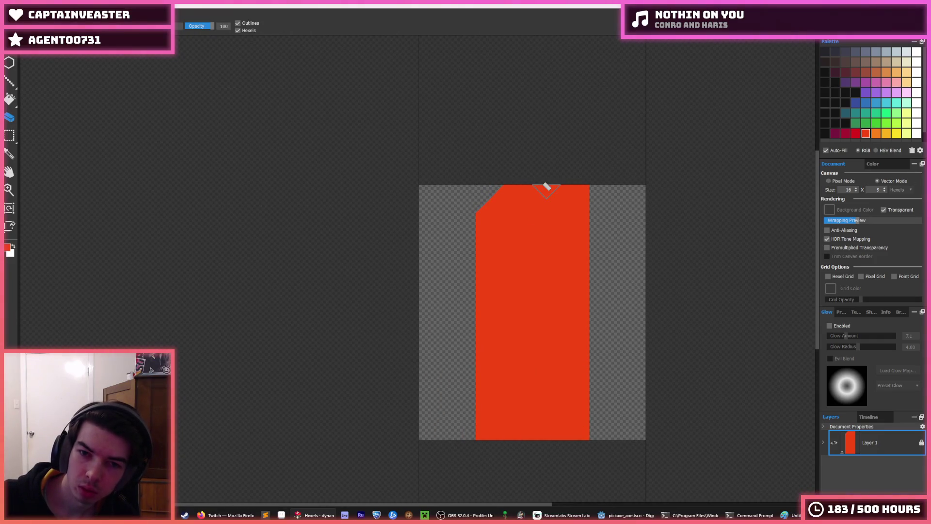
mouse_move(565, 187)
left_mouse_down()
mouse_move(555, 183)
mouse_move(547, 203)
left_mouse_up()
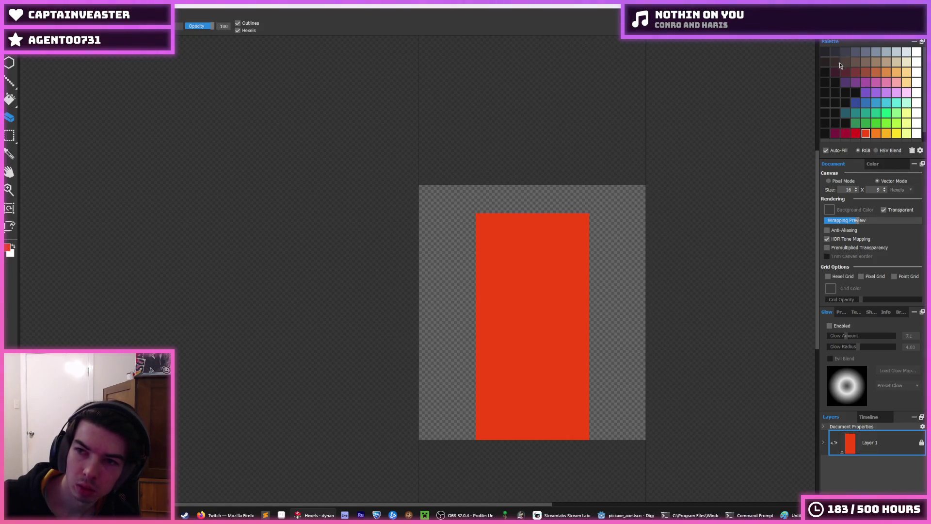
Step: Paint a black fuse block above the bar and refill the bar a brighter red
key("b")
mouse_move(522, 204)
left_mouse_down()
mouse_move(546, 191)
mouse_move(533, 201)
left_mouse_up()
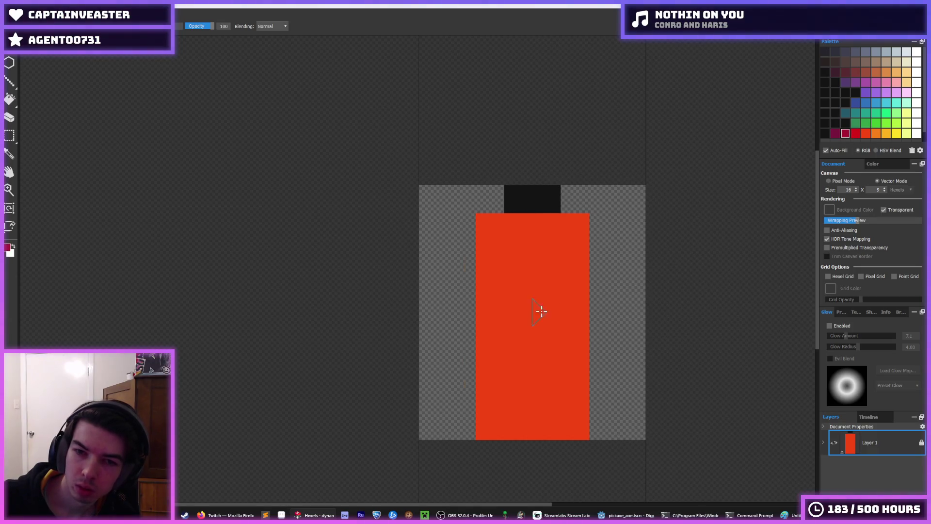
key("f")
left_click(513, 302)
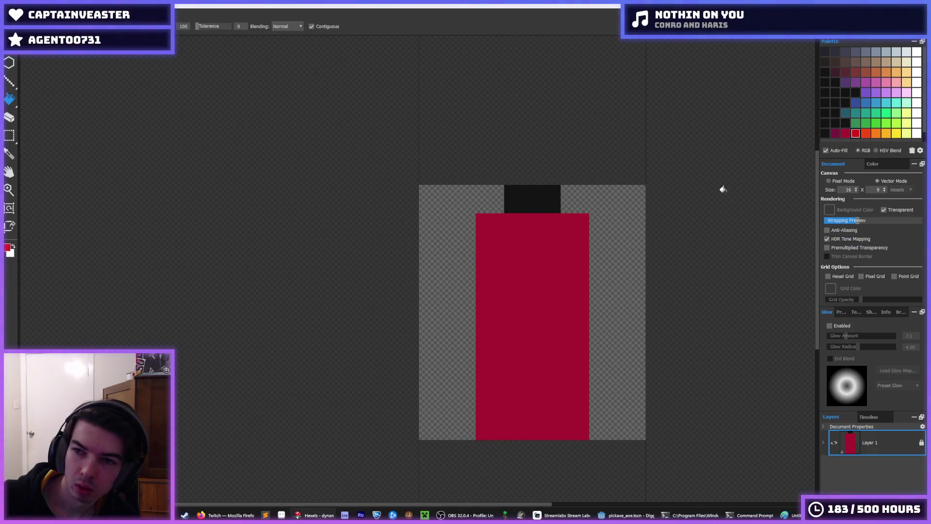
key("b")
key("f")
left_click(536, 246)
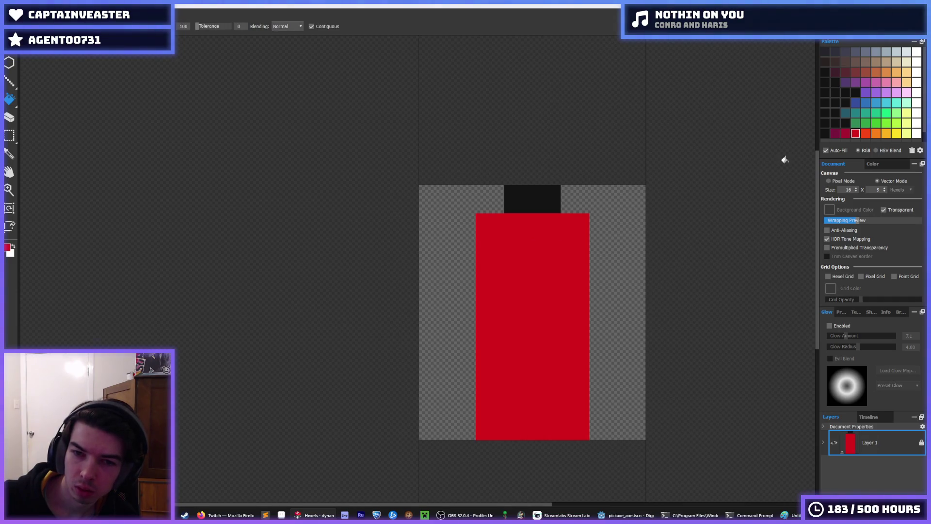
Step: Paint orange-red over the bar's upper part with a V-shaped lower edge
left_click(866, 135)
key("b")
mouse_move(494, 254)
left_mouse_down()
mouse_move(493, 240)
mouse_move(492, 273)
mouse_move(522, 254)
mouse_move(507, 308)
mouse_move(496, 273)
mouse_move(561, 301)
mouse_move(541, 312)
mouse_move(569, 233)
mouse_move(549, 244)
left_mouse_up()
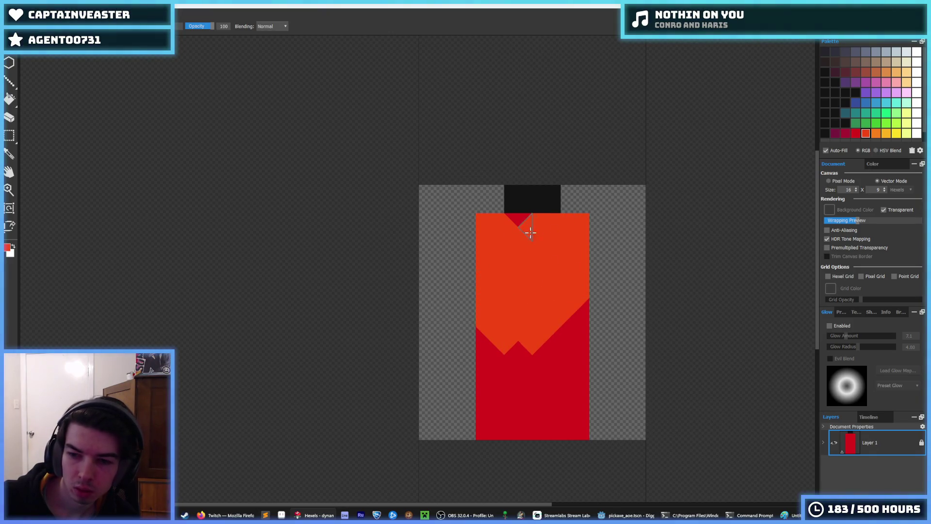
mouse_move(492, 339)
left_mouse_down()
mouse_move(493, 351)
mouse_move(511, 337)
mouse_move(489, 386)
mouse_move(576, 310)
mouse_move(528, 378)
mouse_move(537, 391)
mouse_move(553, 380)
left_mouse_up()
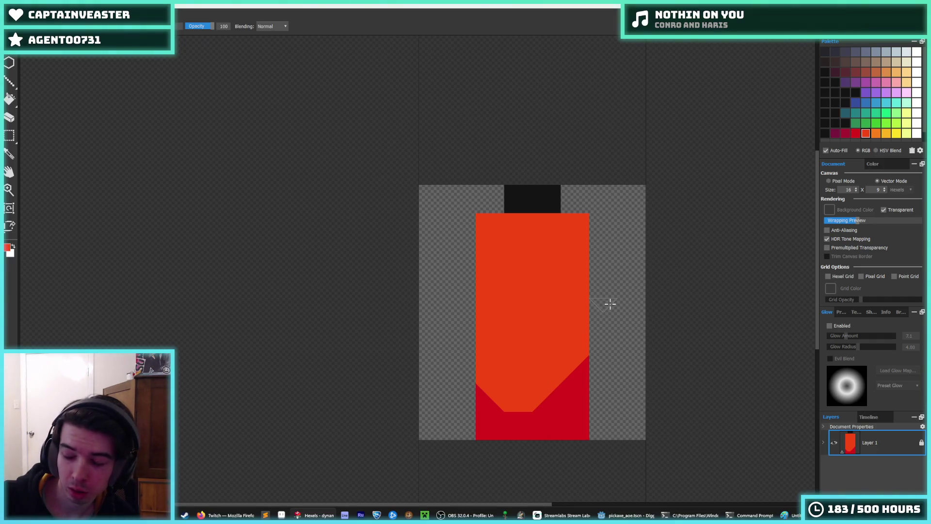
Step: Erase the strip along the bar's right edge
key("i")
scroll(609, 293, "down", 5)
scroll(626, 277, "up", 5)
key("e")
mouse_move(512, 194)
left_mouse_down()
mouse_move(515, 406)
mouse_move(498, 432)
mouse_move(436, 212)
mouse_move(422, 380)
mouse_move(417, 345)
mouse_move(439, 383)
mouse_move(427, 391)
left_mouse_up()
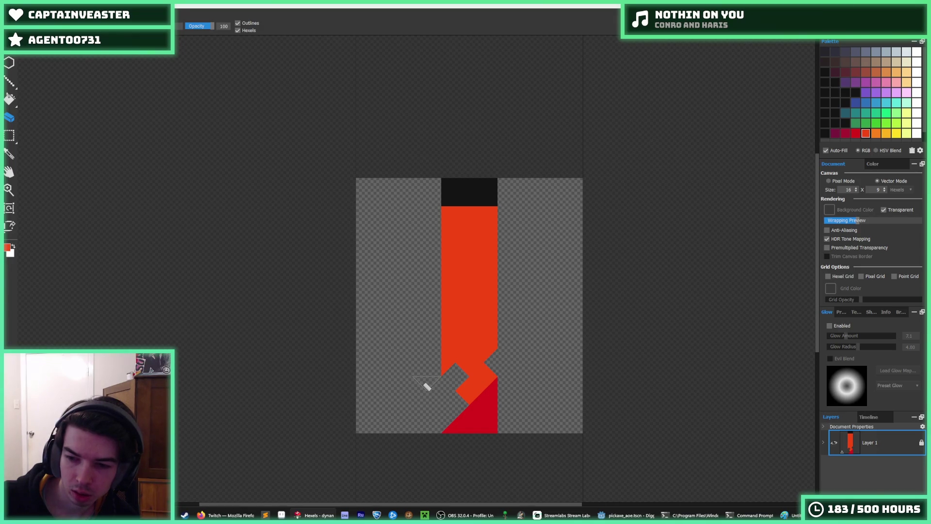
Step: Undo the erasing, paint the lower-left corner orange and both side strips crimson
key("ctrl+z")
key("ctrl+z")
key("ctrl+z")
scroll(415, 247, "down", 3)
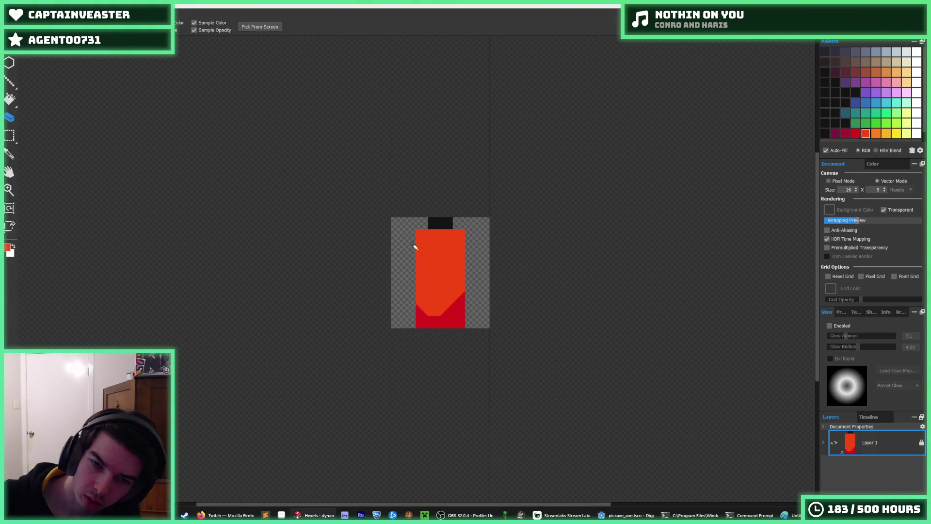
scroll(415, 247, "up", 3)
left_click(464, 390)
mouse_move(429, 427)
left_mouse_down()
mouse_move(416, 441)
mouse_move(470, 441)
left_mouse_up()
left_click(503, 446, "alt")
mouse_move(541, 444)
left_mouse_down()
mouse_move(542, 308)
mouse_move(530, 252)
mouse_move(541, 213)
mouse_move(549, 214)
left_mouse_up()
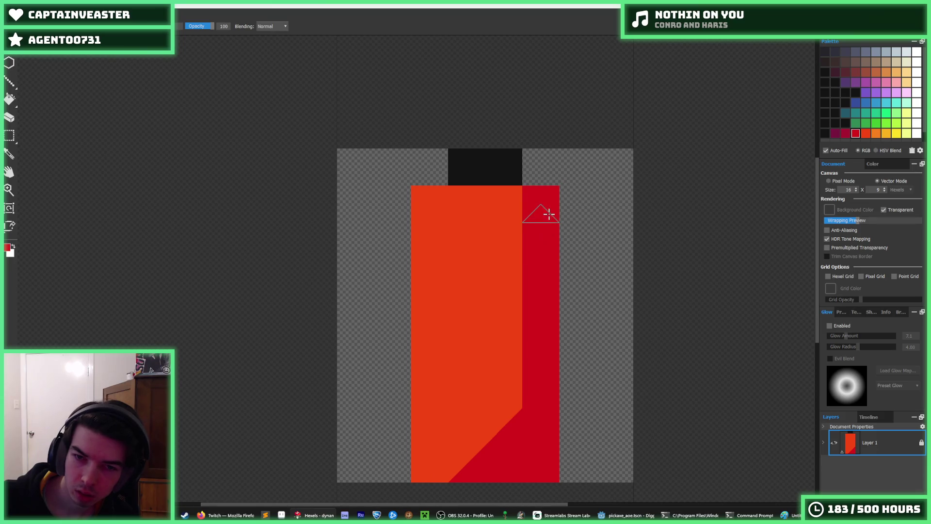
key("alt")
mouse_move(443, 209)
left_mouse_down()
mouse_move(432, 192)
mouse_move(430, 395)
mouse_move(414, 439)
mouse_move(468, 478)
mouse_move(430, 441)
mouse_move(490, 424)
left_mouse_up()
Step: Repaint the lower-left corner and the crimson side strips orange
scroll(490, 424, "down", 5)
scroll(478, 375, "up", 4)
scroll(477, 374, "down", 5)
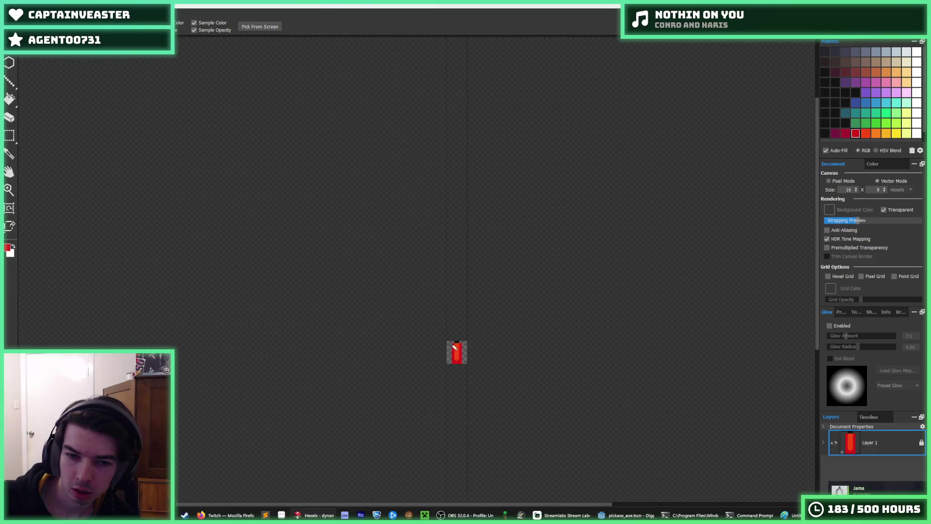
scroll(460, 353, "up", 5)
left_click(482, 401, "alt")
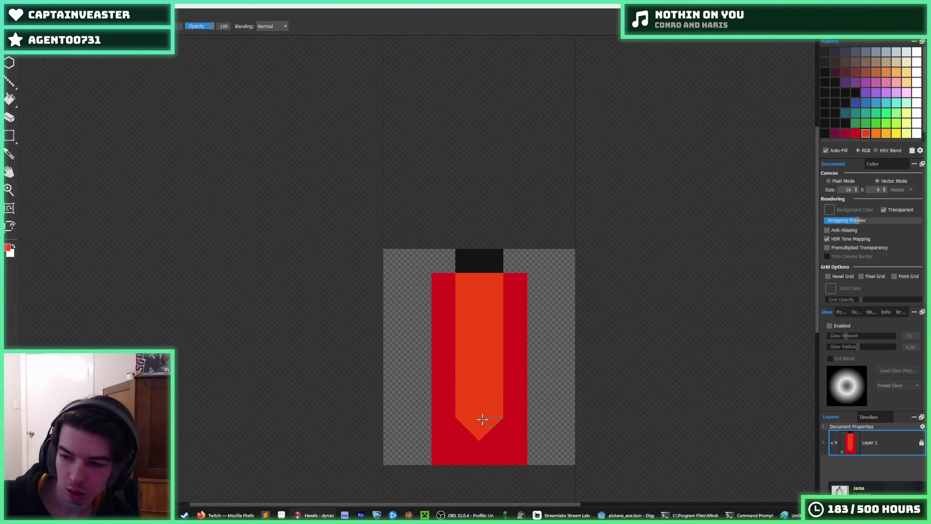
left_click_drag(482, 415, 461, 456)
mouse_move(490, 376)
left_mouse_down()
mouse_move(495, 290)
mouse_move(448, 291)
mouse_move(443, 281)
mouse_move(518, 282)
left_mouse_up()
left_click(876, 134)
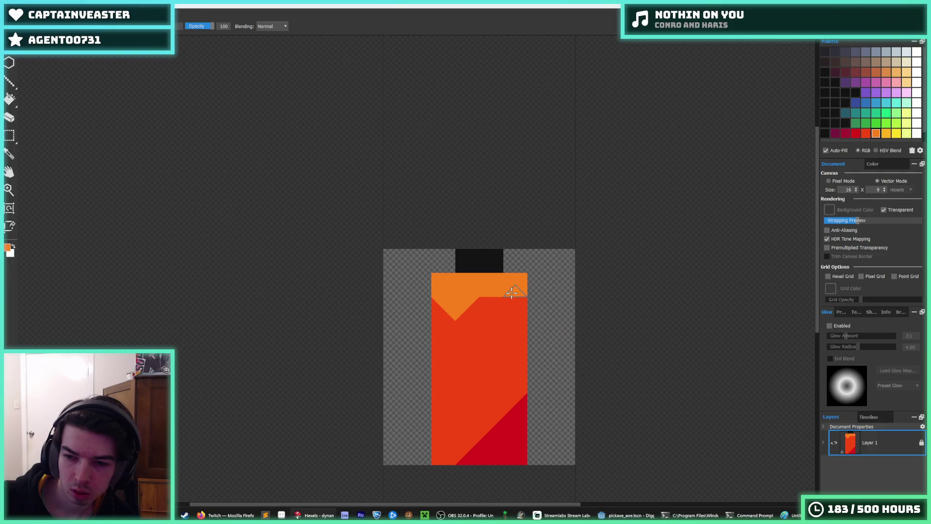
left_click(865, 135)
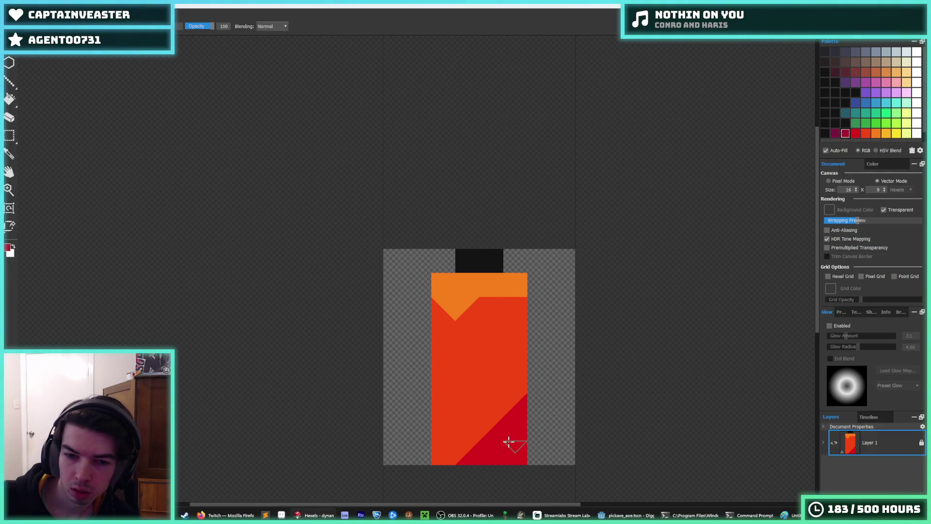
Step: Flood-fill the bottom-right triangle dark crimson and the body and top band red
key("f")
left_click(508, 442)
left_click(855, 135)
left_click(495, 333)
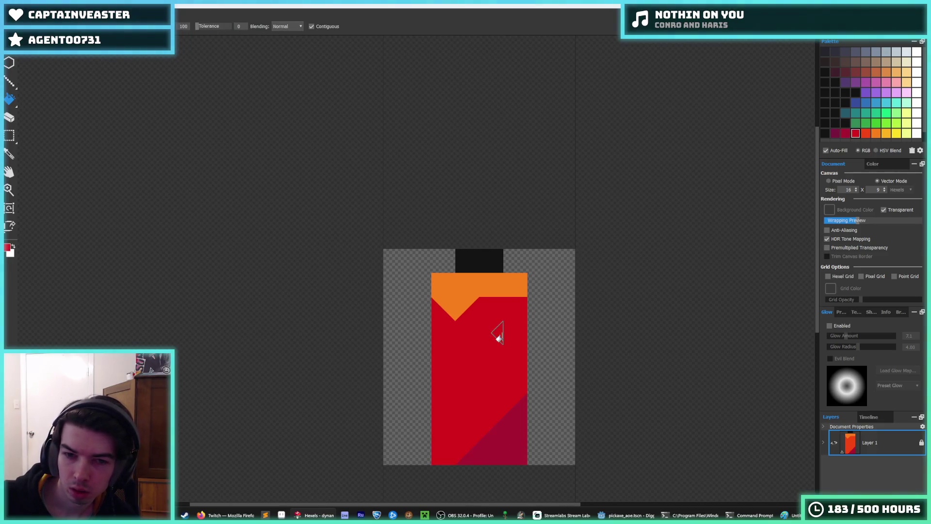
left_click(483, 289)
Step: Add crimson shading at the bottom-left and an orange-red highlight across the top-left
key("d")
left_click(487, 443, "alt")
left_click_drag(453, 447, 439, 455)
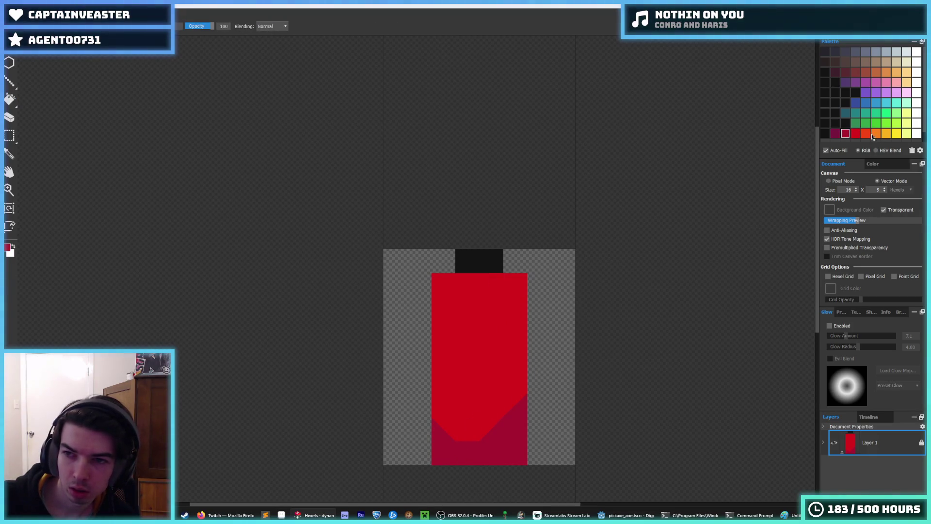
left_click_drag(461, 284, 497, 283)
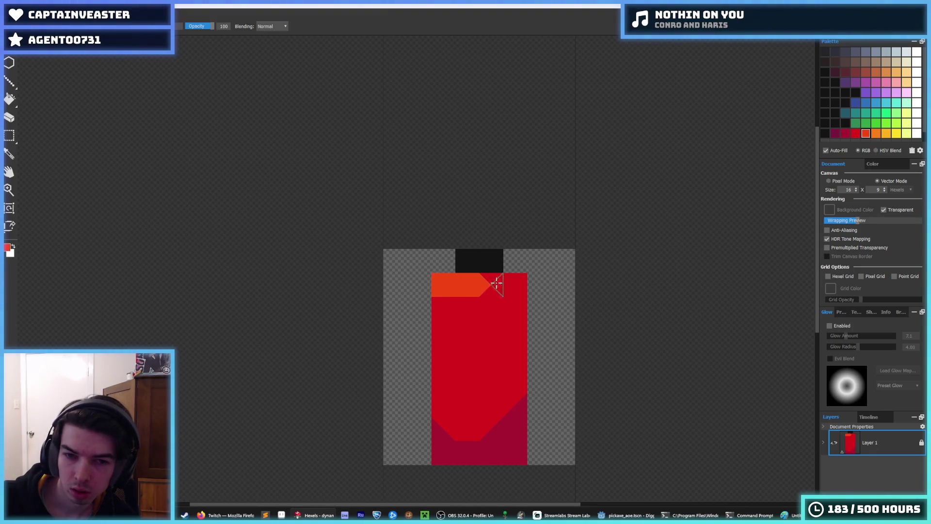
left_click(496, 284)
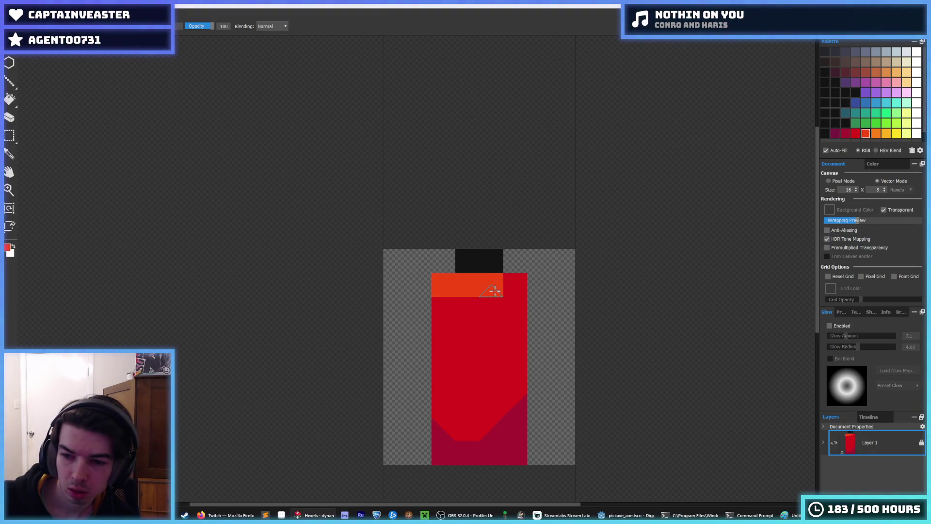
left_click(444, 301, "alt")
mouse_move(444, 293)
left_mouse_down()
mouse_move(436, 276)
mouse_move(472, 289)
left_mouse_up()
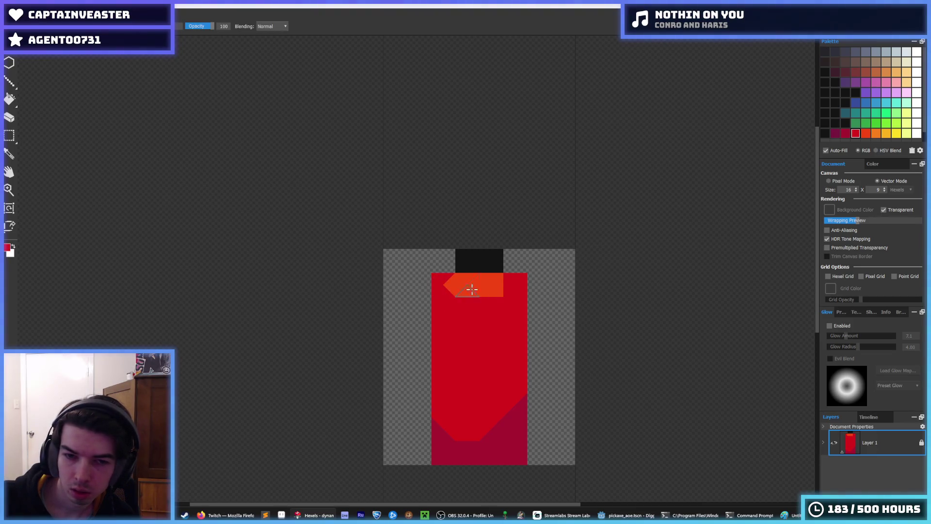
Step: Paint a dark crimson stripe down the body's right side
scroll(521, 294, "down", 5)
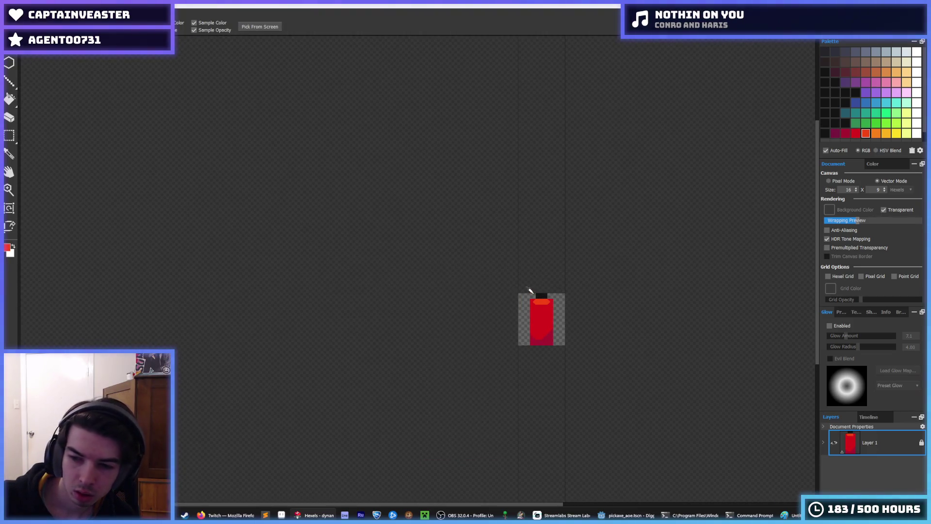
scroll(562, 324, "up", 5)
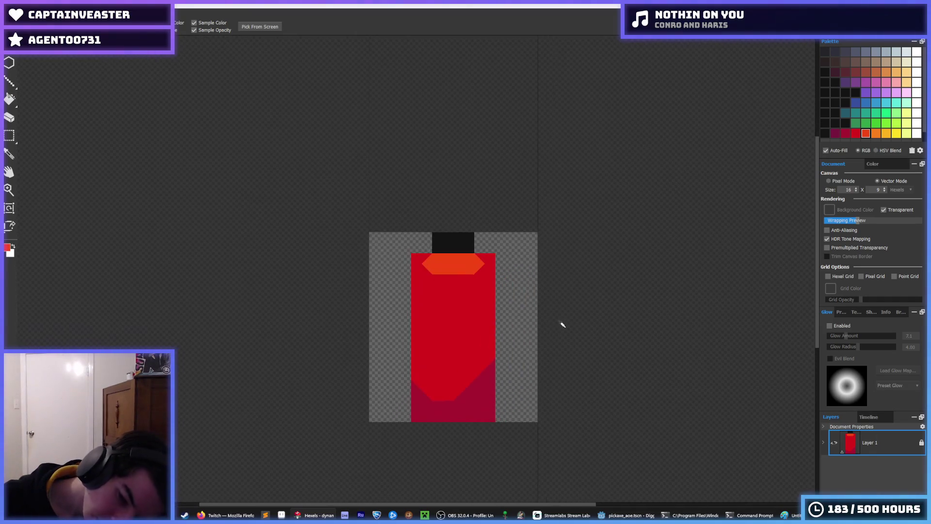
left_click(457, 385, "alt")
left_click_drag(485, 362, 482, 287)
Step: Paint orange over the body's upper-left, keeping the top-right red
scroll(480, 370, "down", 5)
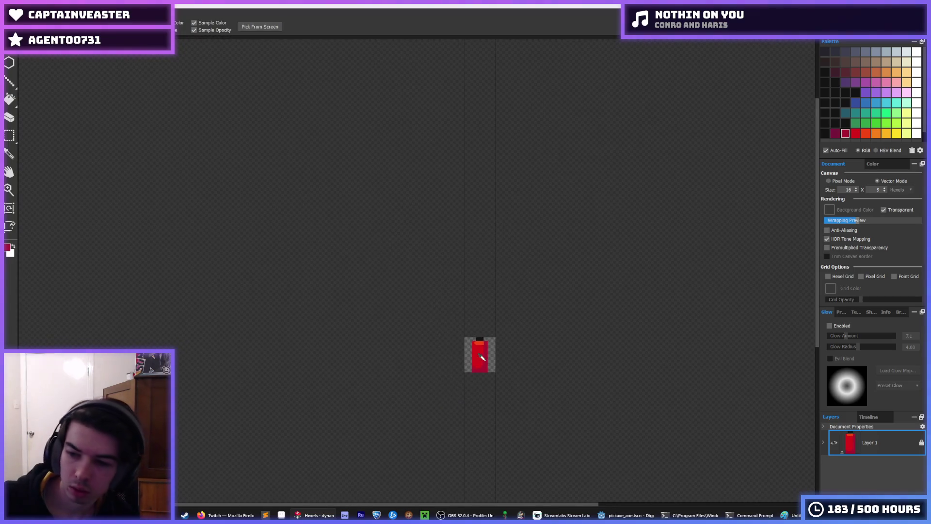
scroll(484, 326, "up", 5)
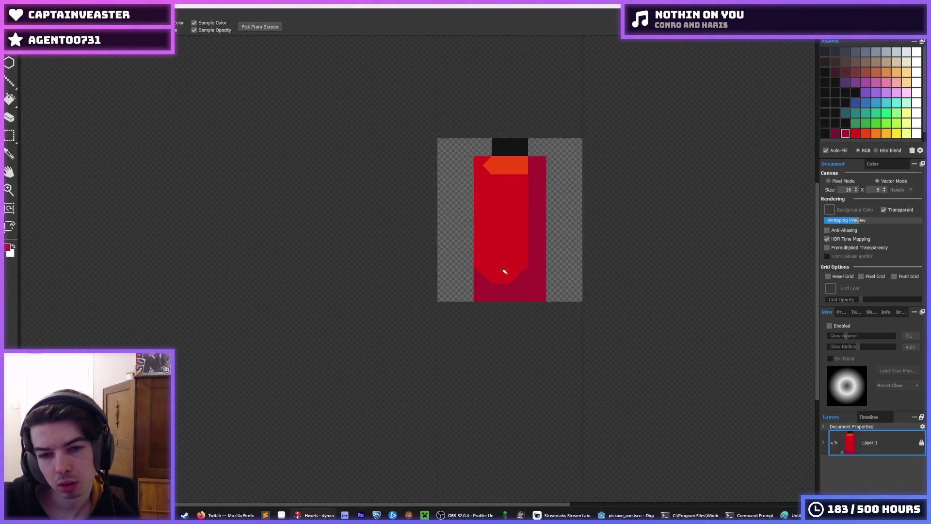
scroll(504, 270, "up", 2)
left_click(477, 122, "alt")
mouse_move(477, 123)
left_mouse_down()
mouse_move(461, 150)
mouse_move(490, 142)
mouse_move(511, 114)
mouse_move(531, 108)
left_mouse_up()
left_click(523, 136, "alt")
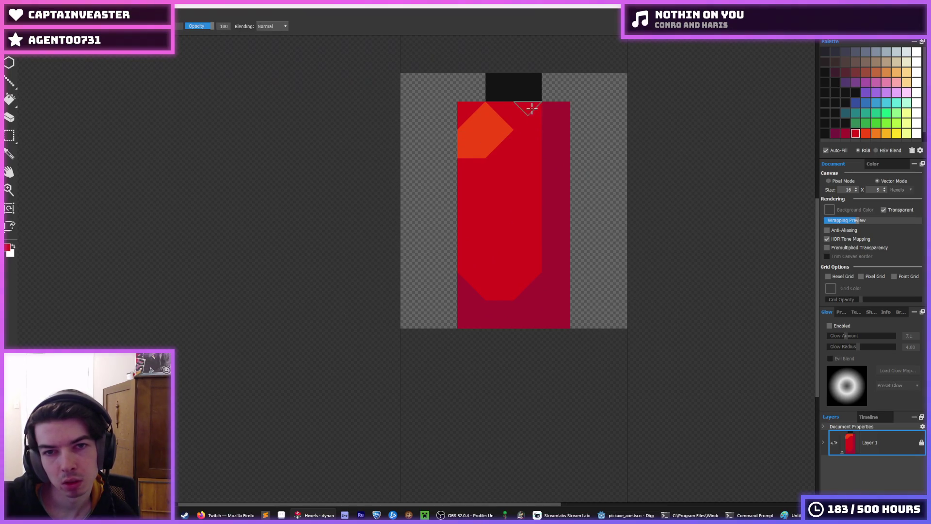
left_click(497, 121)
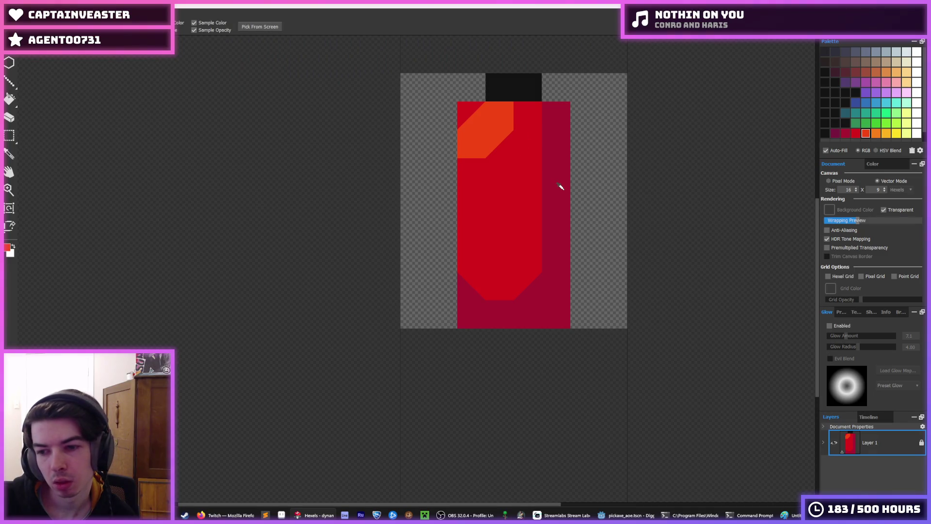
Step: Try erasing the cap into a triangle and chamfering the body's corners, undoing each attempt
key("e")
scroll(505, 136, "up", 2)
mouse_move(499, 155)
left_mouse_down()
mouse_move(528, 155)
mouse_move(546, 174)
left_mouse_up()
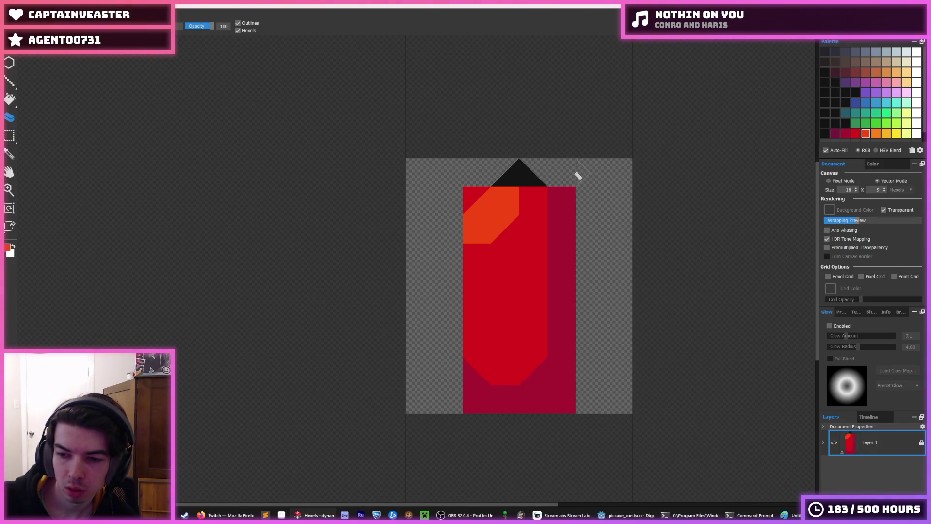
key("ctrl+z")
key("ctrl+z")
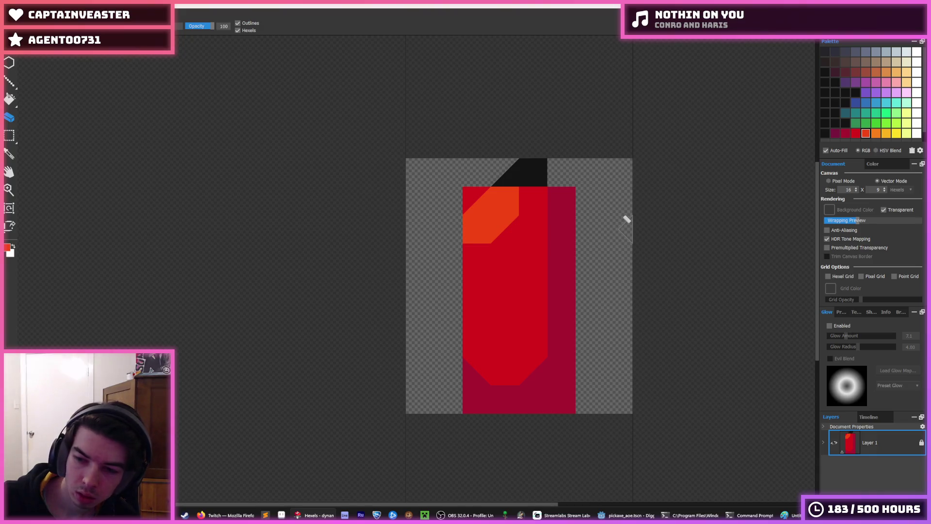
left_click_drag(473, 181, 461, 197)
left_click_drag(551, 191, 567, 191)
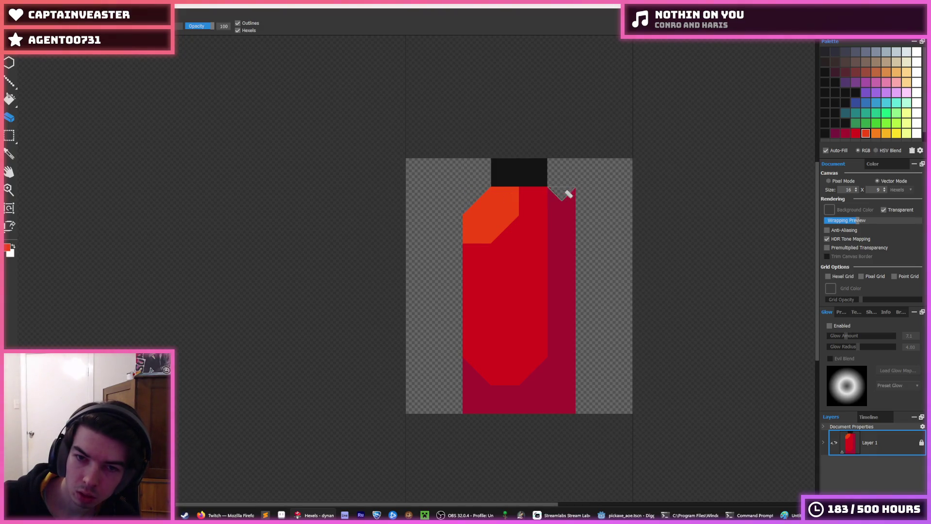
left_click_drag(580, 405, 552, 417)
left_click_drag(482, 416, 448, 381)
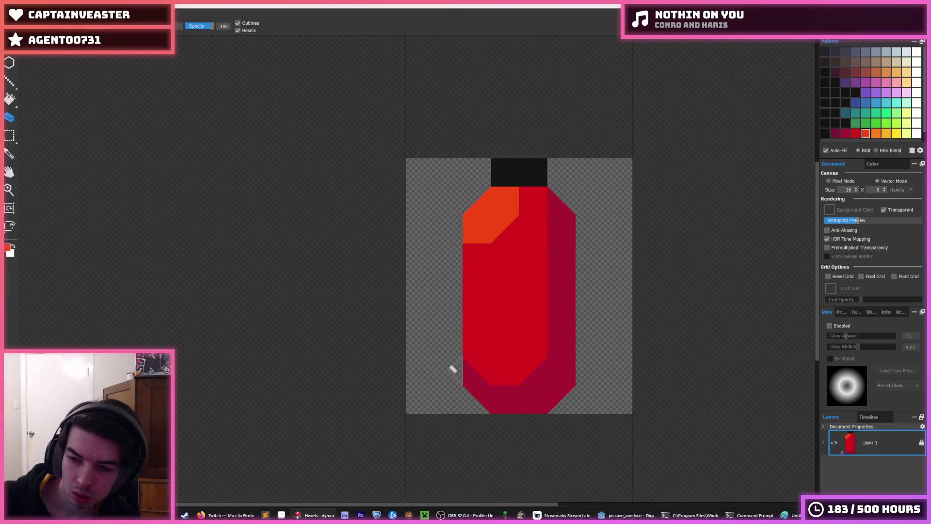
key("ctrl+z")
key("ctrl+z")
key("ctrl+z")
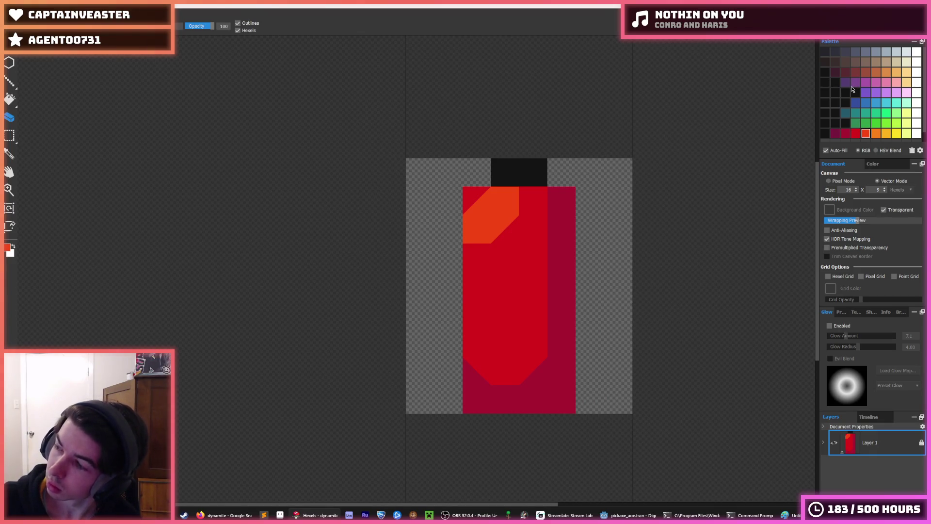
left_click(854, 92)
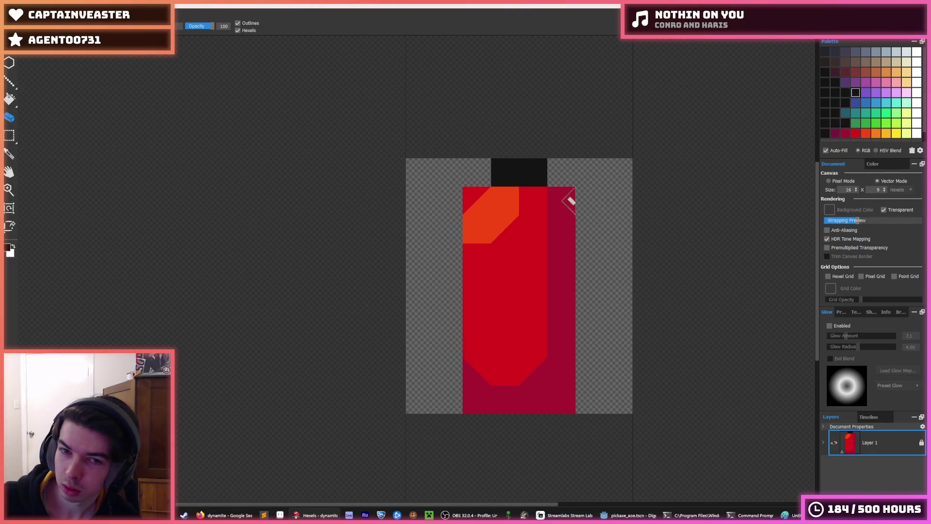
mouse_move(469, 197)
left_mouse_down()
mouse_move(557, 192)
mouse_move(495, 193)
mouse_move(506, 204)
mouse_move(536, 188)
mouse_move(535, 207)
left_mouse_up()
key("b")
key("ctrl+z")
key("ctrl+z")
key("ctrl+z")
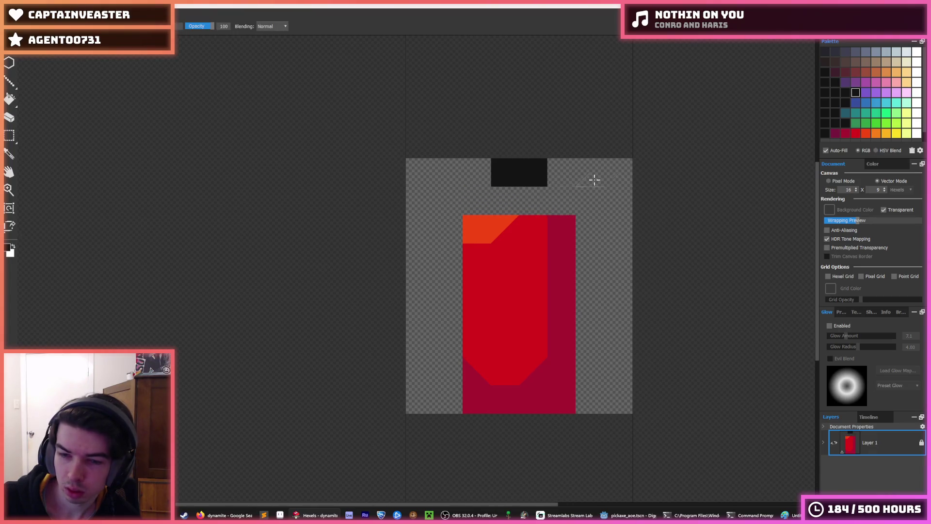
Step: Keep the canvas width at 16 and raise its height to 10 hexels
left_click(857, 188)
left_click(856, 187)
left_click(856, 192)
left_click(857, 192)
left_click(885, 188)
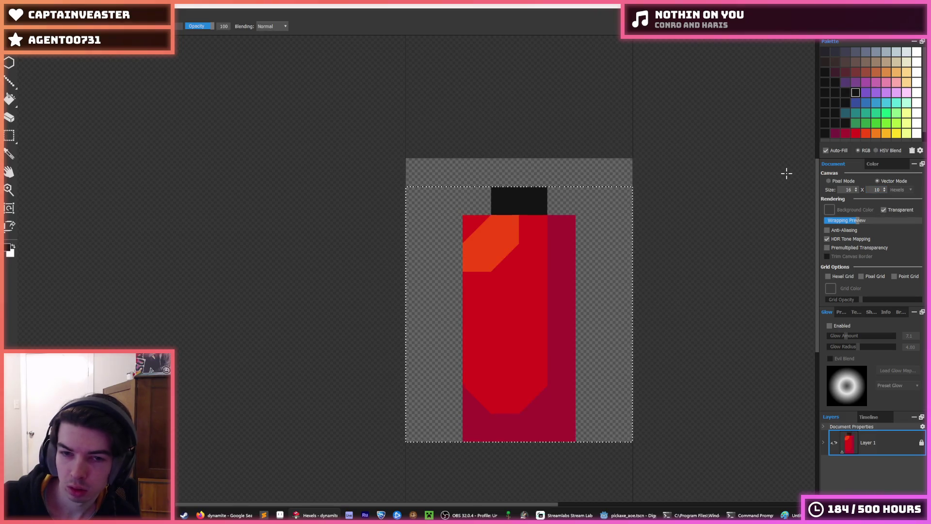
Step: Raise the canvas height to 12 and move the black cap to the top
left_click(885, 189)
left_click(885, 189)
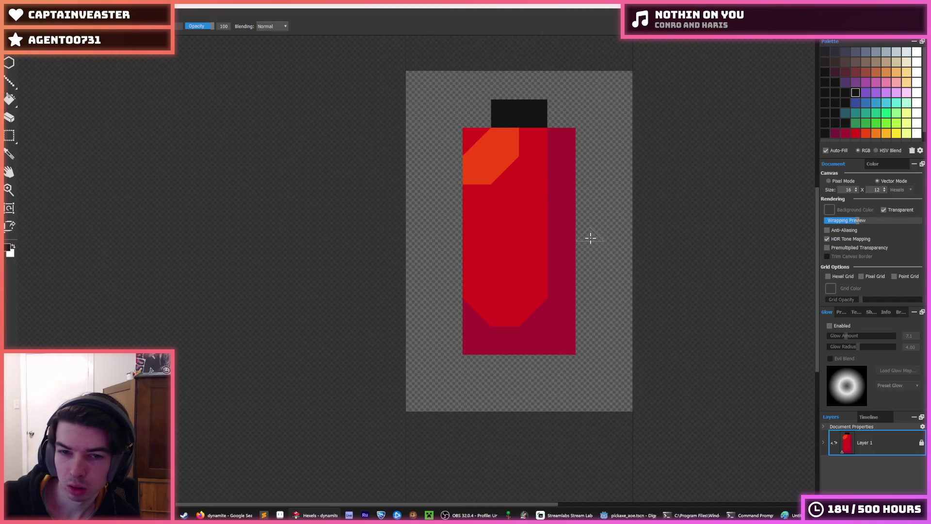
key("m")
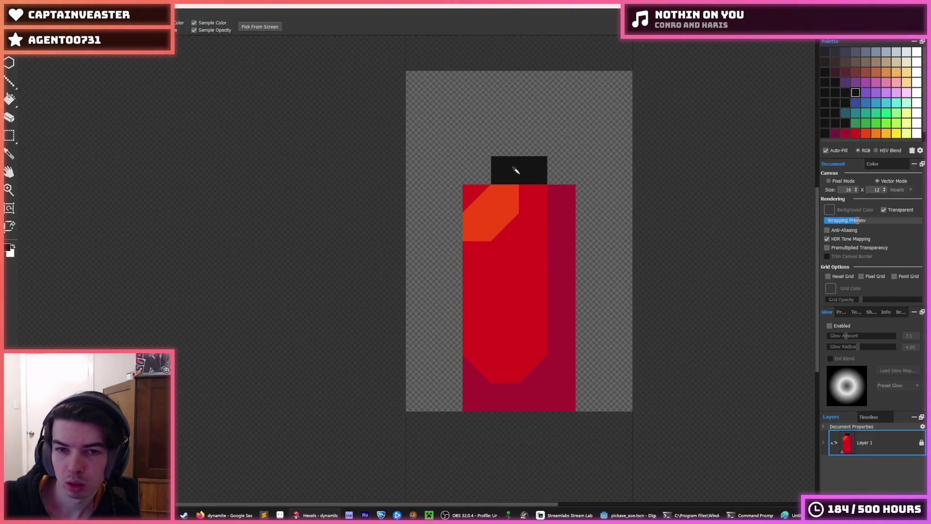
mouse_move(551, 166)
left_mouse_down()
mouse_move(494, 170)
mouse_move(521, 102)
left_mouse_up()
key("ctrl+d")
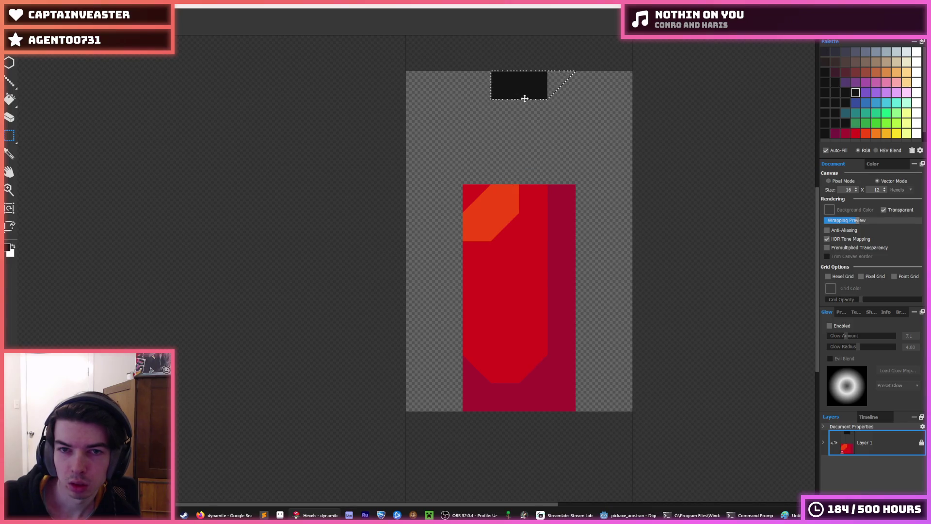
Step: Extend the red body and dark stripe up to the cap, painting red over the orange highlight
key("b")
left_click(519, 187, "alt")
mouse_move(478, 170)
left_mouse_down()
mouse_move(481, 128)
mouse_move(519, 155)
mouse_move(505, 150)
mouse_move(554, 166)
mouse_move(573, 145)
left_mouse_up()
left_click(567, 199, "alt")
left_click_drag(567, 199, 557, 158)
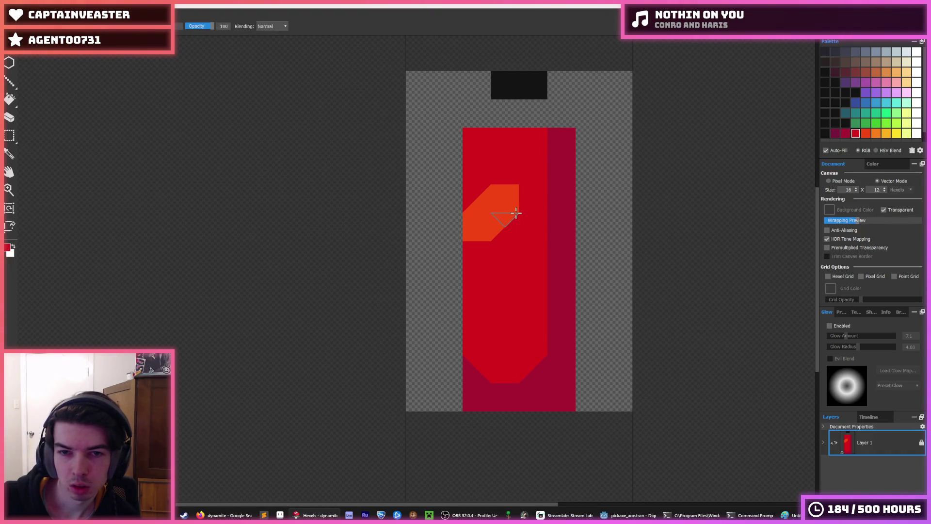
left_click(503, 176, "alt")
mouse_move(502, 181)
left_mouse_down()
mouse_move(500, 227)
mouse_move(492, 197)
mouse_move(474, 232)
left_mouse_up()
left_click(507, 83, "alt")
mouse_move(507, 83)
left_mouse_down()
mouse_move(507, 104)
mouse_move(540, 83)
mouse_move(495, 69)
mouse_move(485, 85)
left_mouse_up()
key("e")
scroll(567, 131, "down", 1)
scroll(567, 131, "down", 1)
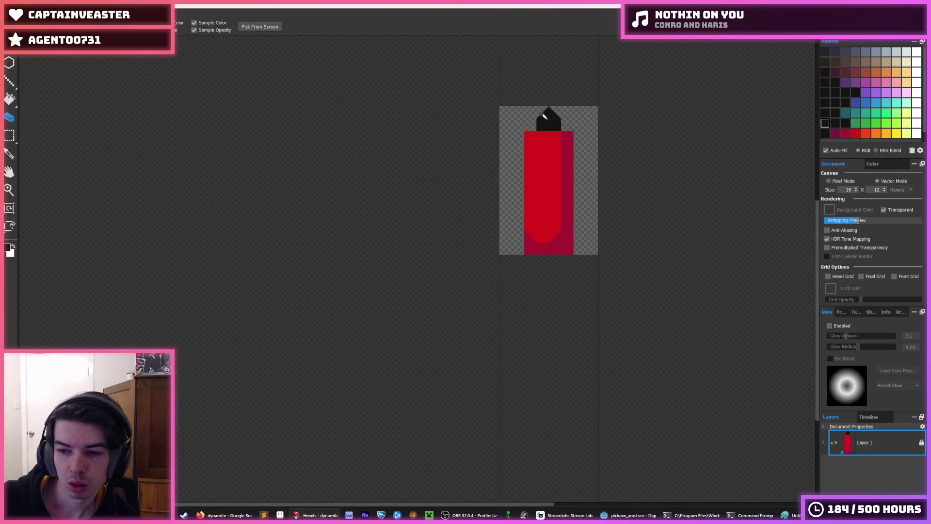
scroll(545, 119, "up", 2)
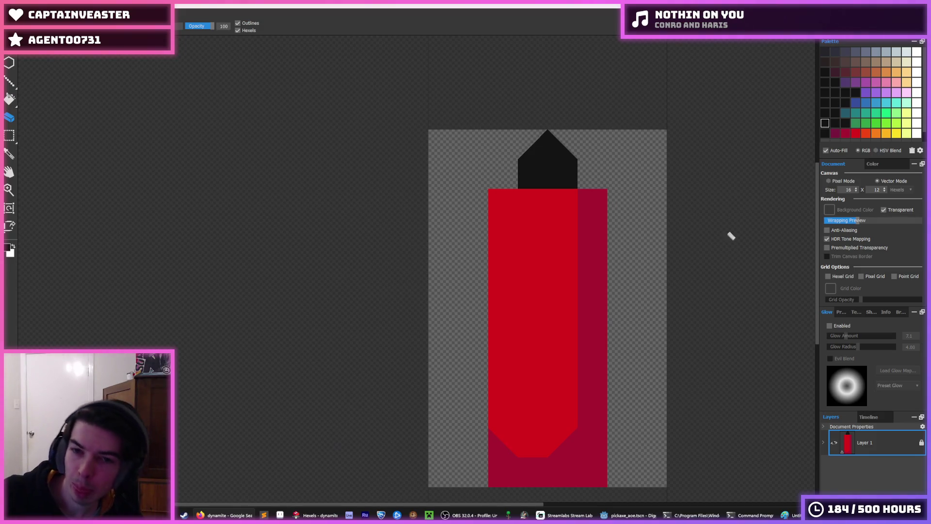
Step: Widen the body with red columns on the left and right
key("i")
left_click(509, 238)
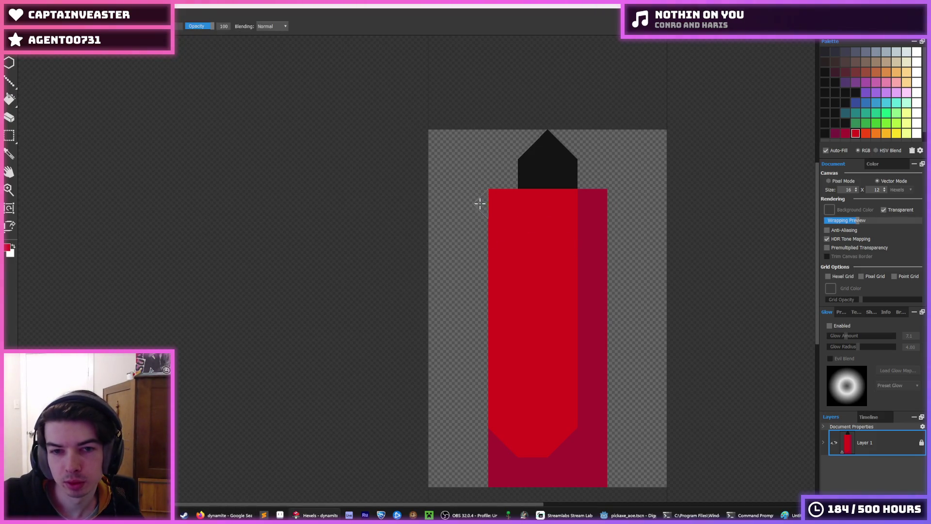
left_click_drag(478, 199, 474, 487)
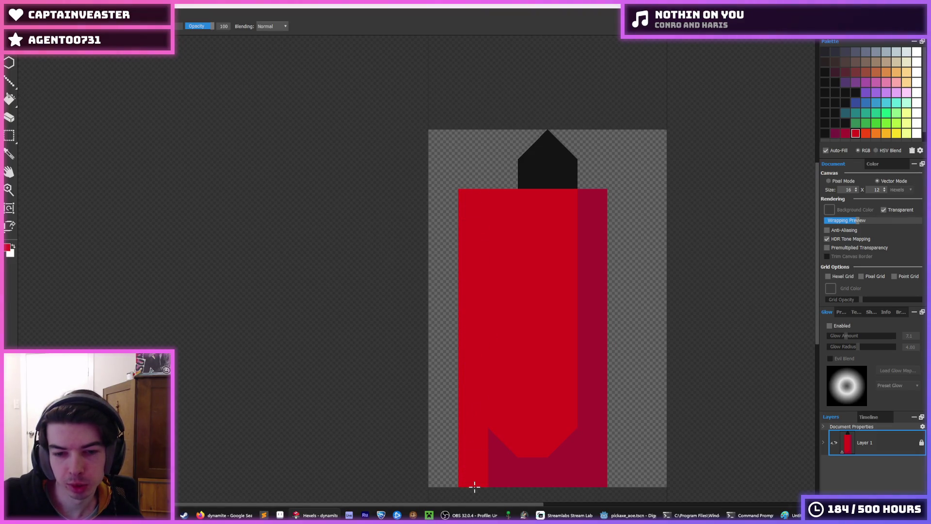
mouse_move(622, 194)
left_mouse_down()
mouse_move(618, 267)
mouse_move(625, 202)
mouse_move(613, 232)
mouse_move(628, 269)
mouse_move(632, 360)
mouse_move(619, 343)
mouse_move(628, 472)
left_mouse_up()
Step: Extend the dark crimson stripe downward and paint dark crimson up the left edge
left_click(595, 357, "alt")
left_click_drag(596, 357, 592, 401)
left_click(557, 366, "alt")
mouse_move(544, 441)
left_mouse_down()
mouse_move(587, 425)
mouse_move(600, 322)
mouse_move(583, 325)
mouse_move(592, 201)
mouse_move(562, 225)
left_mouse_up()
left_click(504, 466, "alt")
mouse_move(476, 474)
left_mouse_down()
mouse_move(466, 440)
mouse_move(480, 202)
mouse_move(465, 318)
left_mouse_up()
left_click(519, 213, "alt")
mouse_move(519, 214)
left_mouse_down()
mouse_move(503, 370)
mouse_move(505, 301)
mouse_move(534, 306)
left_mouse_up()
Step: Paint dark red down the lower-right column and up the body's right edge
left_click(587, 448, "alt")
left_click_drag(586, 442, 590, 432)
left_click(578, 445, "alt")
key("i")
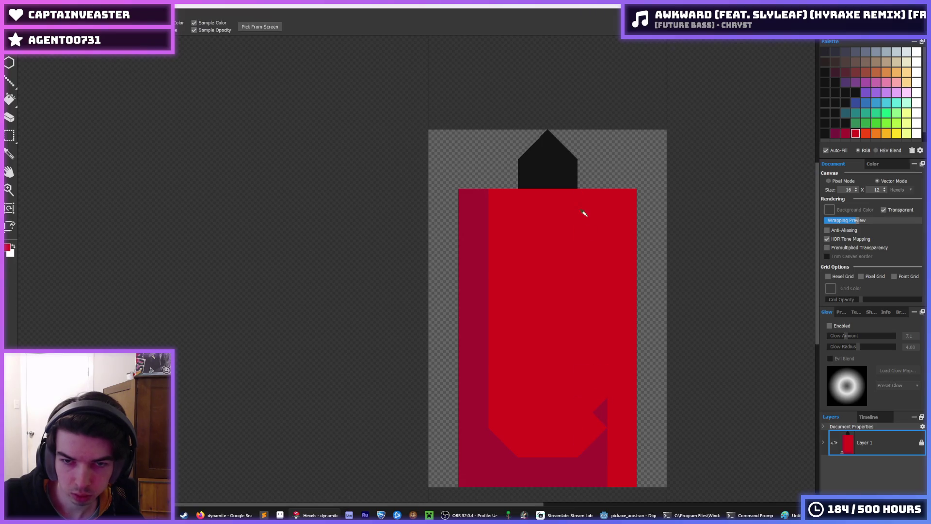
left_click(597, 448, "alt")
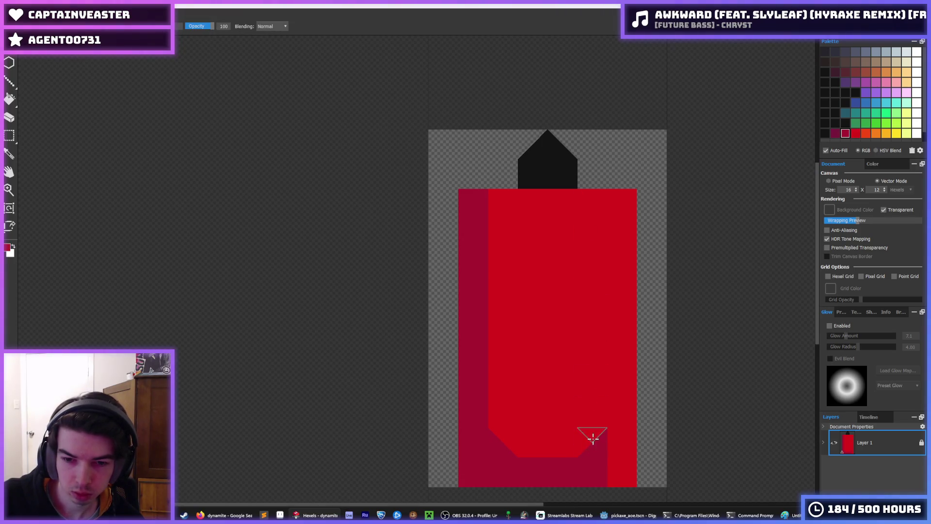
mouse_move(614, 444)
left_mouse_down()
mouse_move(609, 380)
mouse_move(627, 353)
mouse_move(613, 472)
mouse_move(627, 359)
mouse_move(622, 208)
mouse_move(620, 480)
left_mouse_up()
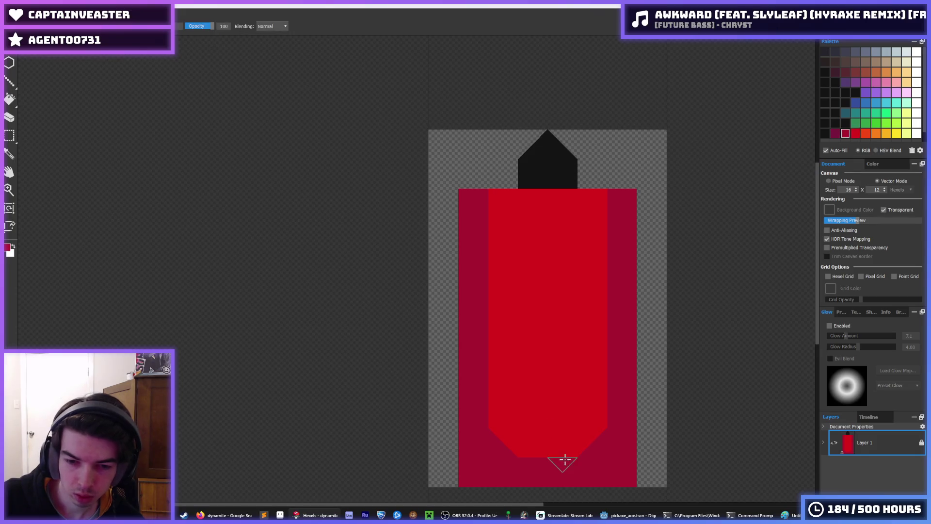
mouse_move(605, 421)
left_mouse_down()
mouse_move(586, 335)
mouse_move(602, 312)
mouse_move(593, 201)
left_mouse_up()
left_click(580, 230)
key("e")
mouse_move(552, 167)
left_mouse_down()
mouse_move(574, 174)
mouse_move(562, 150)
mouse_move(603, 153)
mouse_move(609, 193)
mouse_move(611, 143)
mouse_move(615, 286)
mouse_move(604, 262)
mouse_move(616, 366)
left_mouse_up()
Step: Paint dark red down the stick's left and right edges
key("i")
scroll(613, 157, "down", 5)
scroll(618, 160, "up", 5)
key("e")
left_click_drag(536, 320, 604, 325)
key("b")
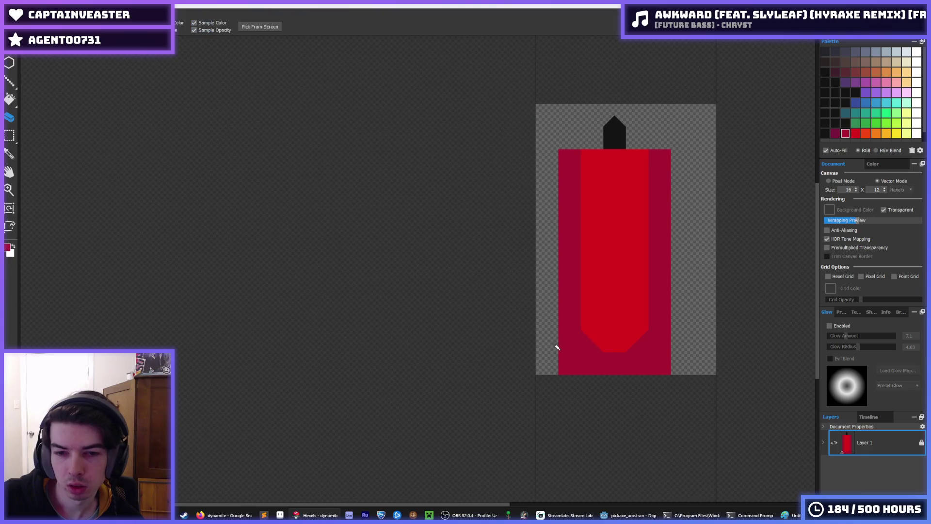
mouse_move(547, 158)
left_mouse_down()
mouse_move(550, 313)
mouse_move(540, 248)
mouse_move(540, 305)
mouse_move(509, 325)
left_mouse_up()
mouse_move(632, 175)
left_mouse_down()
mouse_move(657, 205)
mouse_move(645, 348)
mouse_move(661, 290)
left_mouse_up()
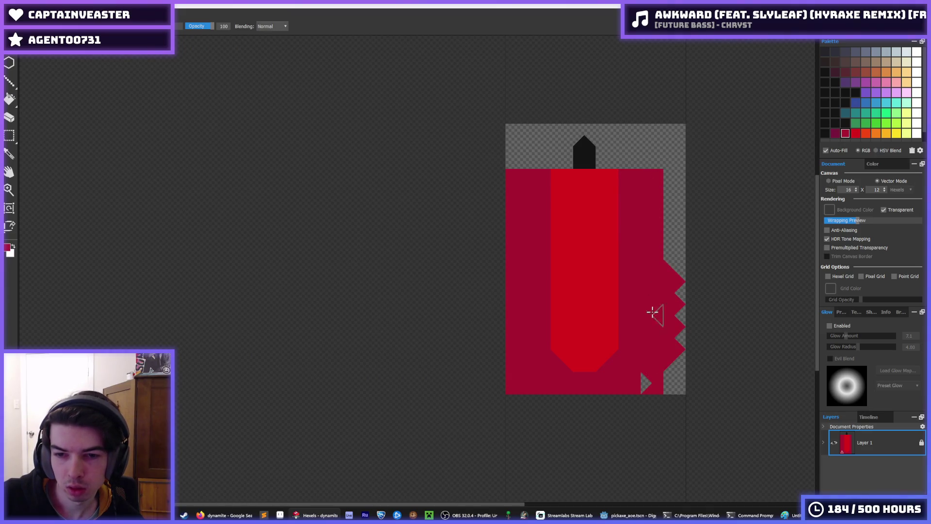
Step: Erase the protruding outer column on the stick's right edge
key("e")
left_click_drag(675, 246, 674, 348)
scroll(677, 243, "left", 2)
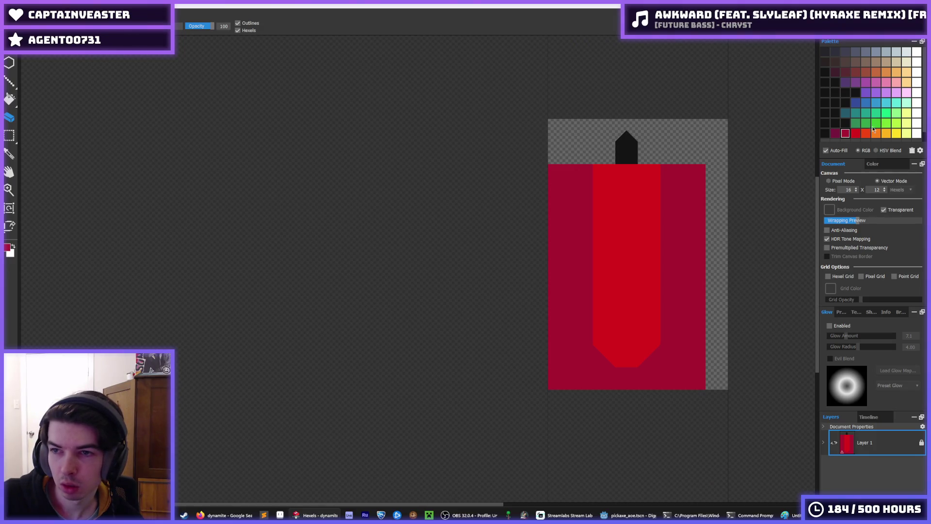
Step: Paint darker maroon stripes left and right of the centre column, undoing a stray band stroke
key("b")
left_click_drag(581, 171, 582, 319)
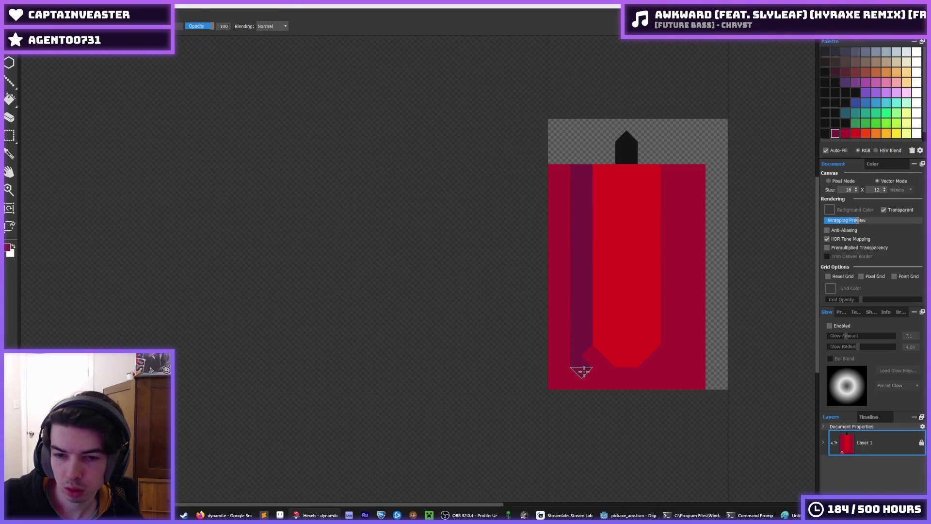
mouse_move(671, 386)
left_mouse_down()
mouse_move(663, 241)
mouse_move(672, 174)
mouse_move(669, 258)
left_mouse_up()
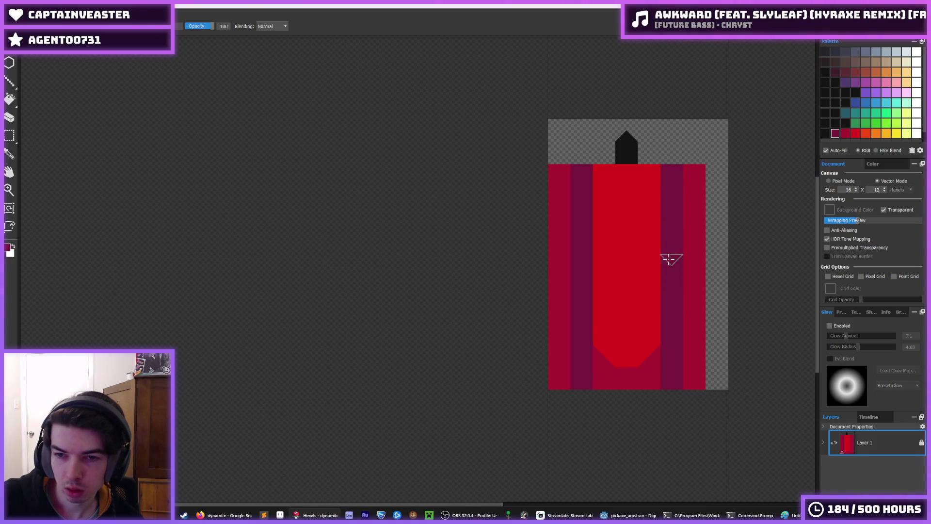
key("i")
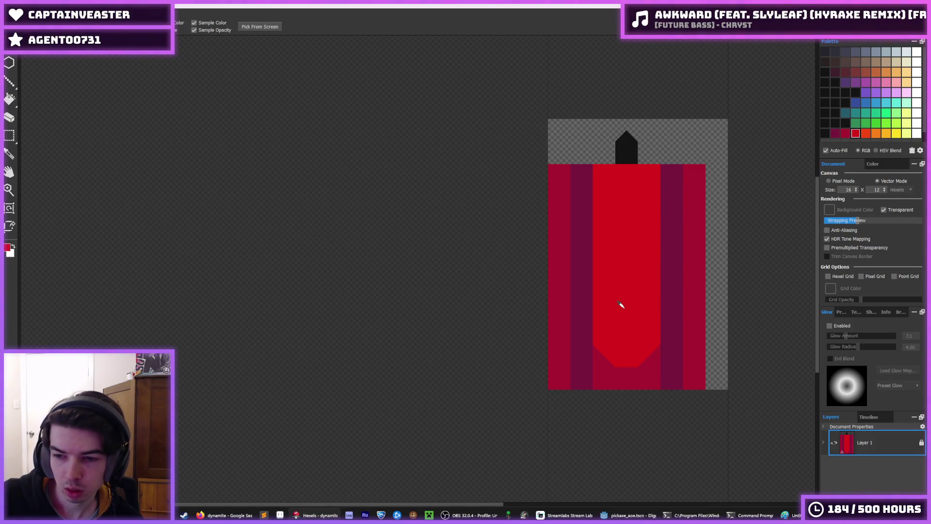
key("b")
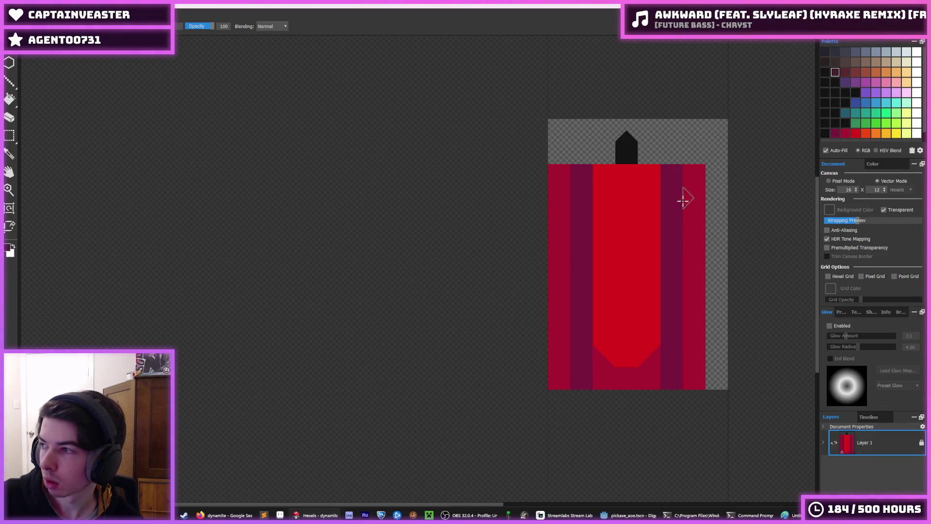
mouse_move(569, 200)
left_mouse_down()
mouse_move(565, 219)
mouse_move(548, 223)
mouse_move(654, 213)
mouse_move(647, 223)
mouse_move(655, 214)
mouse_move(688, 228)
left_mouse_up()
key("ctrl+z")
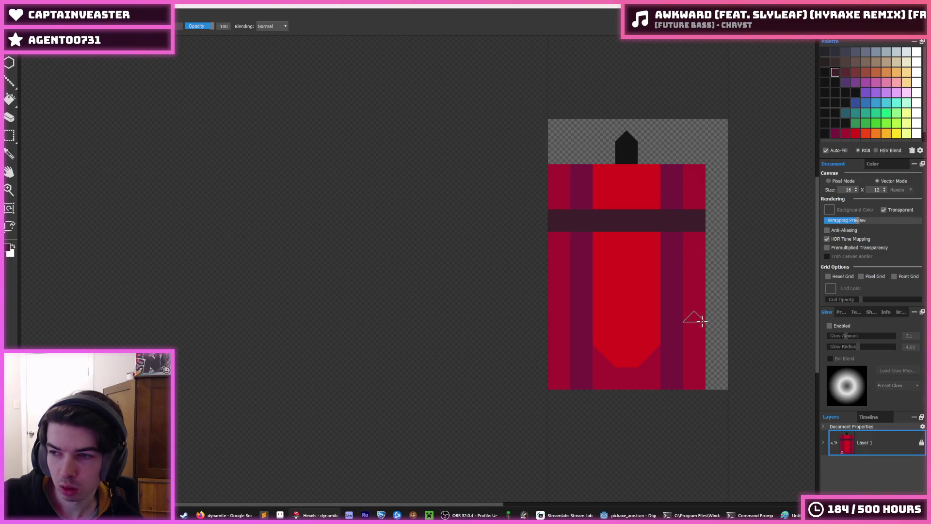
Step: Paint a dark band across the lower stick and repaint the jagged area beneath it
mouse_move(703, 329)
left_mouse_down()
mouse_move(650, 327)
mouse_move(557, 347)
mouse_move(619, 333)
mouse_move(694, 339)
left_mouse_up()
left_click(623, 348, "alt")
mouse_move(620, 348)
left_mouse_down()
mouse_move(604, 368)
mouse_move(592, 356)
mouse_move(569, 373)
mouse_move(557, 347)
left_mouse_up()
left_click(604, 369, "alt")
Step: Flood-fill the segments of both side stripes with crimson
key("f")
left_click(675, 361)
left_click(664, 305)
left_click(584, 358)
left_click(572, 286)
left_click(580, 187)
left_click(664, 189)
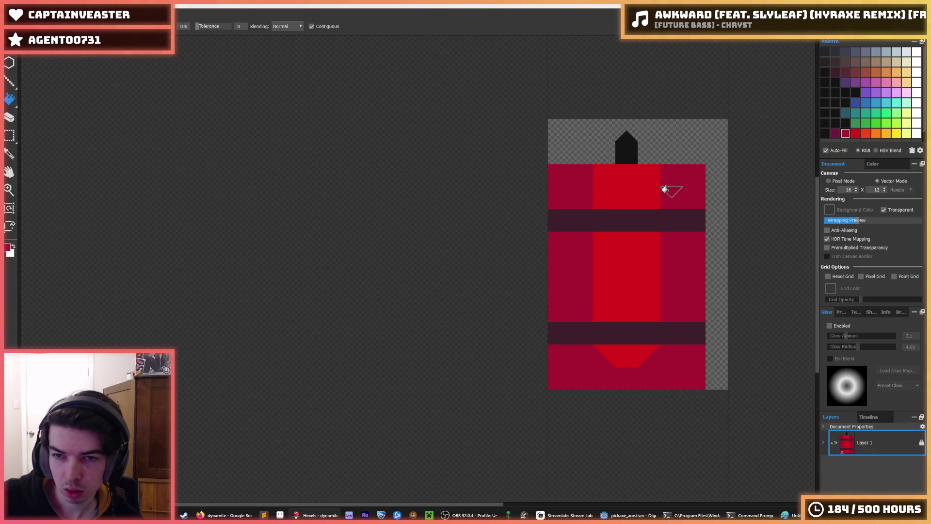
key("i")
scroll(714, 235, "down", 5)
key("g")
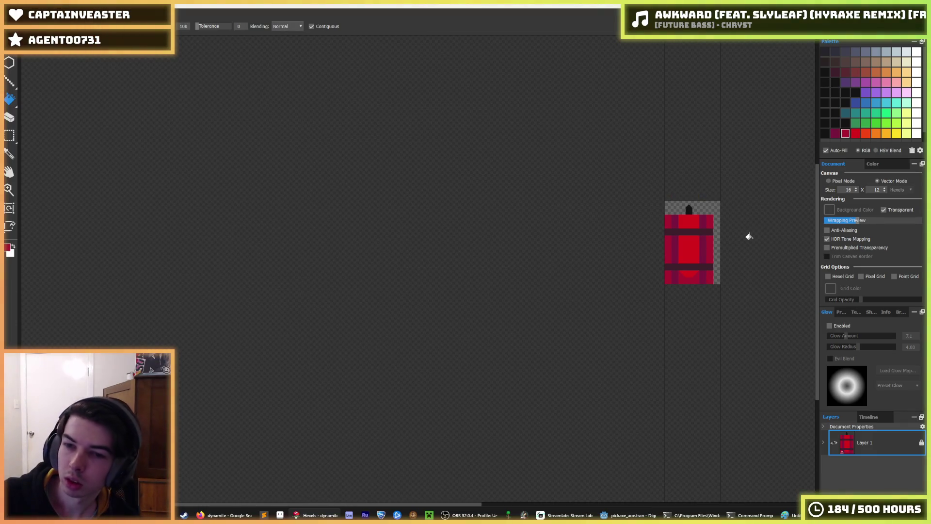
scroll(714, 258, "up", 4)
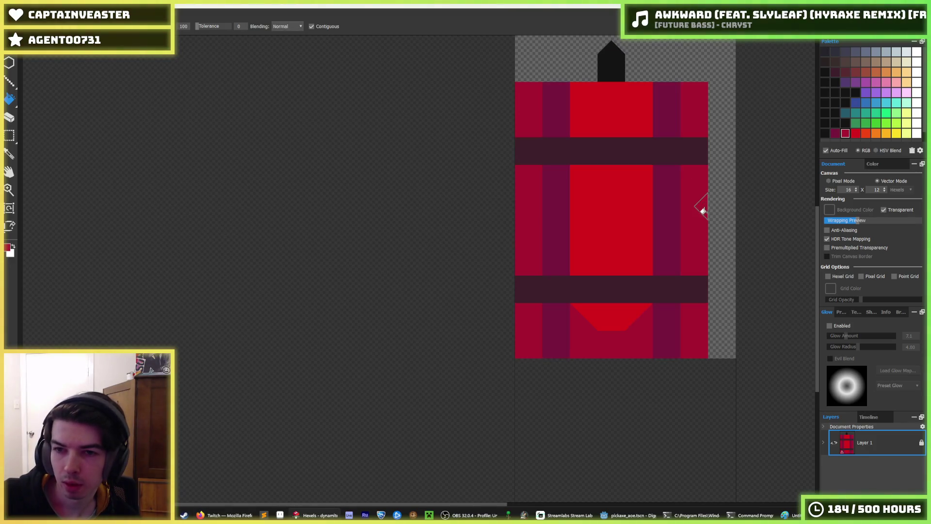
key("e")
mouse_move(700, 76)
left_mouse_down()
mouse_move(701, 154)
mouse_move(686, 172)
mouse_move(707, 264)
mouse_move(696, 308)
left_mouse_up()
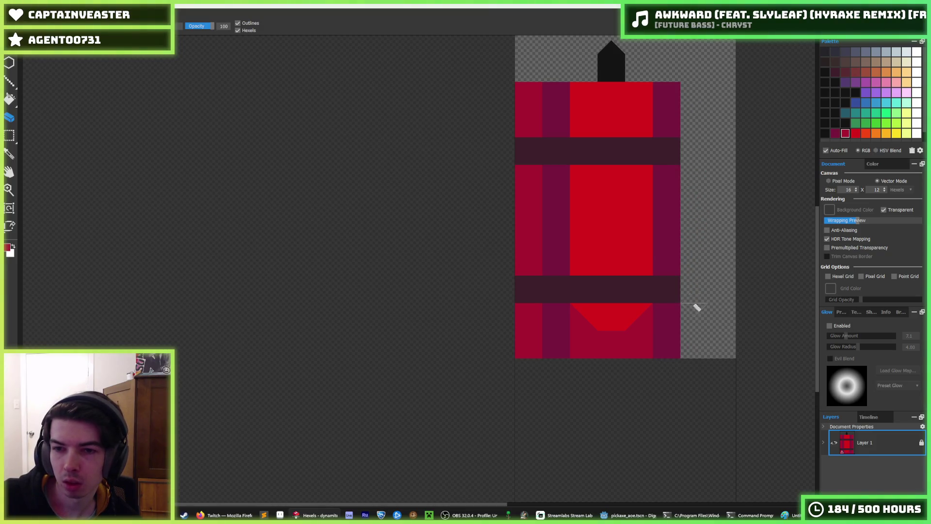
mouse_move(543, 111)
left_mouse_down()
mouse_move(530, 165)
mouse_move(516, 77)
mouse_move(514, 296)
mouse_move(526, 339)
left_mouse_up()
scroll(536, 291, "down", 5)
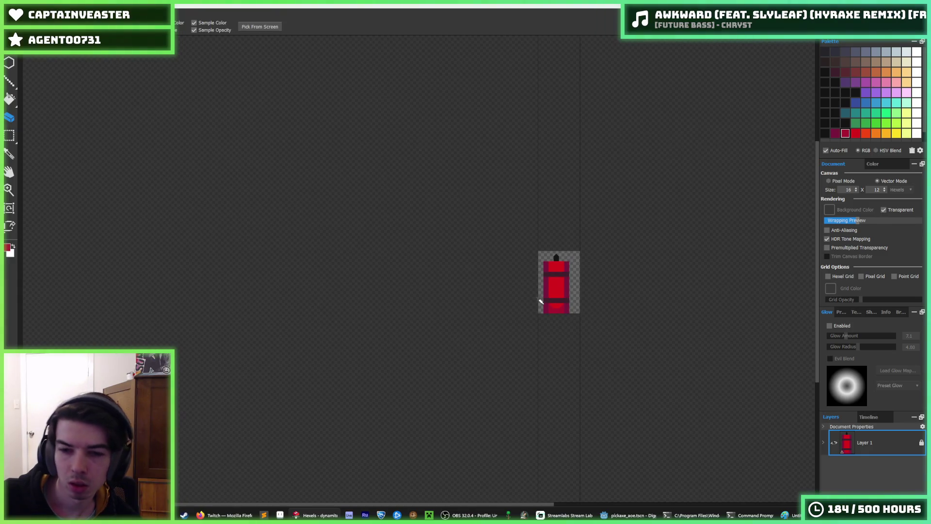
scroll(529, 291, "down", 4)
scroll(488, 286, "up", 2)
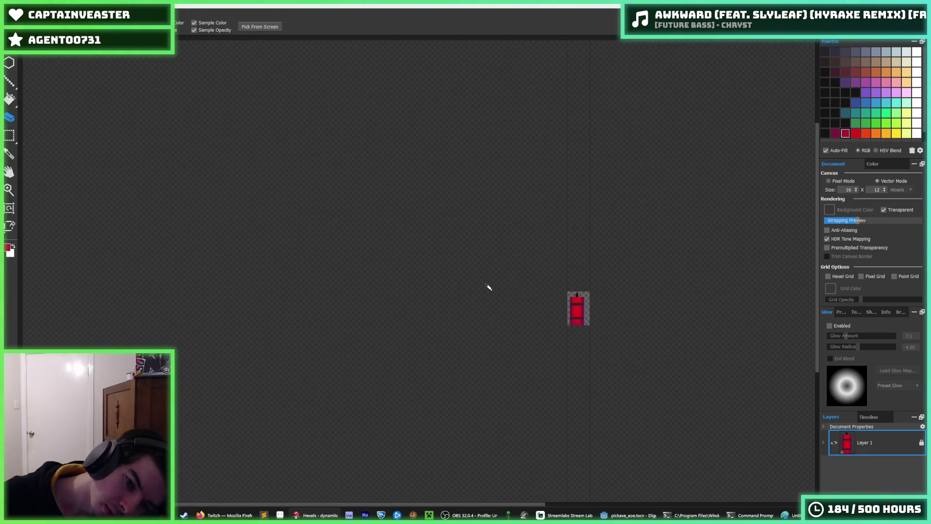
key("ctrl+z")
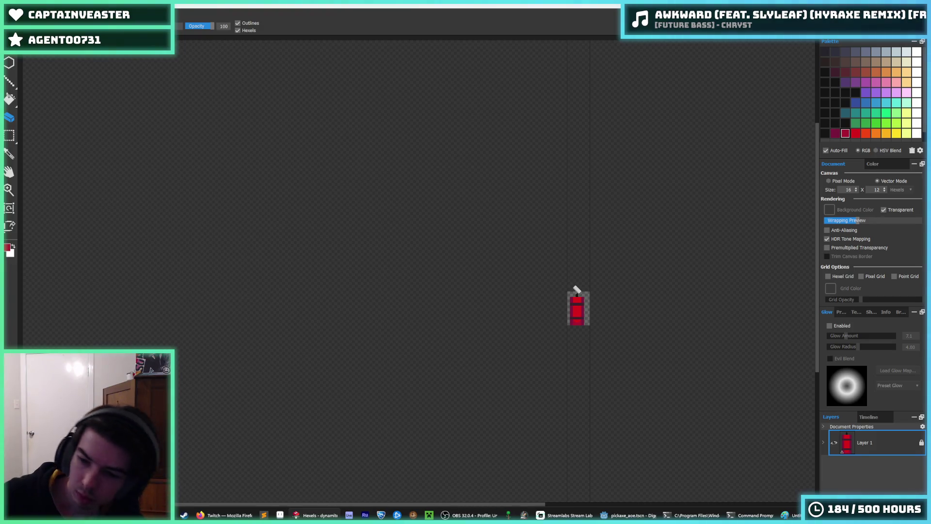
scroll(587, 295, "up", 5)
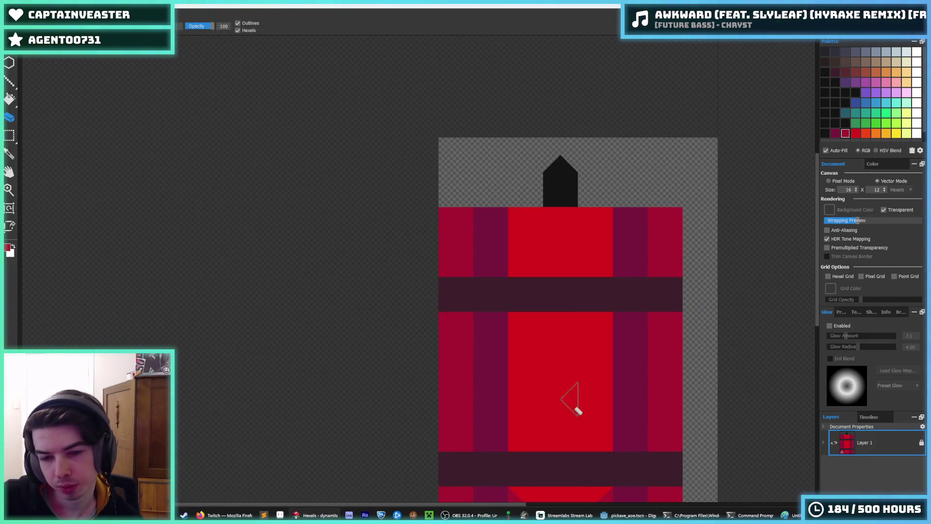
Step: Chamfer the stick's top-left and top-right corners diagonally, undoing the bottom chamfers
left_click(420, 129)
left_click(640, 129)
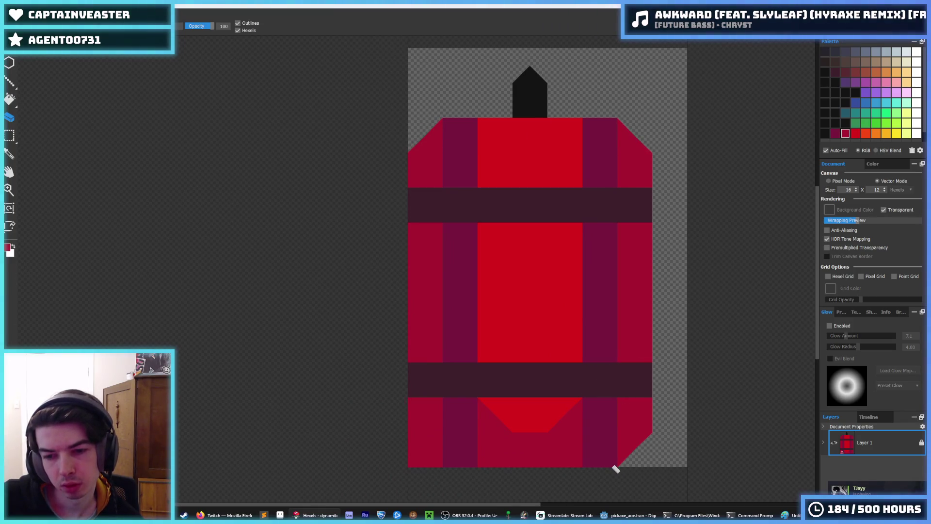
left_click(420, 451)
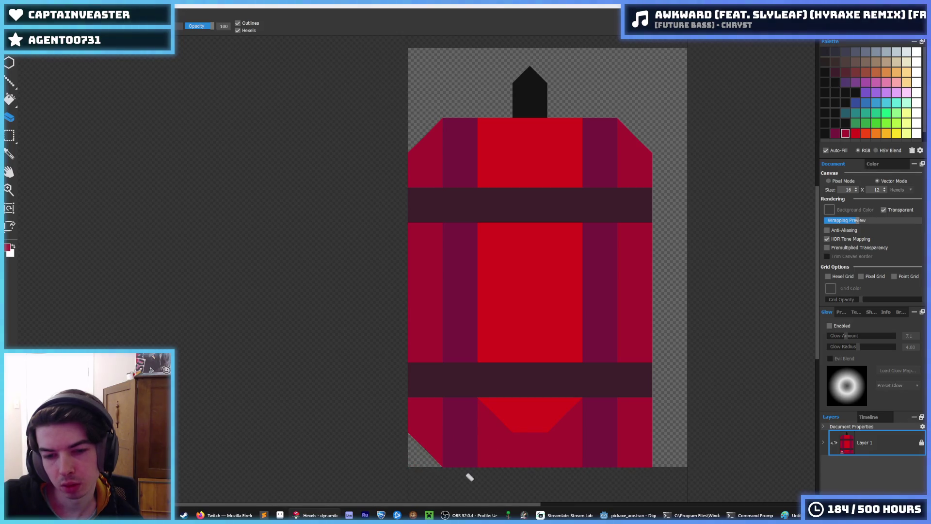
left_click(639, 451)
key("ctrl+z")
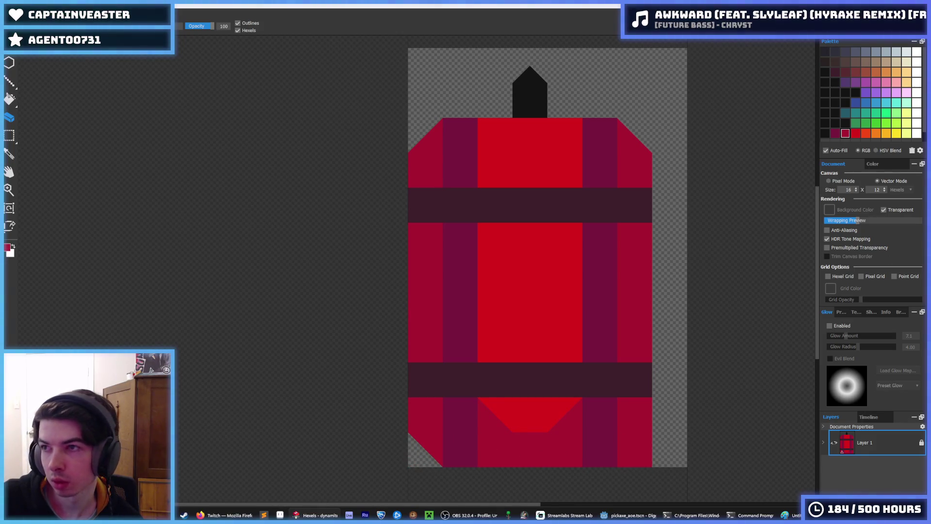
key("ctrl+z")
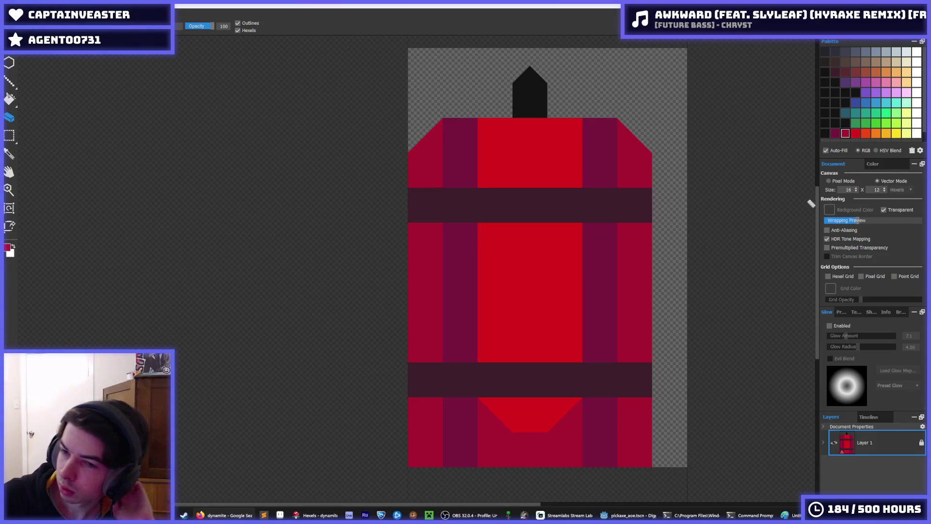
Step: Paint bright red down into the lower section, undoing a crimson touch-up
left_click(782, 233)
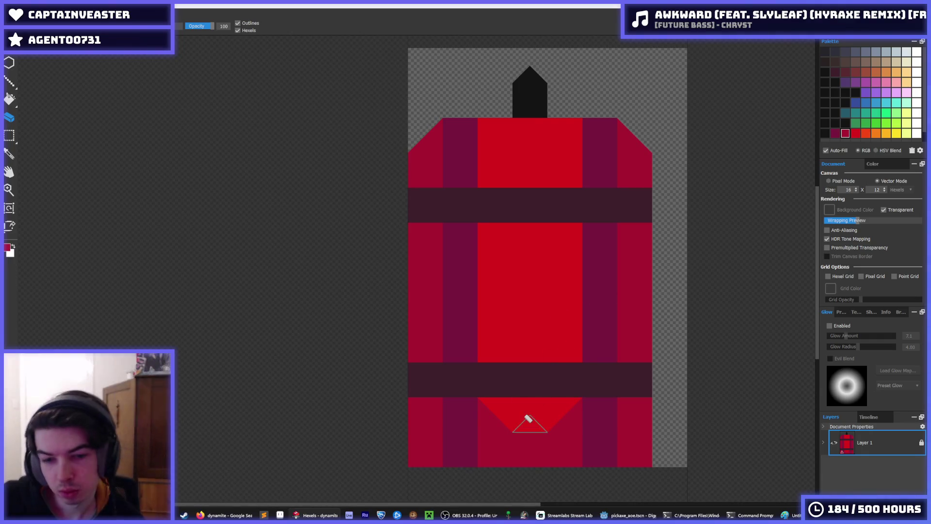
key("m")
left_click(508, 404, "alt")
mouse_move(507, 404)
left_mouse_down()
mouse_move(536, 451)
mouse_move(491, 409)
mouse_move(575, 420)
left_mouse_up()
left_click(567, 426, "alt")
mouse_move(573, 230)
left_mouse_down()
mouse_move(488, 228)
mouse_move(539, 247)
mouse_move(572, 243)
left_mouse_up()
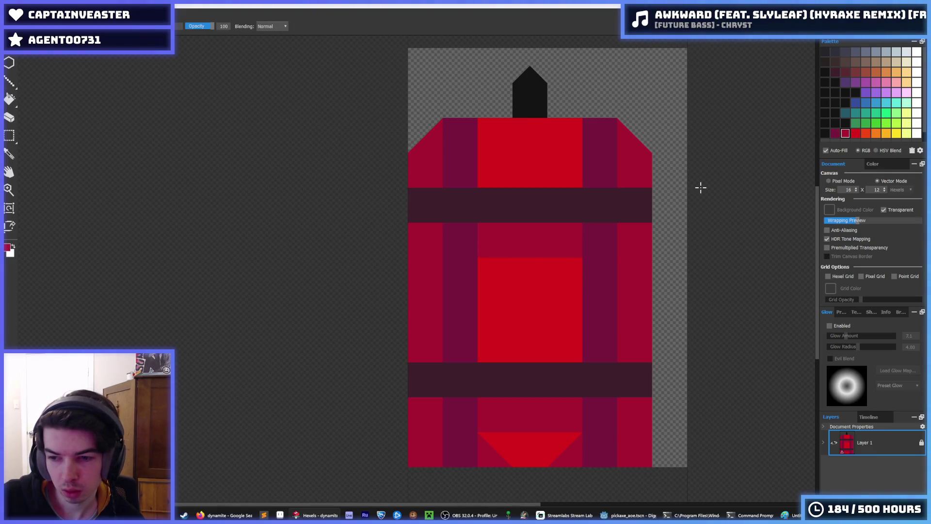
key("ctrl+z")
key("ctrl+z")
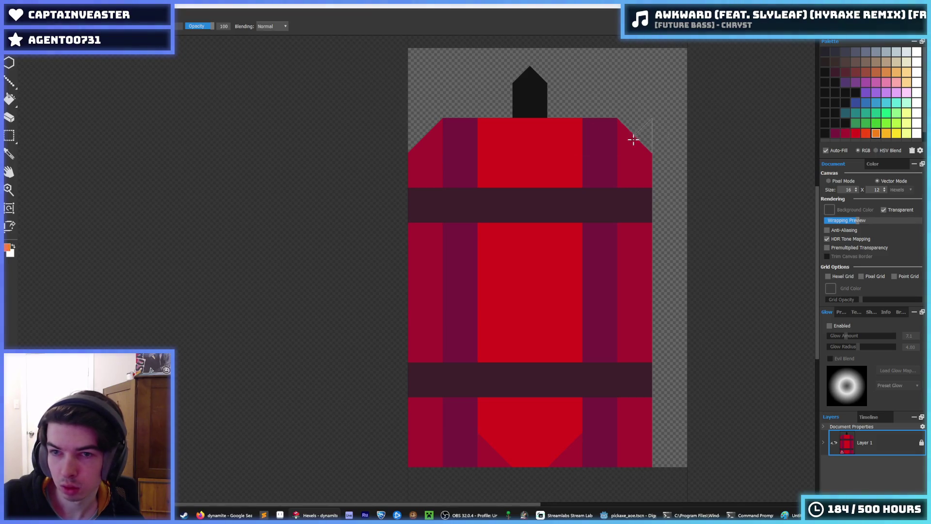
Step: Paint orange-red across the top of the centre column and tidy stray pieces back to red and purple
mouse_move(530, 144)
left_mouse_down()
mouse_move(504, 138)
mouse_move(557, 128)
left_mouse_up()
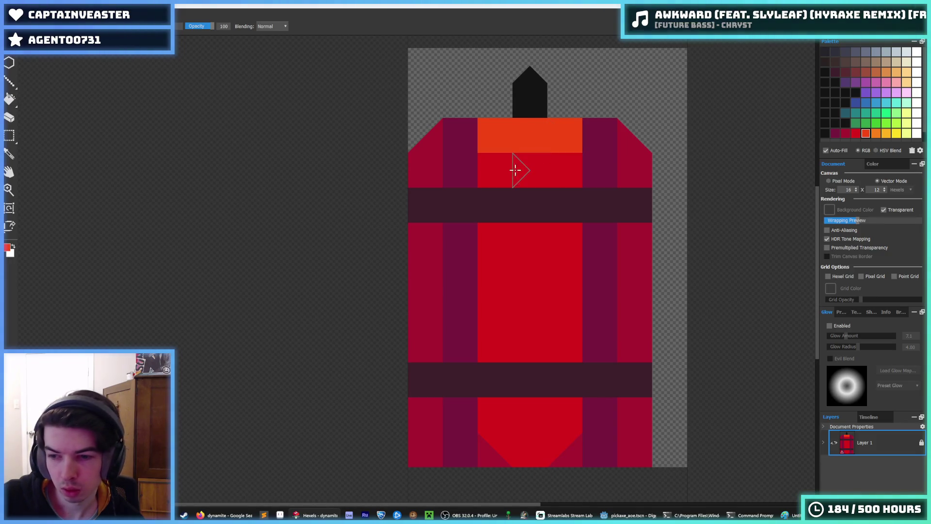
left_click(499, 160, "alt")
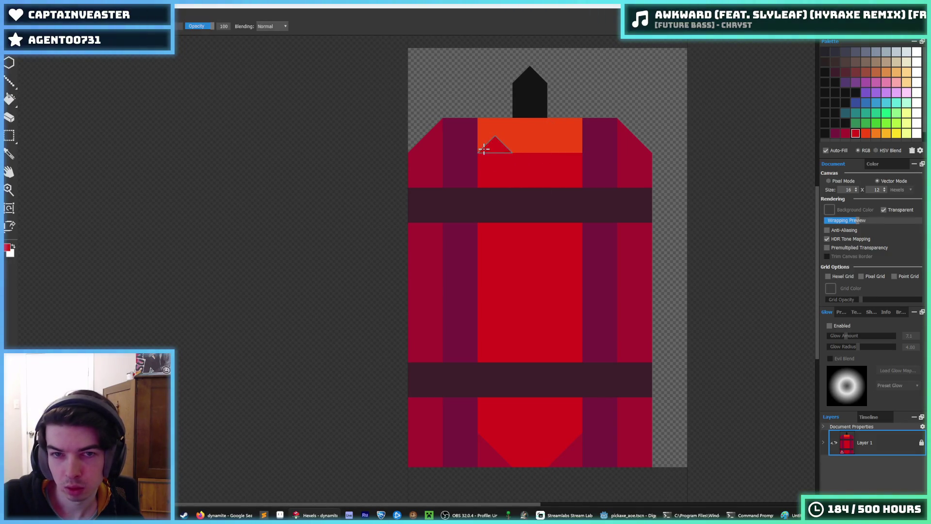
left_click_drag(495, 146, 566, 150)
left_click(567, 148)
key("ctrl+z")
left_click(498, 132, "alt")
key("alt")
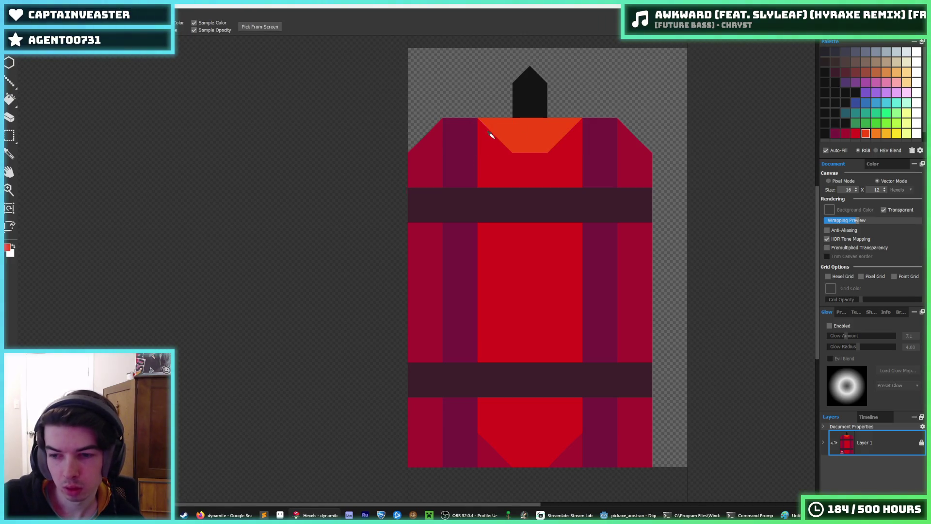
Step: Extend the orange highlight across the top and colour the stripe-top triangles red, purple and crimson
mouse_move(515, 137)
left_mouse_down()
mouse_move(478, 135)
mouse_move(534, 141)
left_mouse_up()
left_click(565, 140, "alt")
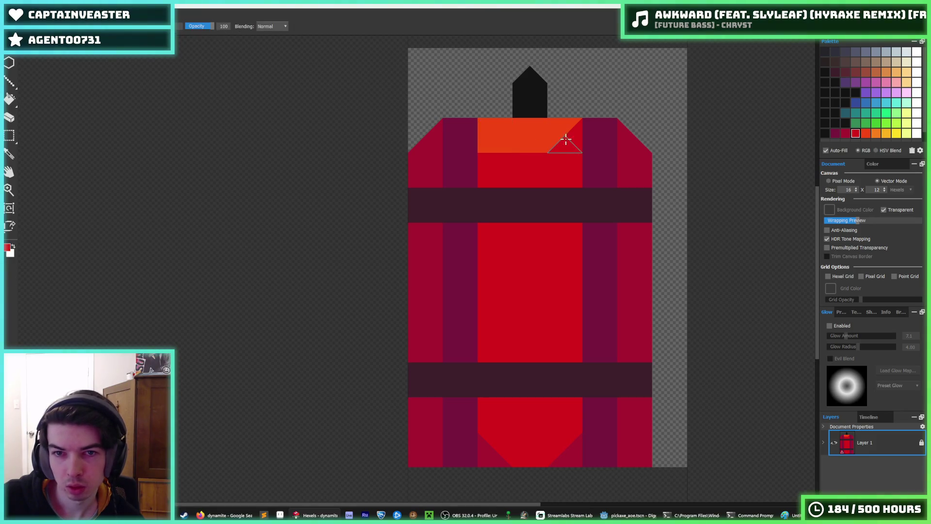
left_click(453, 126)
left_click(436, 150, "alt")
left_click(463, 133)
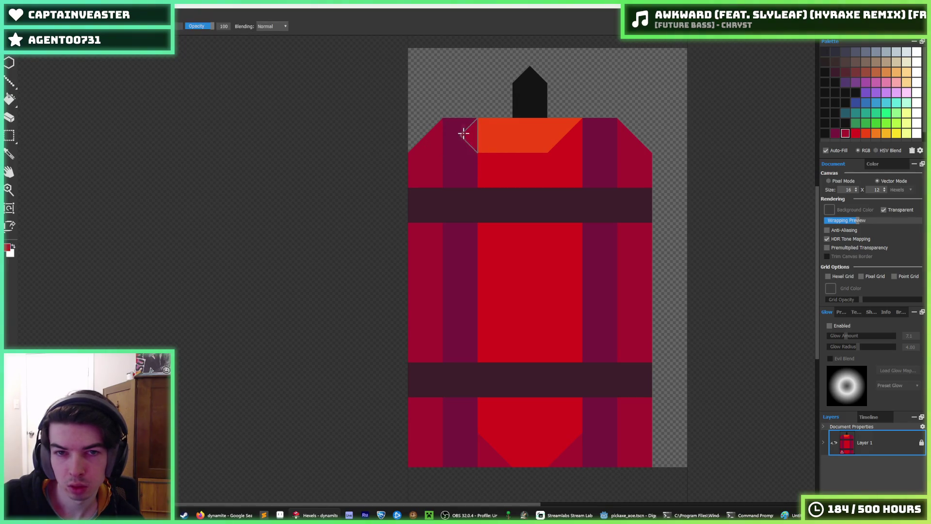
left_click(576, 129)
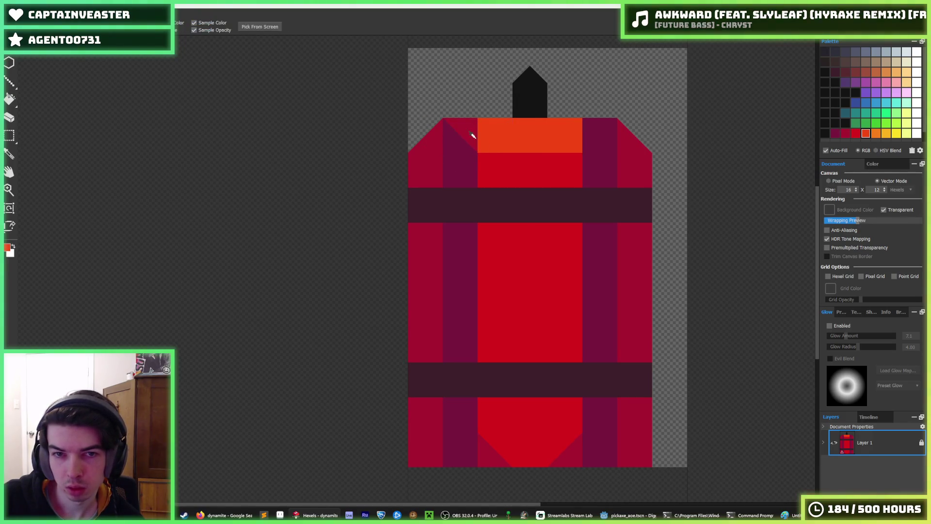
left_click(602, 126)
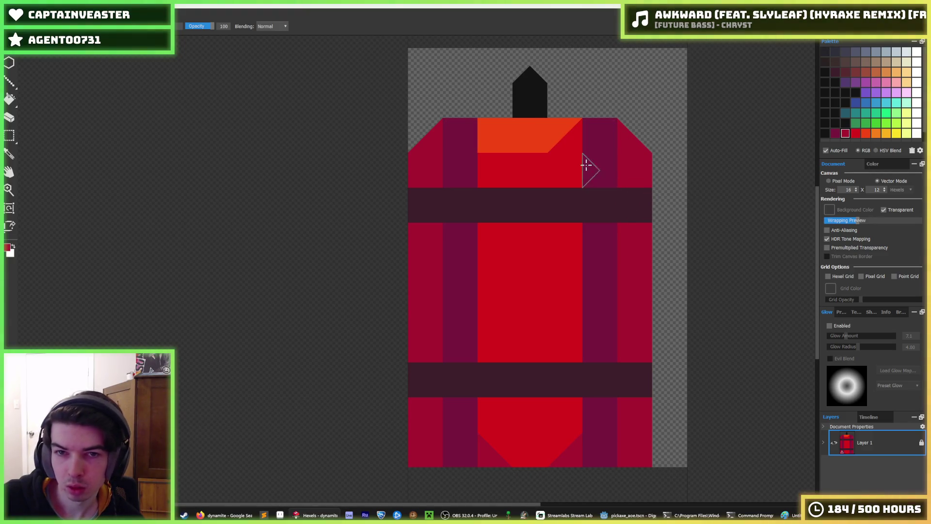
left_click(589, 155)
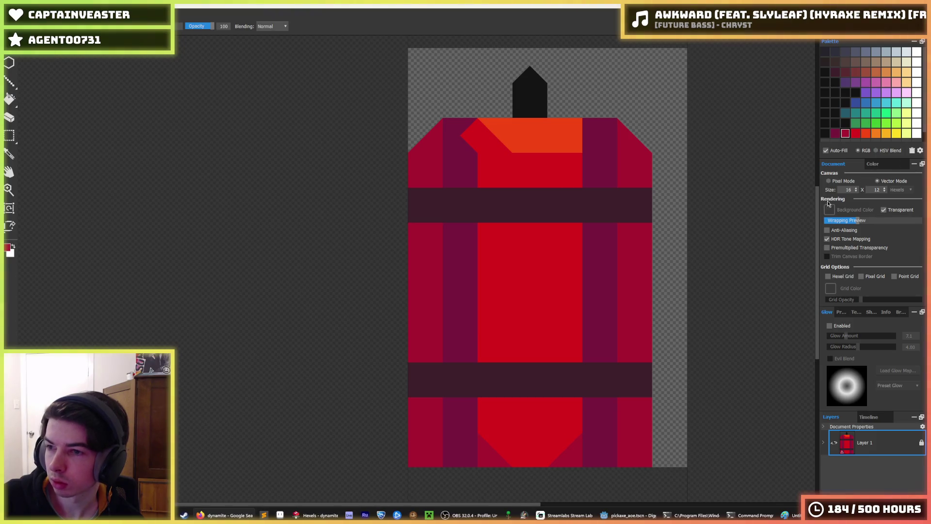
left_click(536, 135, "alt")
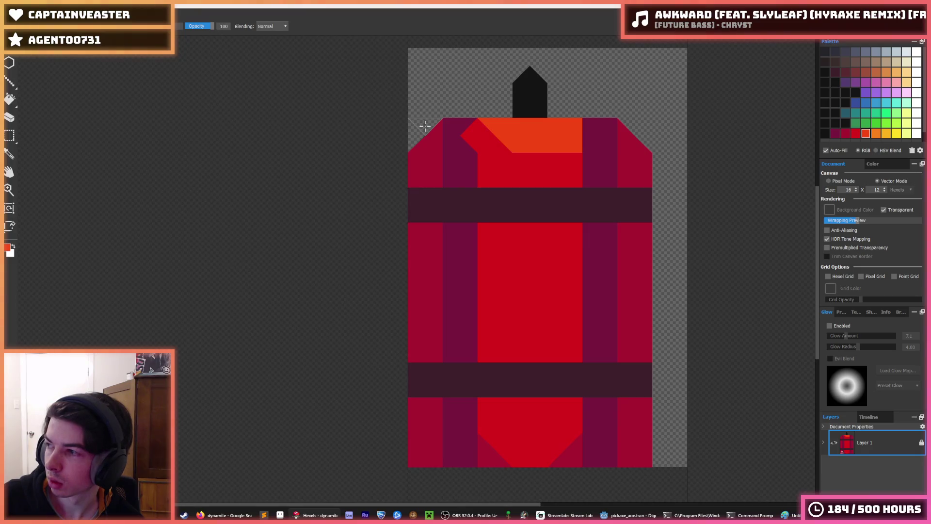
key("alt")
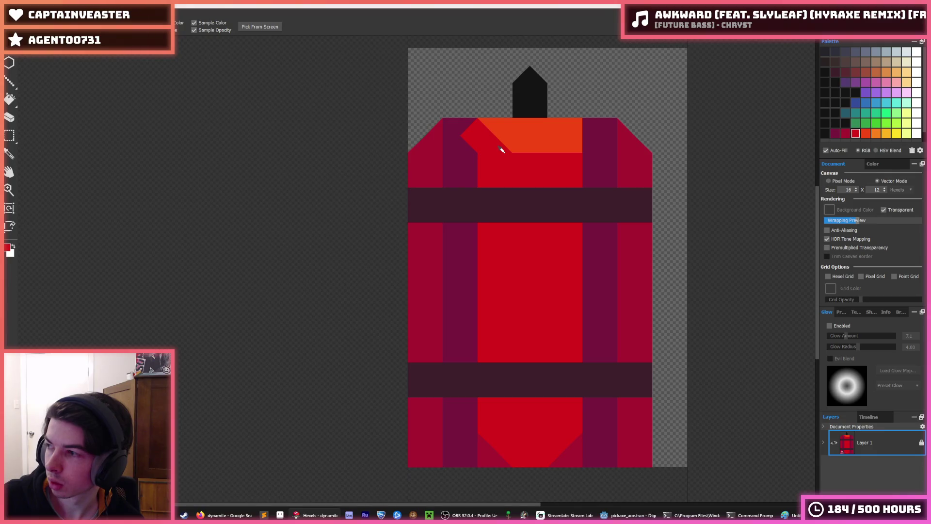
Step: Paint the upper centre orange and extend the upper dark band lower across the red
left_click(518, 139, "alt")
mouse_move(529, 160)
left_mouse_down()
mouse_move(499, 156)
mouse_move(542, 173)
mouse_move(557, 166)
mouse_move(572, 183)
left_mouse_up()
left_click(554, 240, "alt")
left_click(515, 196, "alt")
left_click_drag(422, 240, 634, 228)
left_click(562, 174, "alt")
Step: Flood-fill the top orange panel back to red
mouse_move(562, 174)
left_mouse_down()
mouse_move(500, 198)
mouse_move(565, 216)
left_mouse_up()
left_click(557, 261, "alt")
key("f")
left_click(518, 196)
Step: Repaint the lowered band's sides with purple stripes and crimson outer edges
key("b")
left_click(460, 181, "alt")
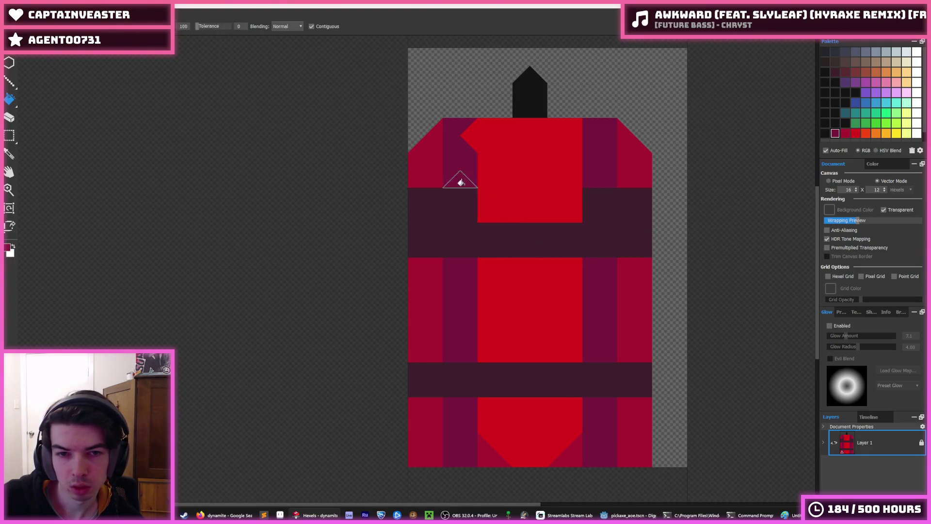
left_click(461, 206)
left_click(424, 170, "alt")
mouse_move(426, 196)
left_mouse_down()
mouse_move(426, 214)
mouse_move(477, 196)
left_mouse_up()
left_click(596, 181, "alt")
left_click_drag(597, 181, 601, 218)
left_click(630, 167, "alt")
left_click_drag(630, 167, 634, 208)
left_click(474, 153, "alt")
left_click(466, 141)
Step: Paint an orange diamond in the upper centre of the stick
scroll(577, 234, "down", 3)
scroll(609, 270, "up", 2)
scroll(601, 311, "up", 3)
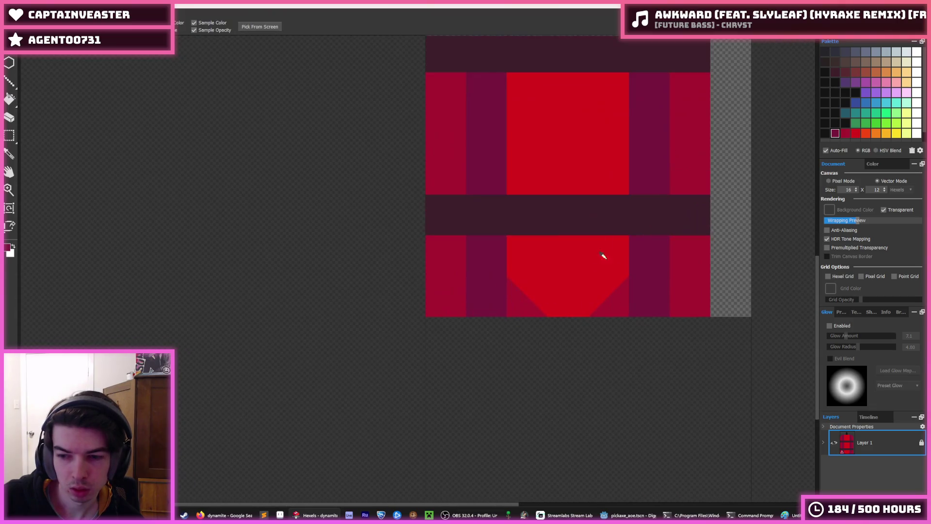
scroll(567, 310, "up", 2)
left_click(540, 218, "alt")
scroll(523, 246, "up", 2)
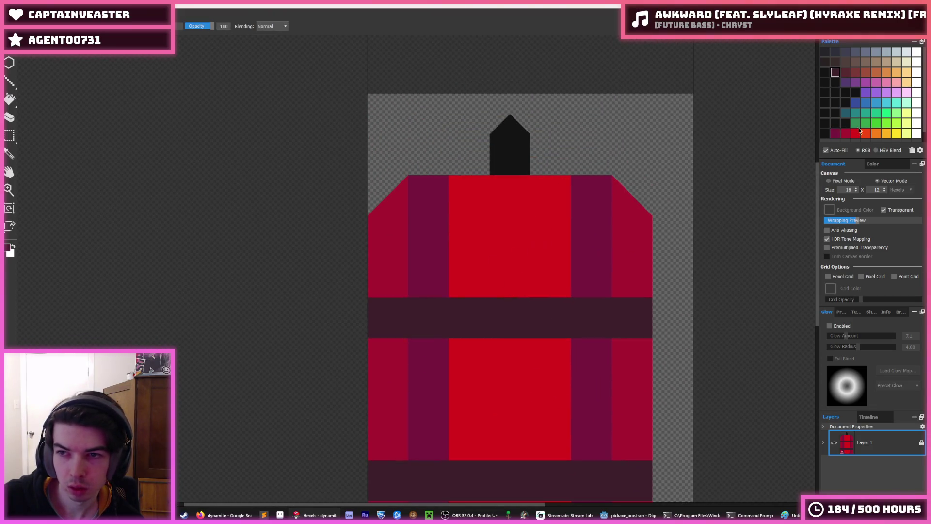
mouse_move(468, 187)
left_mouse_down()
mouse_move(490, 183)
mouse_move(477, 221)
mouse_move(555, 197)
mouse_move(524, 193)
left_mouse_up()
Step: Paint the tops of the left and right purple columns crimson
key("alt")
left_click(407, 211, "alt")
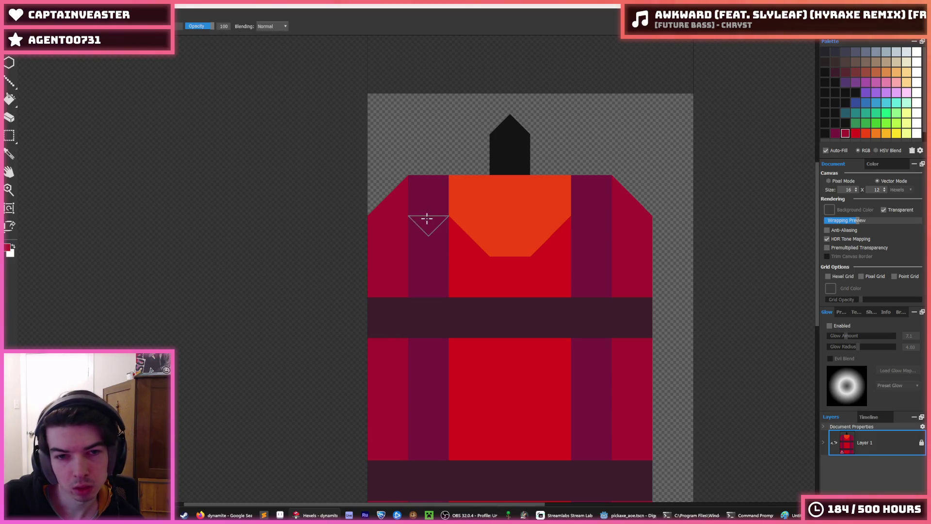
left_click_drag(411, 226, 410, 187)
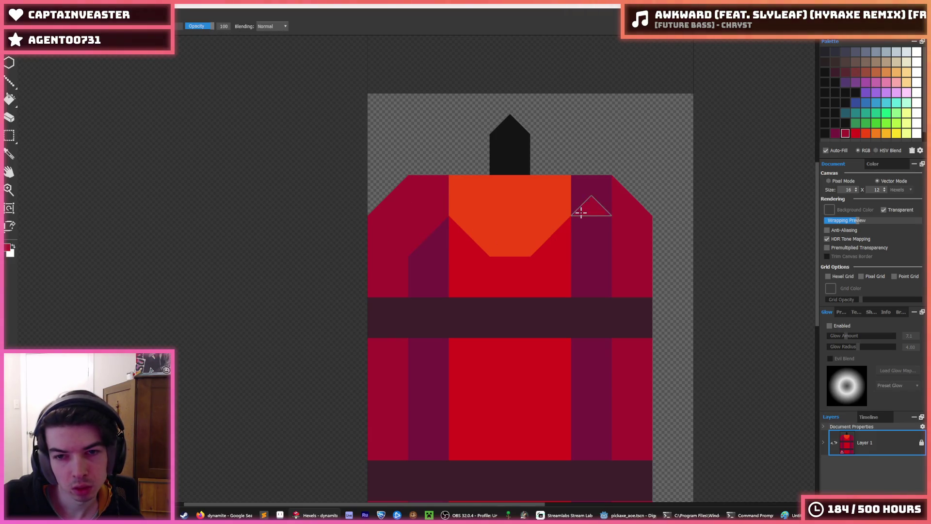
left_click_drag(593, 210, 603, 228)
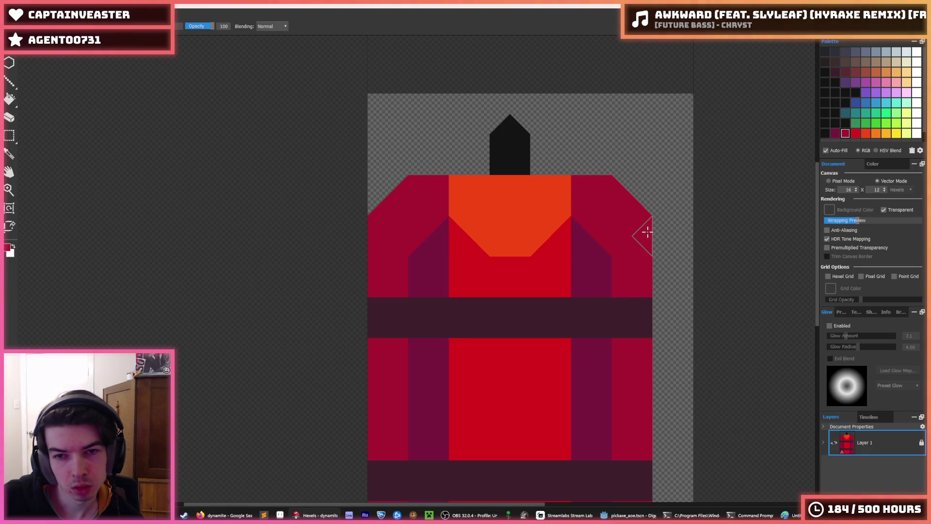
Step: Erase the orange area's top corners and a crimson triangle to shape the hexagon
left_click(474, 193, "alt")
key("e")
left_click(459, 183)
left_click(439, 196)
left_click(563, 189)
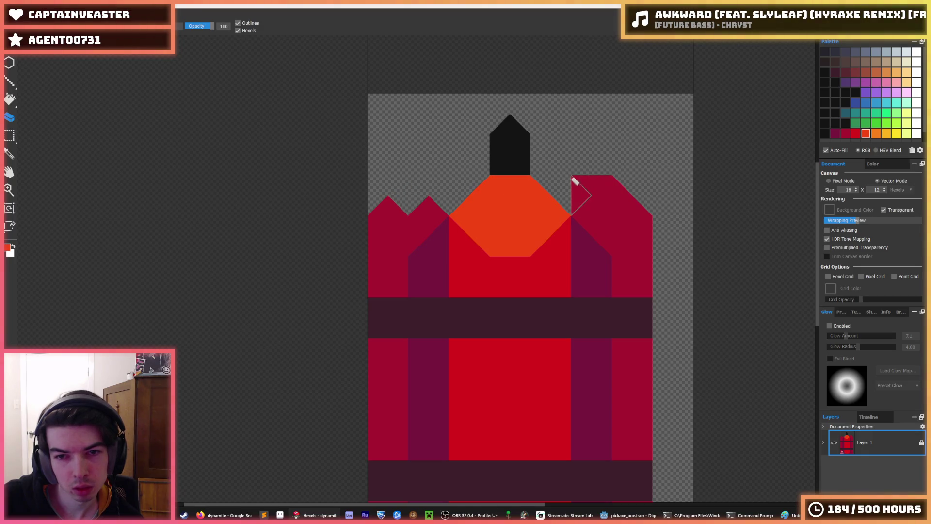
Step: Fill the left and right zigzags and valleys crimson to form two peaks
key("b")
left_click_drag(409, 201, 422, 202)
left_click(605, 201)
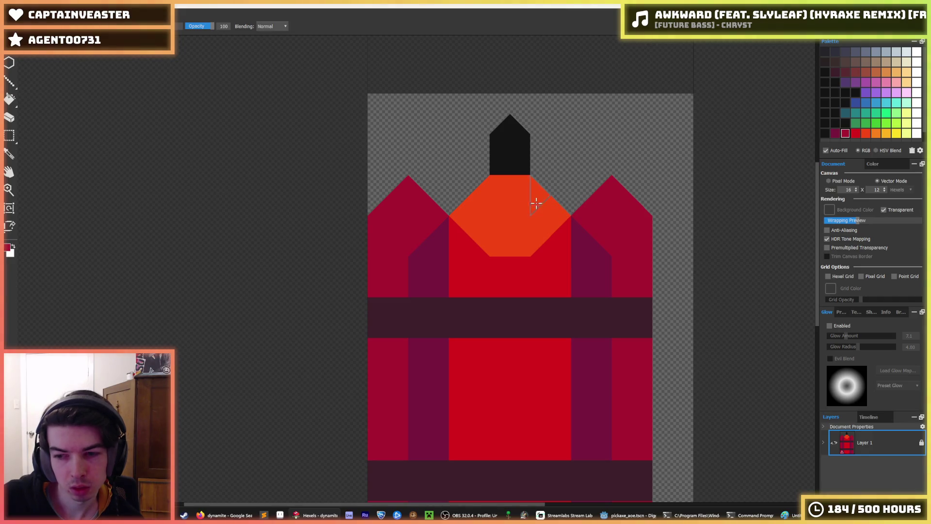
mouse_move(421, 197)
left_mouse_down()
mouse_move(430, 182)
mouse_move(463, 193)
left_mouse_up()
left_click(590, 183)
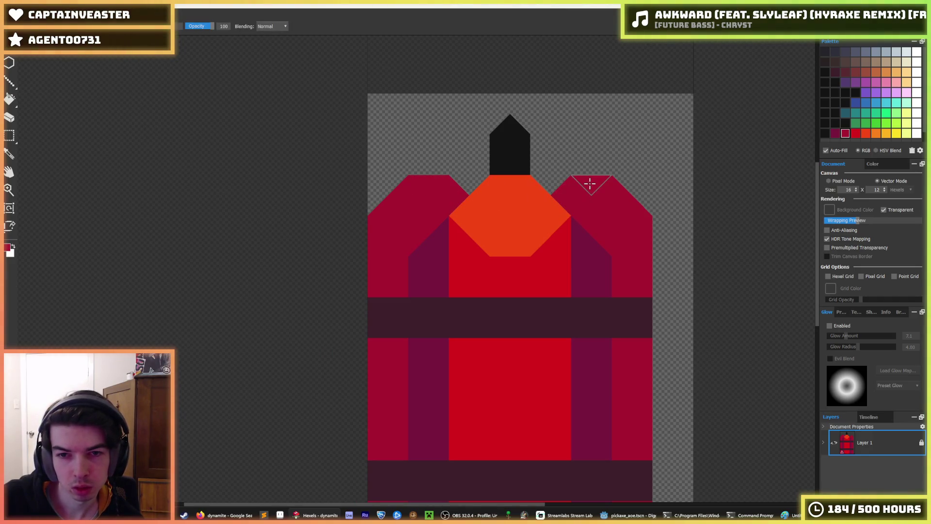
key("e")
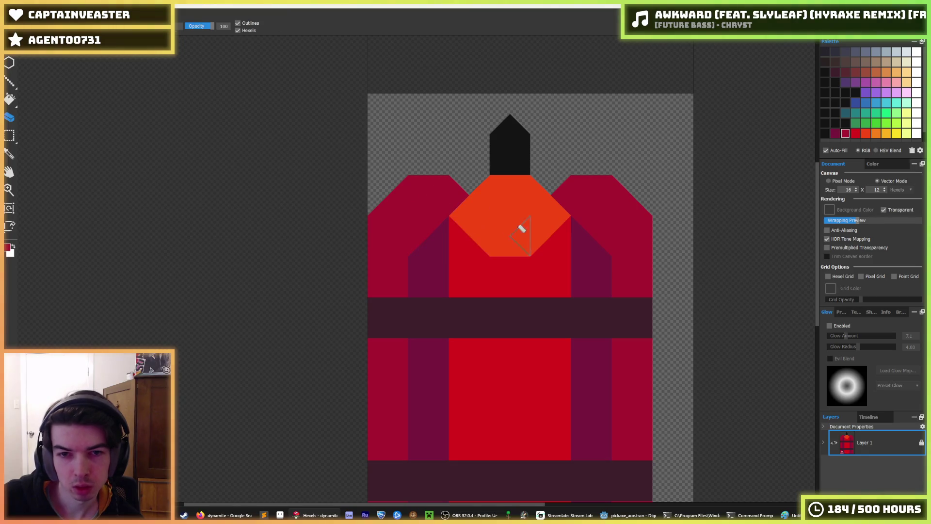
key("b")
Step: Repaint both side peaks bright red
scroll(476, 260, "down", 1)
scroll(489, 256, "up", 2)
left_click(461, 264, "alt")
mouse_move(372, 222)
left_mouse_down()
mouse_move(391, 228)
mouse_move(370, 206)
mouse_move(456, 183)
left_mouse_up()
mouse_move(601, 198)
left_mouse_down()
mouse_move(577, 189)
mouse_move(617, 183)
mouse_move(609, 171)
left_mouse_up()
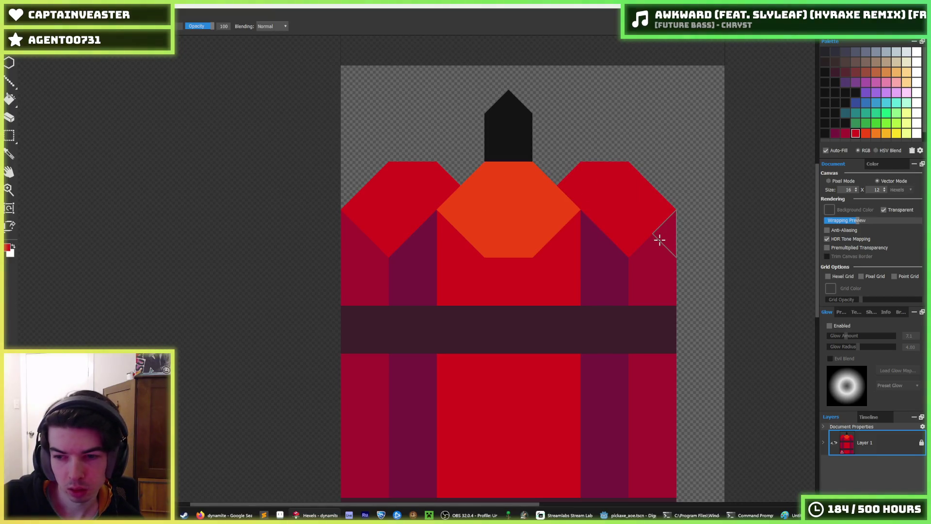
Step: Repaint the triangles left of the orange hexagon darker crimson
scroll(576, 291, "down", 5)
scroll(569, 254, "up", 4)
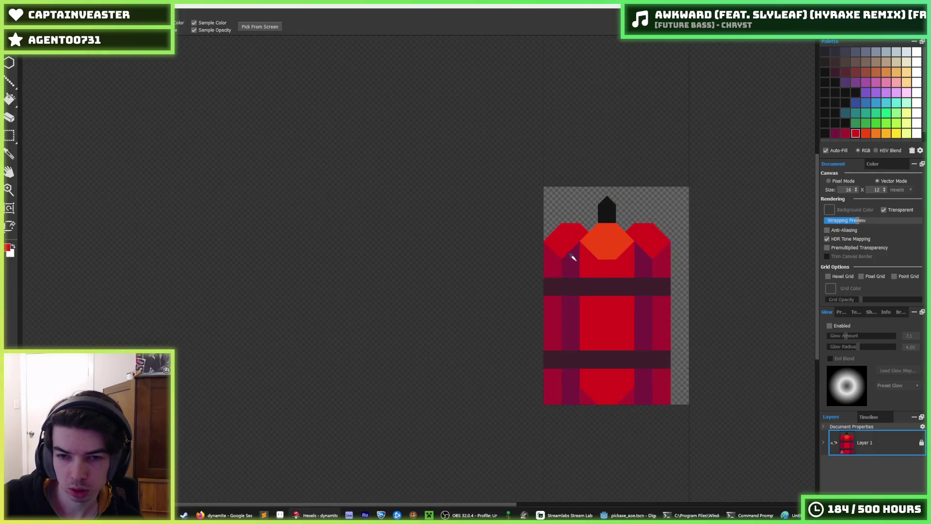
left_click(525, 265, "alt")
left_click_drag(538, 255, 561, 237)
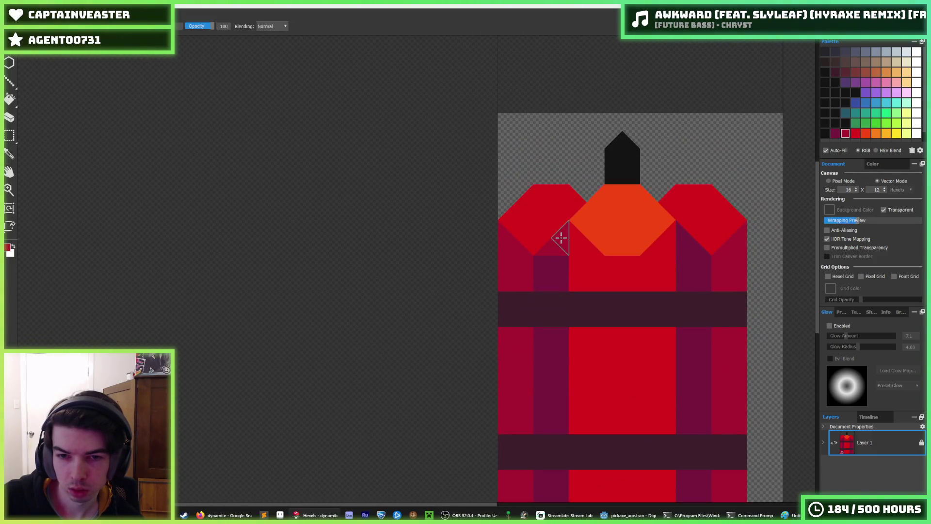
Step: Repaint the wedge right of the orange hexagon bright red, then zoom to check
key("alt")
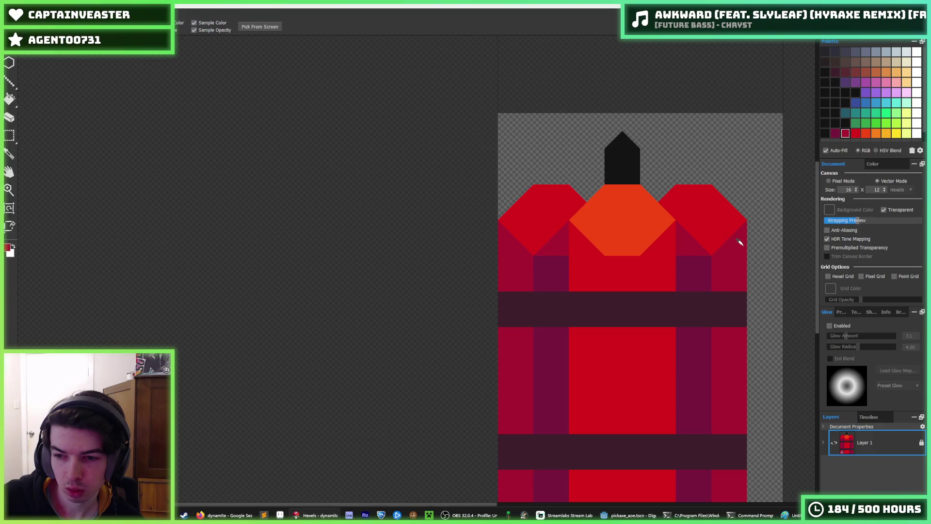
scroll(738, 243, "down", 3)
scroll(704, 241, "up", 2)
scroll(704, 241, "up", 2)
left_click(516, 228, "alt")
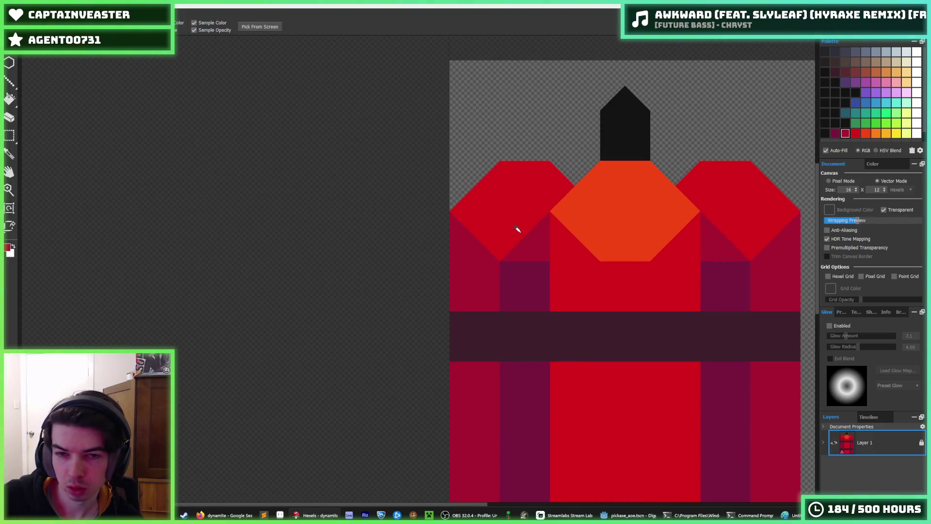
left_click(702, 232)
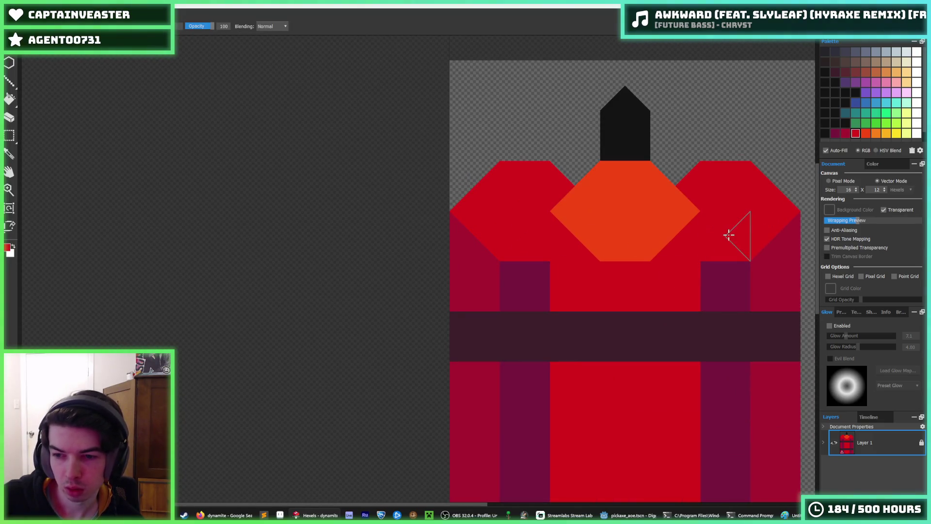
scroll(719, 251, "down", 2)
key("alt")
scroll(735, 240, "down", 5)
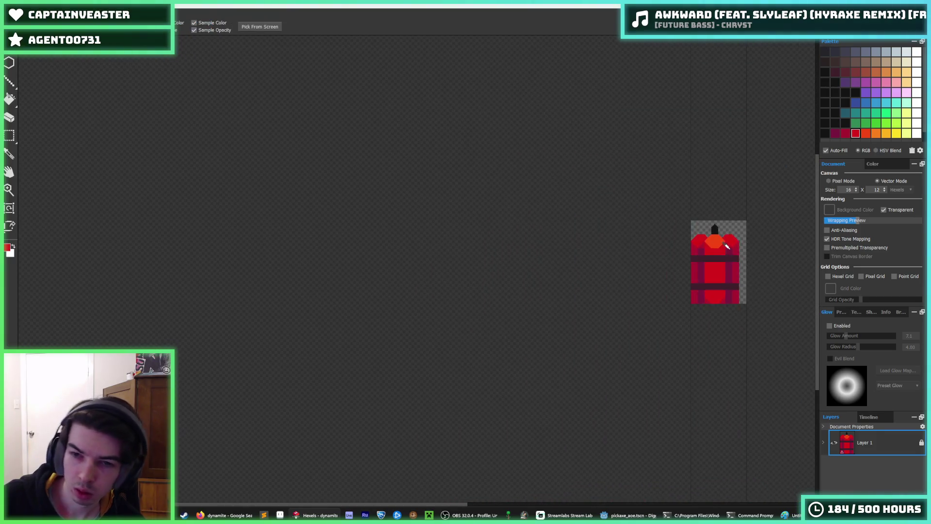
scroll(761, 247, "up", 5)
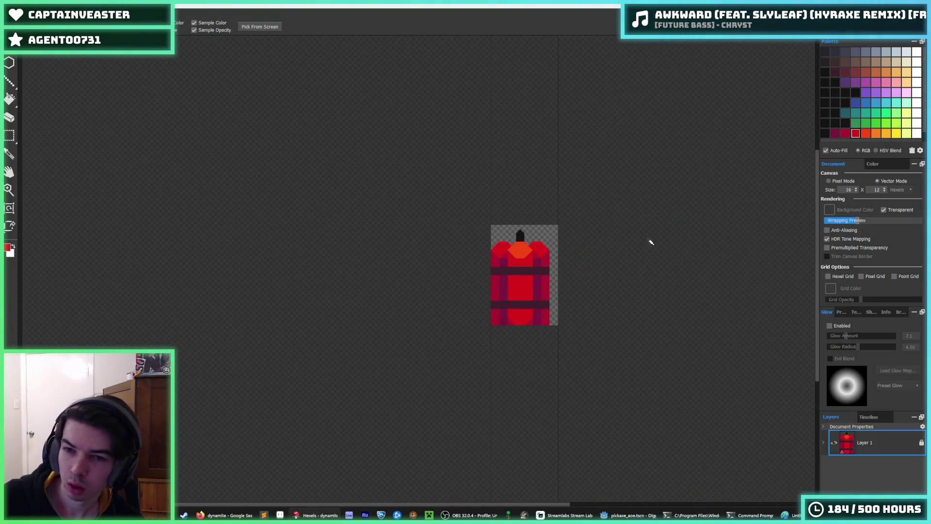
scroll(433, 287, "down", 1)
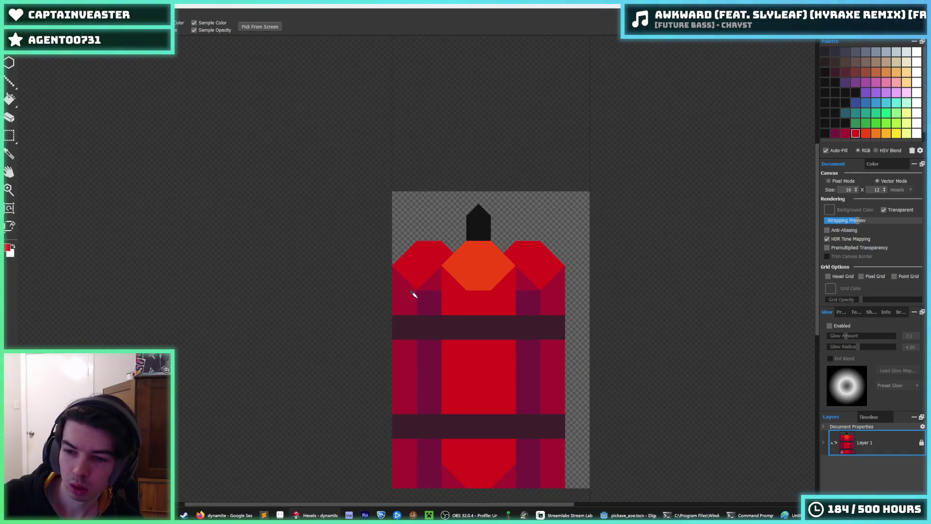
scroll(414, 292, "up", 1)
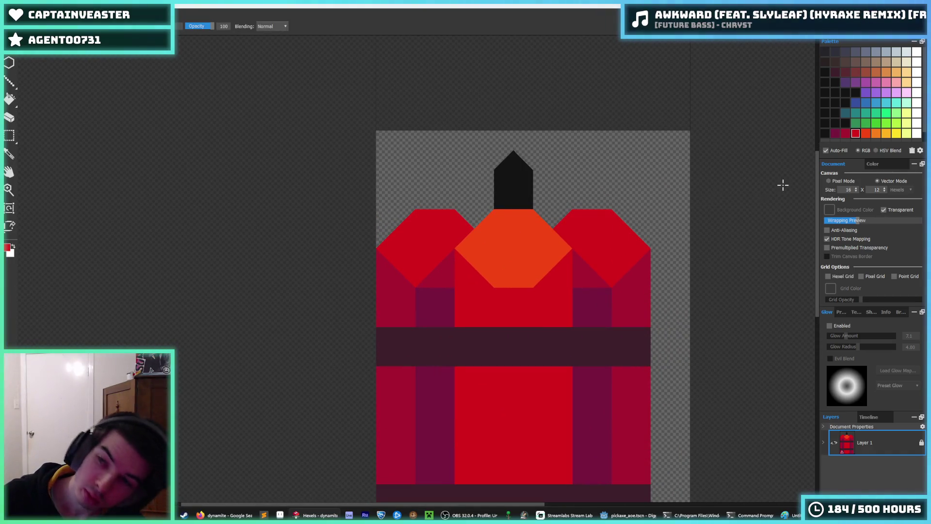
Step: Fill the centre hexagon light orange and try orange-red on both side caps
key("f")
left_click(523, 261)
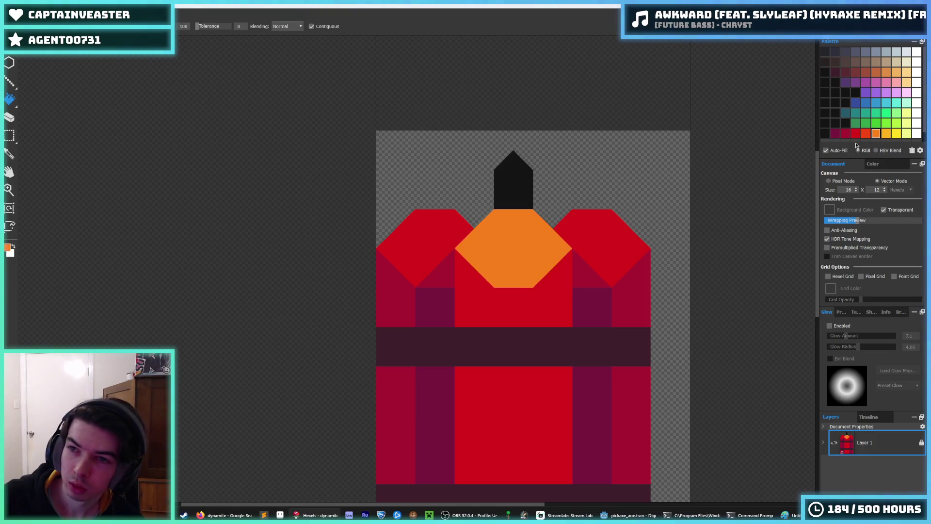
left_click(555, 216)
left_click(611, 273)
Step: Refill both side caps with the body's red, undoing a stray triangle fill
key("alt")
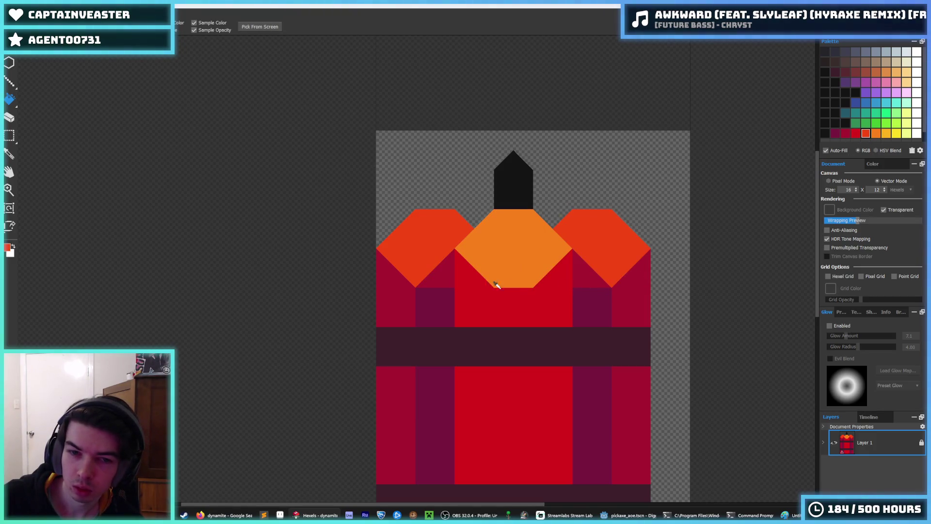
left_click(462, 272, "alt")
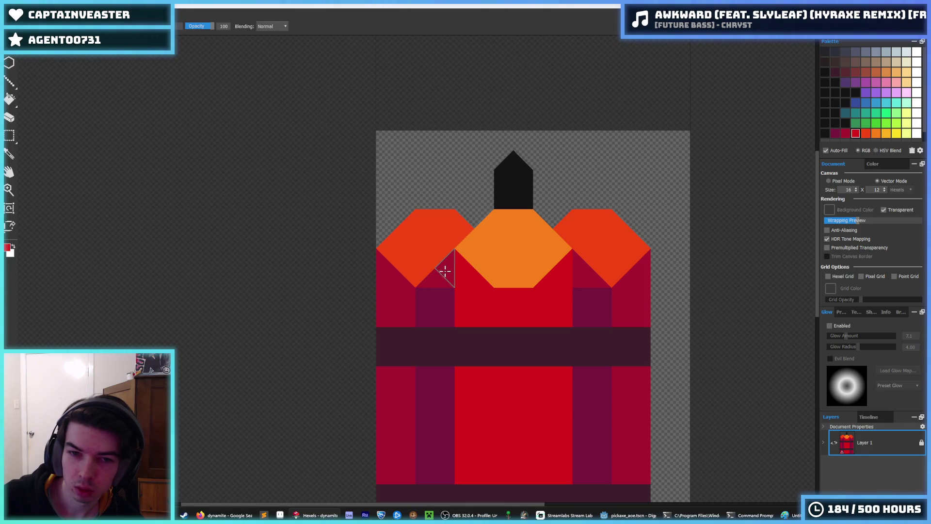
key("alt")
left_click(438, 273)
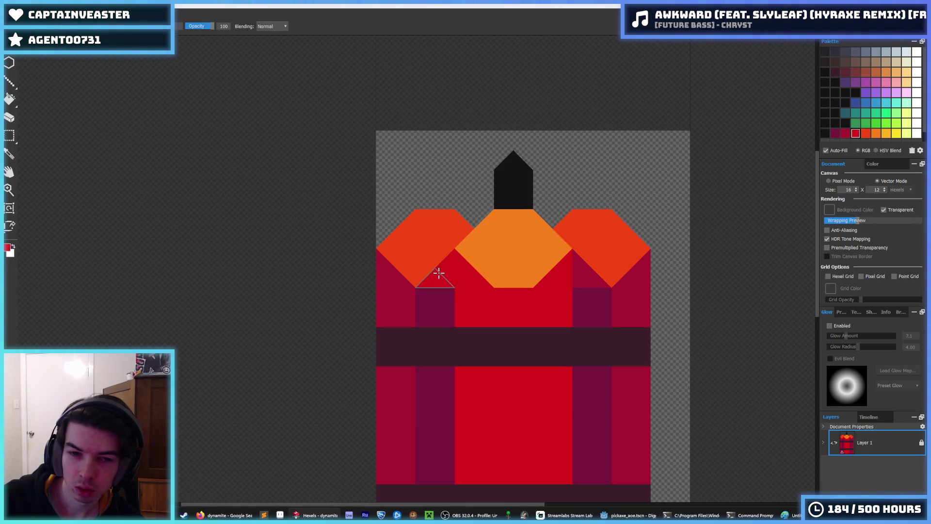
key("ctrl+z")
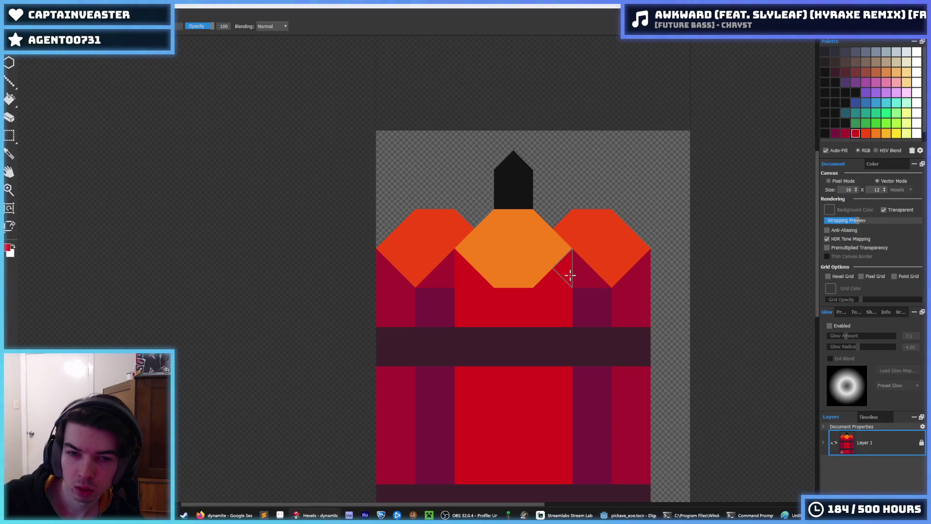
scroll(613, 249, "down", 10)
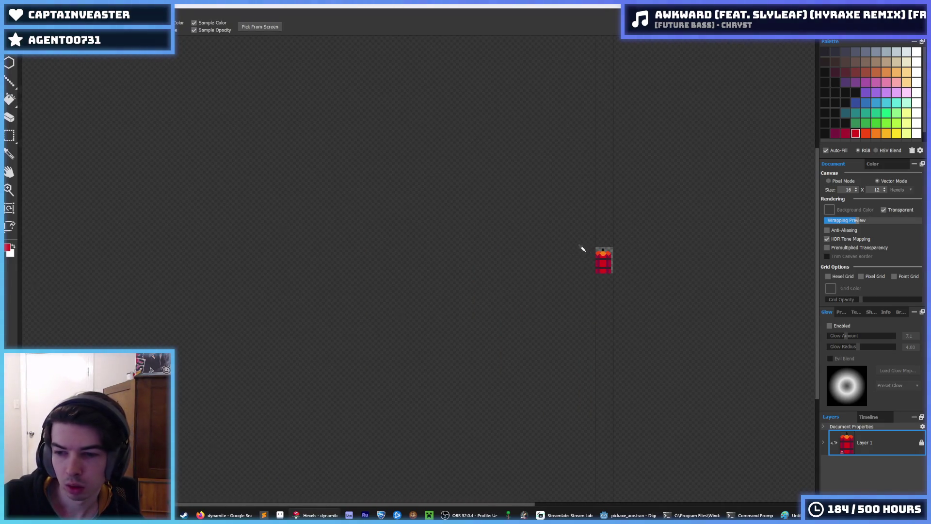
scroll(605, 260, "up", 2)
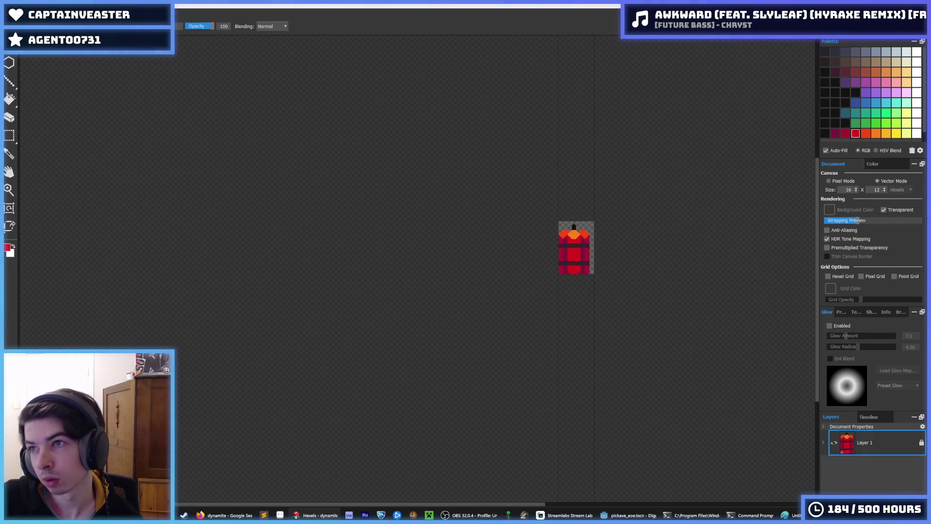
scroll(589, 245, "up", 4)
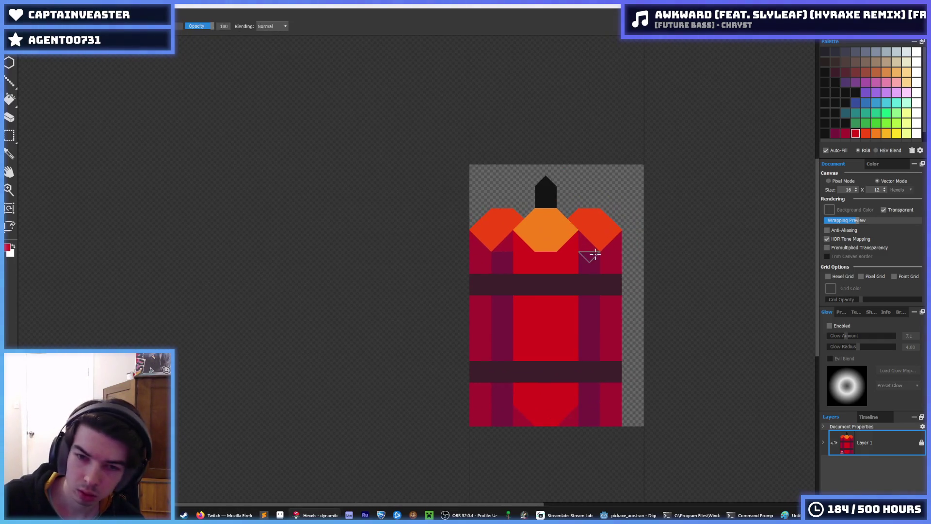
left_click(596, 249)
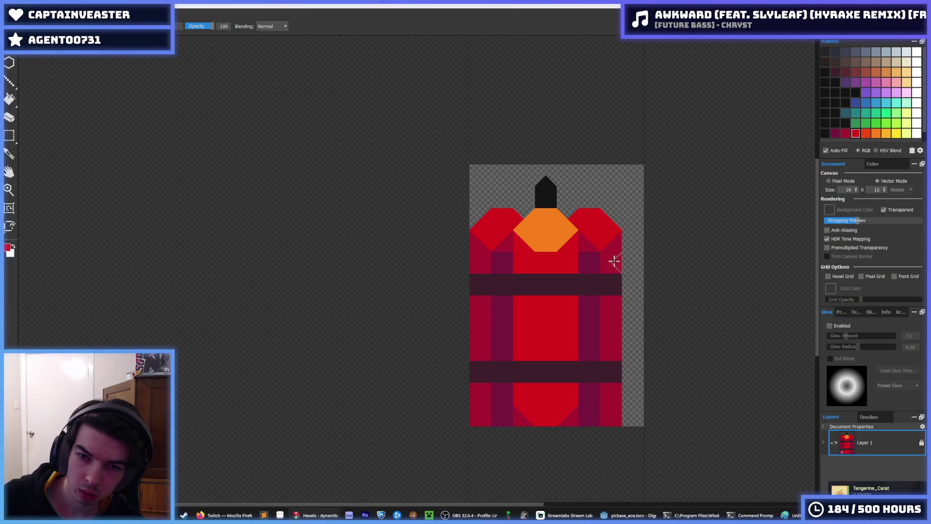
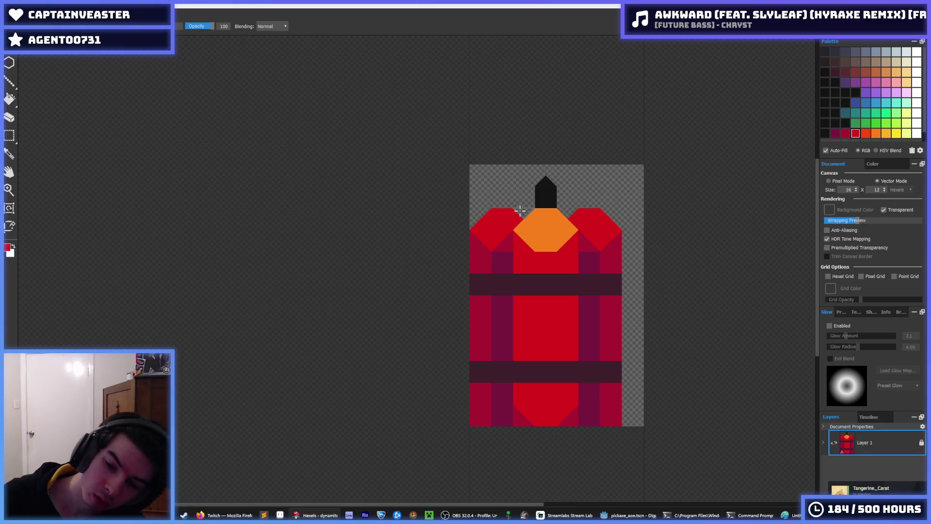
Step: Try filling the gaps beside the fuse red, then undo those fills and erasures
scroll(507, 209, "up", 3)
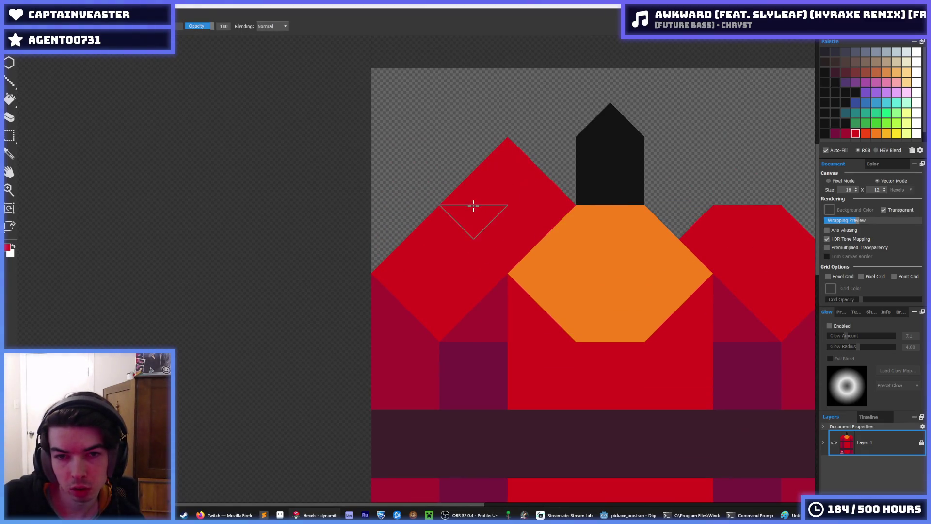
key("e")
key("f")
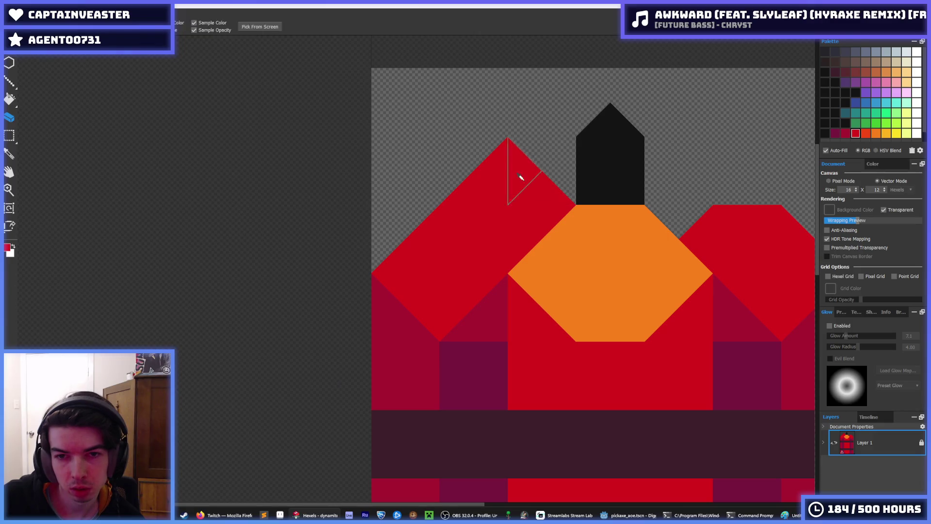
left_click(561, 182)
left_click(673, 209)
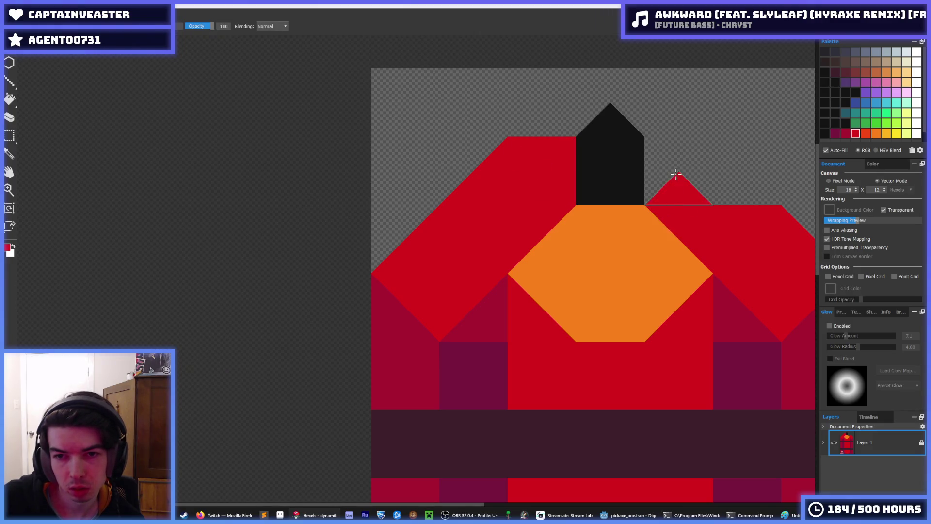
left_click(690, 162)
left_click(738, 197)
key("e")
mouse_move(775, 210)
left_mouse_down()
mouse_move(660, 162)
mouse_move(639, 189)
mouse_move(652, 210)
mouse_move(686, 208)
left_mouse_up()
key("ctrl+z")
key("ctrl+z")
key("ctrl+z")
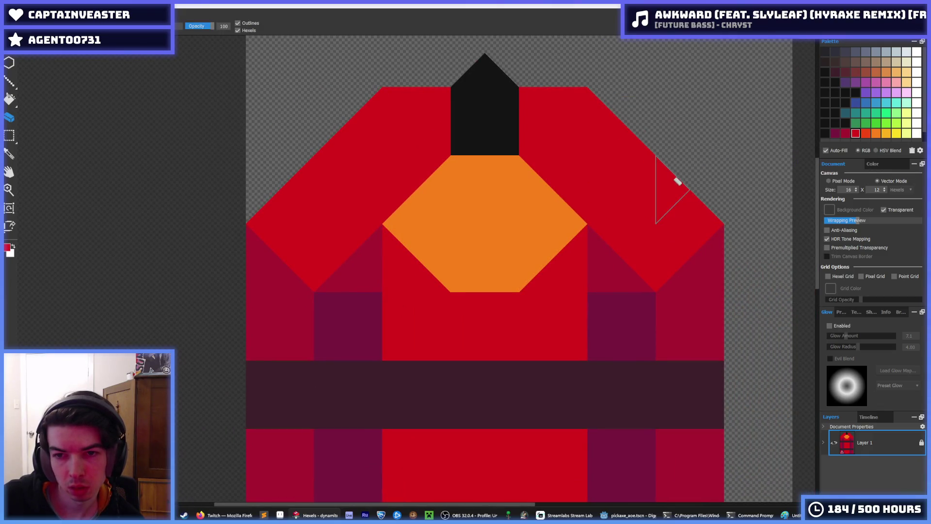
key("ctrl+z")
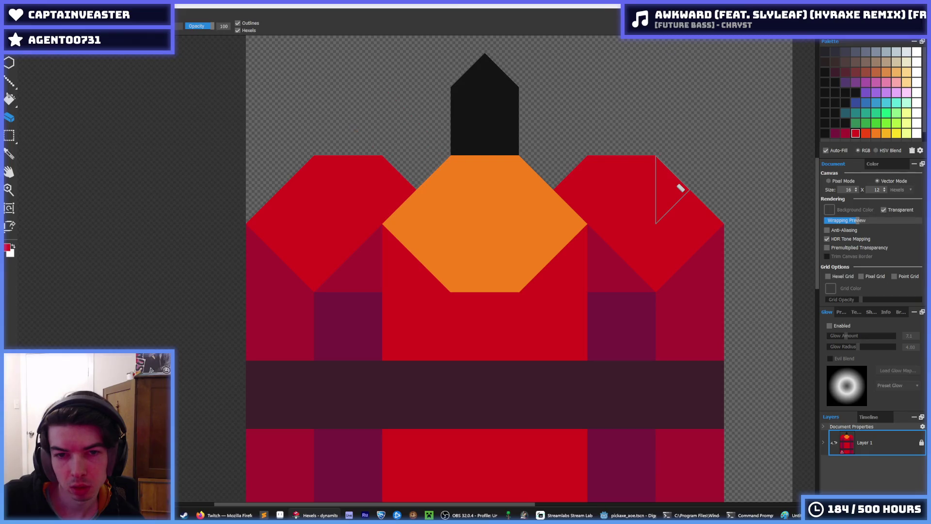
Step: Brush red across the top gap and from the left peak to the fuse
key("i")
scroll(676, 187, "down", 5)
scroll(632, 199, "up", 5)
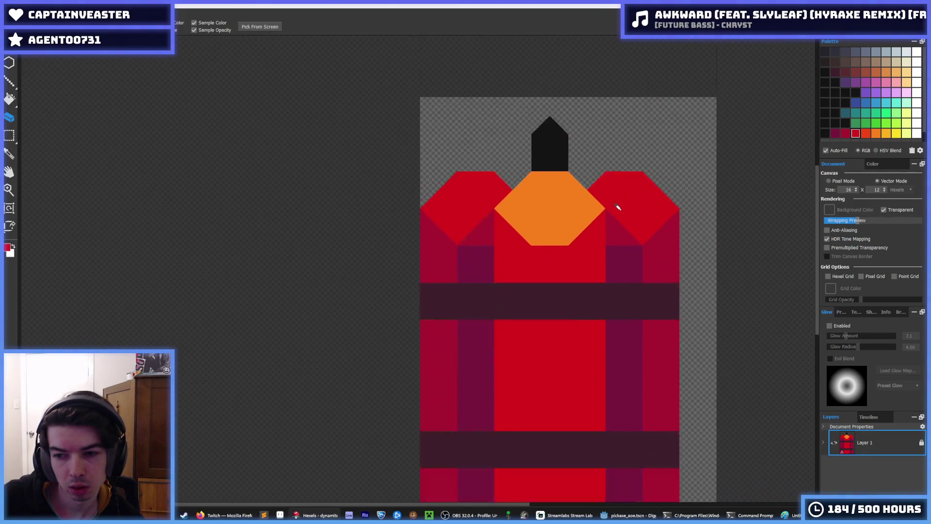
key("e")
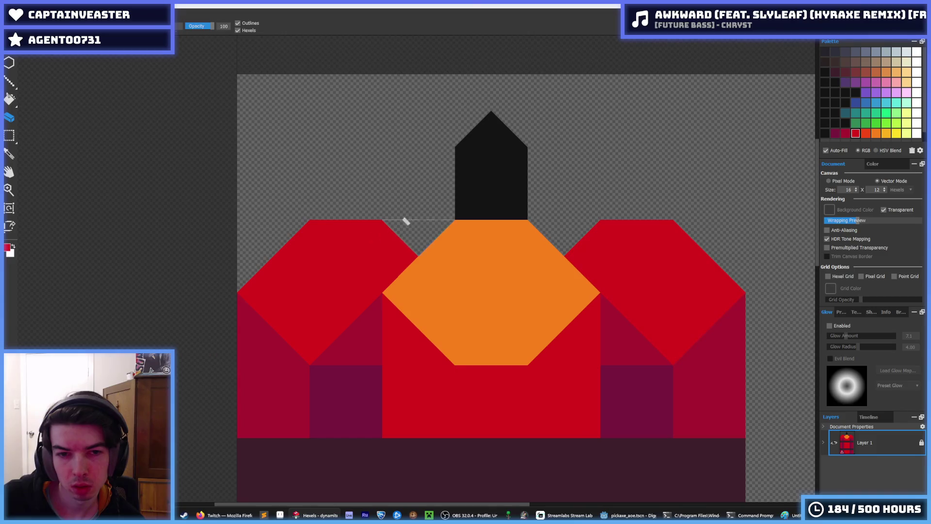
key("b")
mouse_move(409, 219)
left_mouse_down()
mouse_move(370, 204)
mouse_move(401, 174)
mouse_move(449, 199)
left_mouse_up()
mouse_move(544, 198)
left_mouse_down()
mouse_move(546, 187)
mouse_move(565, 219)
mouse_move(590, 181)
mouse_move(630, 201)
left_mouse_up()
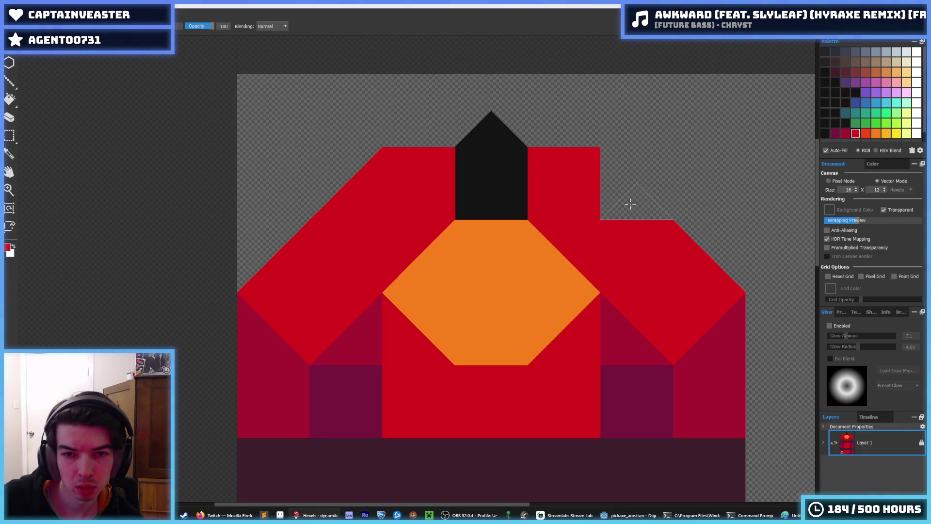
Step: Paint red beside the black fuse, undoing a stray erasure below the right shoulder
scroll(646, 253, "down", 5)
key("i")
scroll(568, 186, "down", 3)
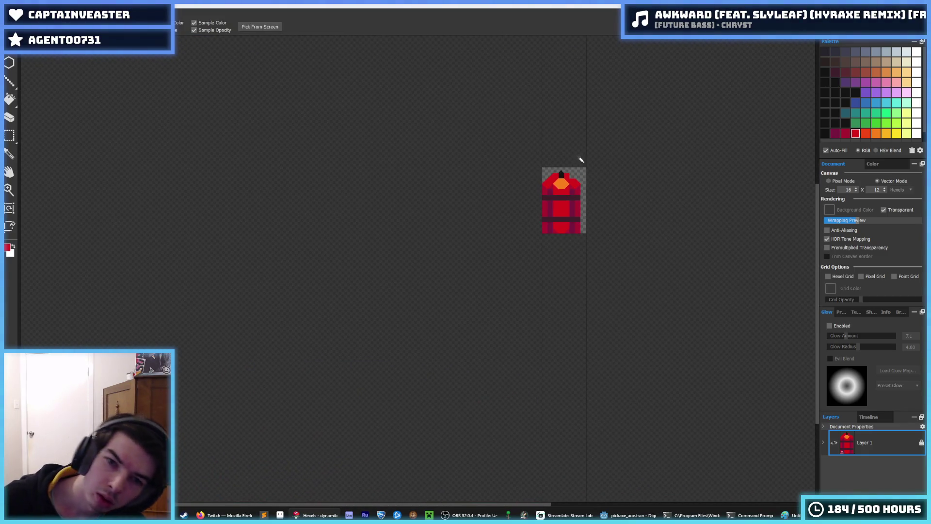
scroll(579, 160, "up", 3)
scroll(567, 176, "up", 3)
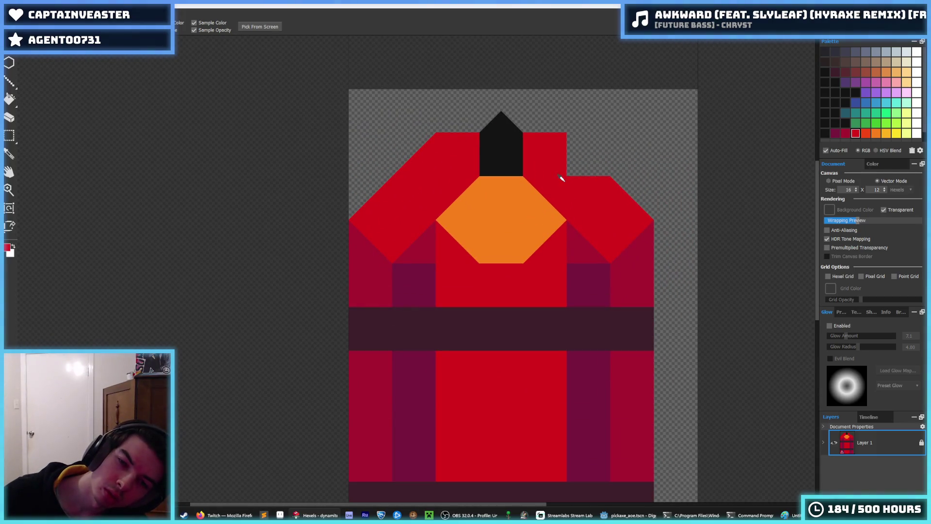
scroll(561, 178, "down", 3)
scroll(557, 170, "up", 4)
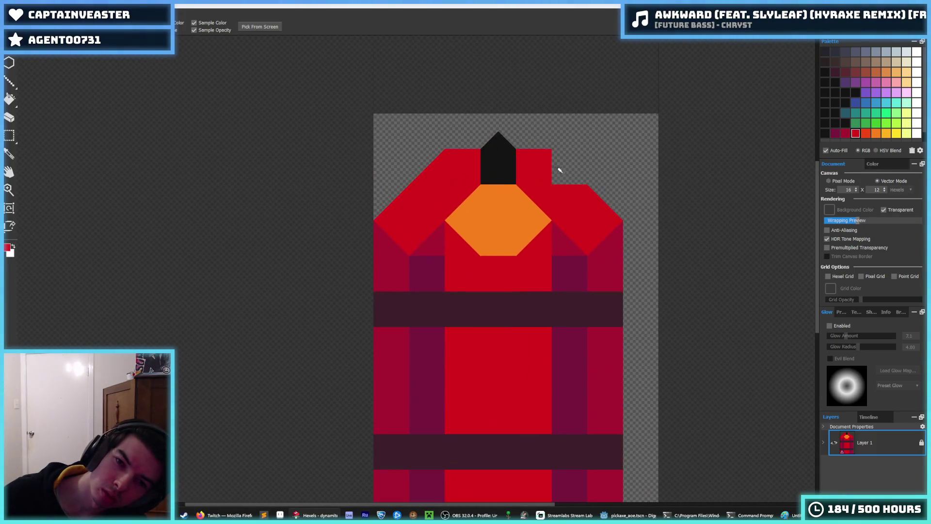
key("b")
left_click(575, 165)
key("e")
mouse_move(594, 202)
left_mouse_down()
mouse_move(606, 200)
mouse_move(613, 291)
mouse_move(637, 290)
mouse_move(624, 342)
mouse_move(623, 312)
left_mouse_up()
key("ctrl+z")
Step: Erase the right and left outer columns of the body, including the band tip
scroll(623, 330, "down", 3)
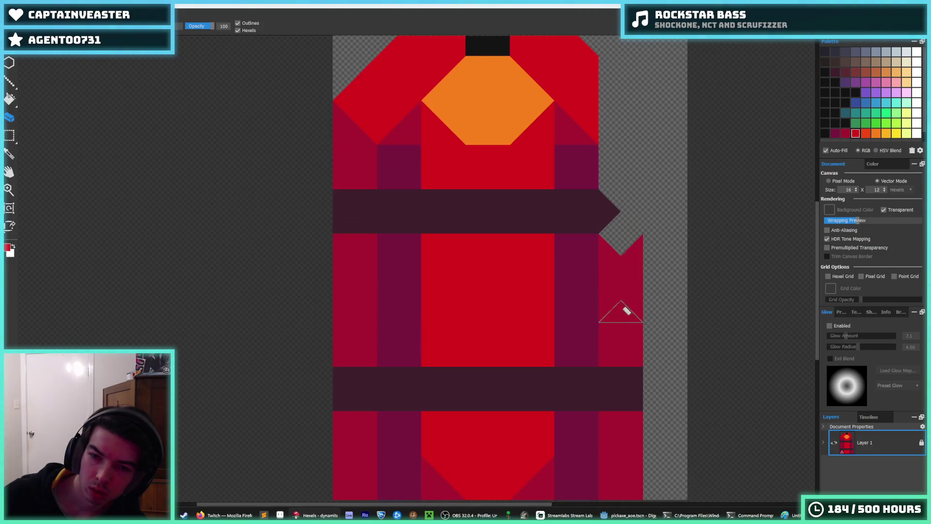
scroll(607, 243, "down", 2)
mouse_move(606, 243)
left_mouse_down()
mouse_move(622, 364)
mouse_move(624, 305)
left_mouse_up()
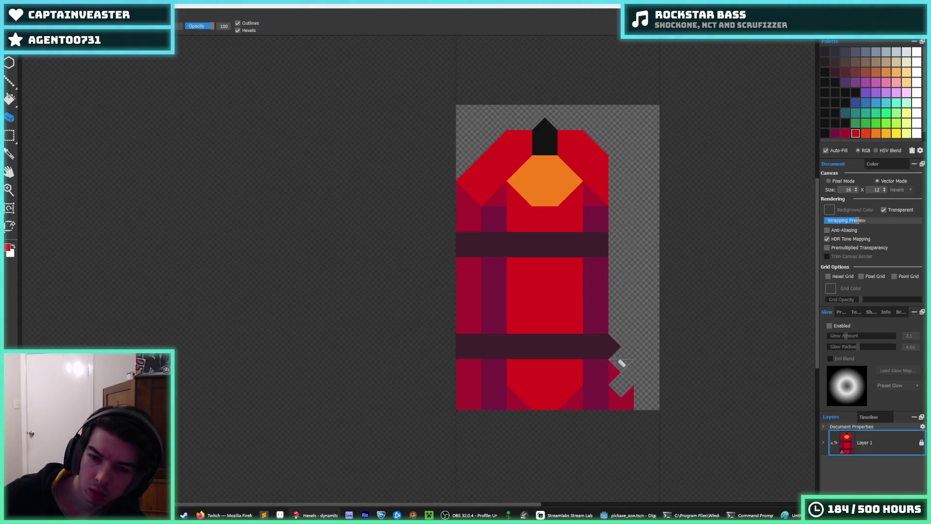
left_click_drag(621, 363, 617, 396)
mouse_move(500, 406)
left_mouse_down()
mouse_move(461, 316)
mouse_move(472, 333)
mouse_move(476, 174)
mouse_move(490, 162)
mouse_move(488, 191)
left_mouse_up()
key("b")
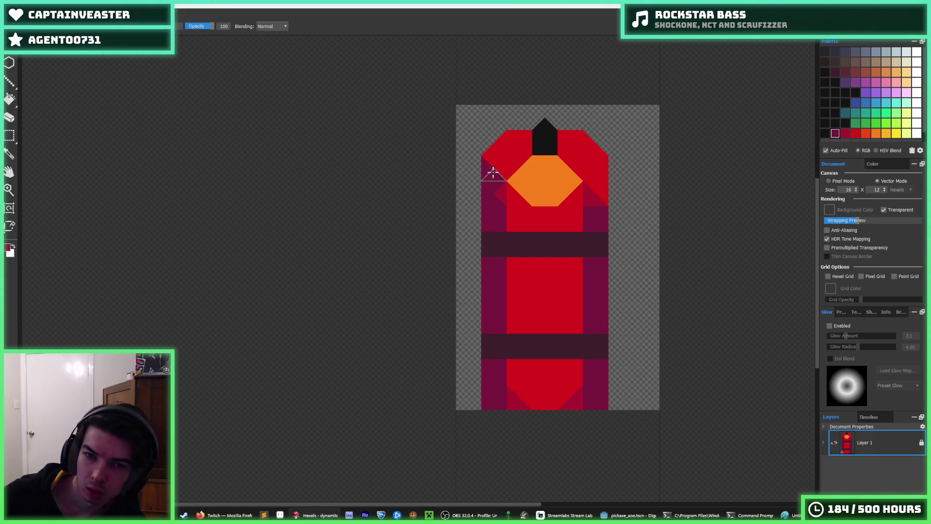
scroll(588, 166, "up", 2)
Step: Paint the upper-right shoulder and edge triangle maroon, restoring red on the shoulder
mouse_move(589, 166)
left_mouse_down()
mouse_move(602, 156)
mouse_move(592, 202)
mouse_move(601, 140)
mouse_move(593, 135)
mouse_move(572, 155)
left_mouse_up()
left_click(613, 208)
left_click(571, 114, "alt")
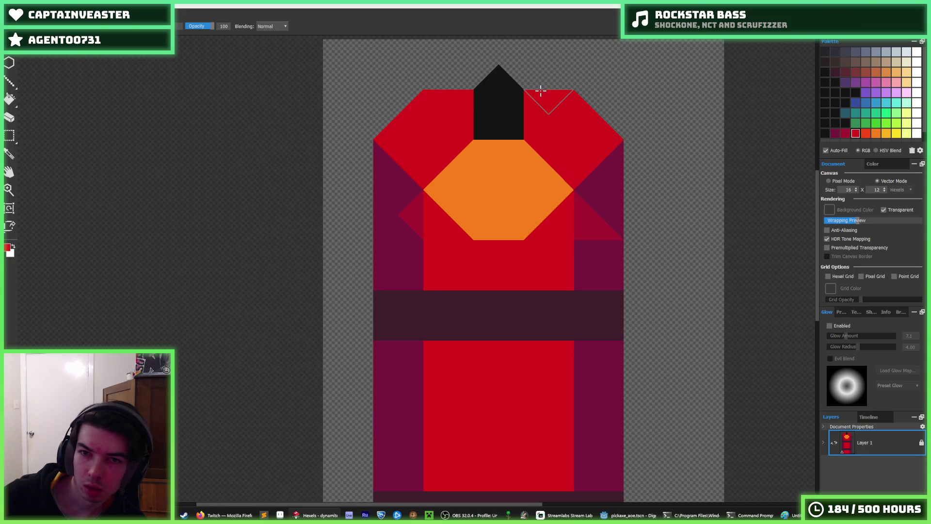
key("e")
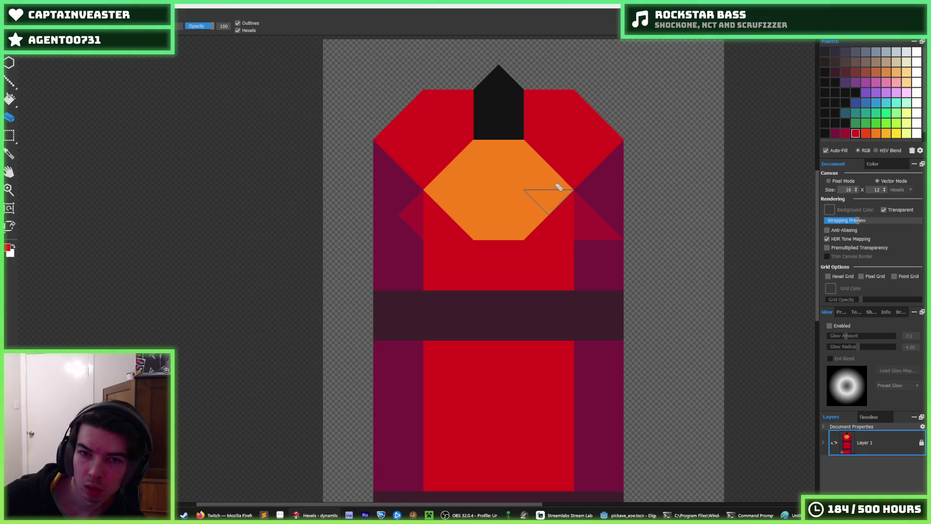
key("i")
mouse_move(480, 131)
left_mouse_down()
mouse_move(511, 233)
mouse_move(501, 198)
mouse_move(534, 194)
left_mouse_up()
key("b")
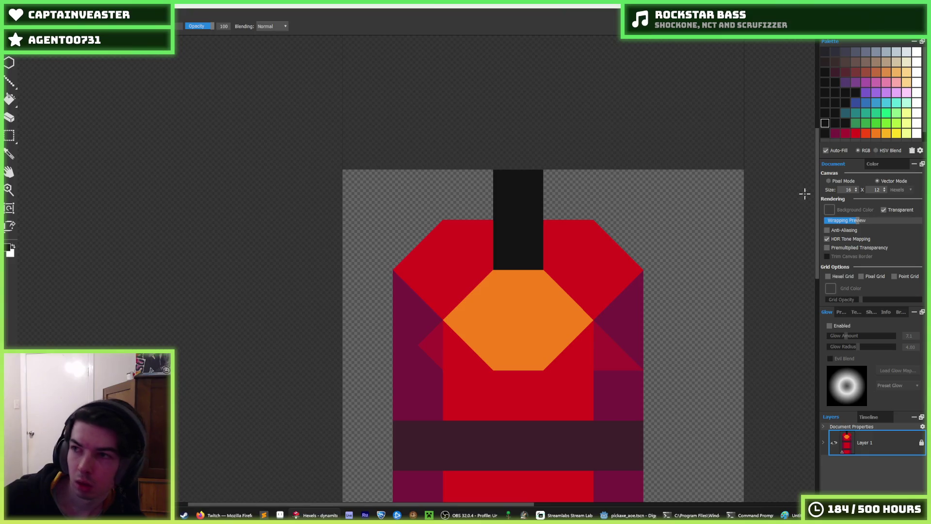
Step: Sample the dark maroon colour from the sprite for painting
key("i")
scroll(428, 291, "up", 1)
left_click(416, 322)
key("b")
scroll(606, 357, "down", 2)
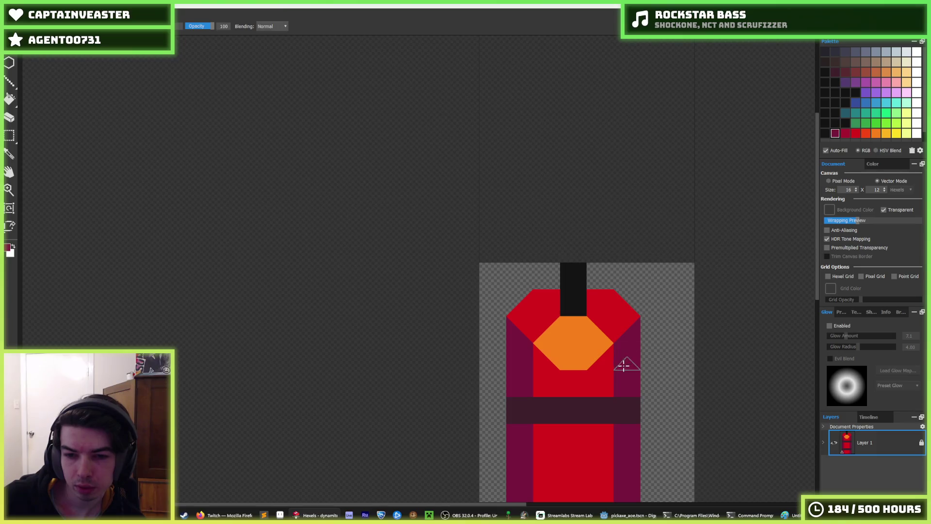
key("i")
scroll(616, 359, "down", 2)
key("b")
scroll(588, 374, "up", 3)
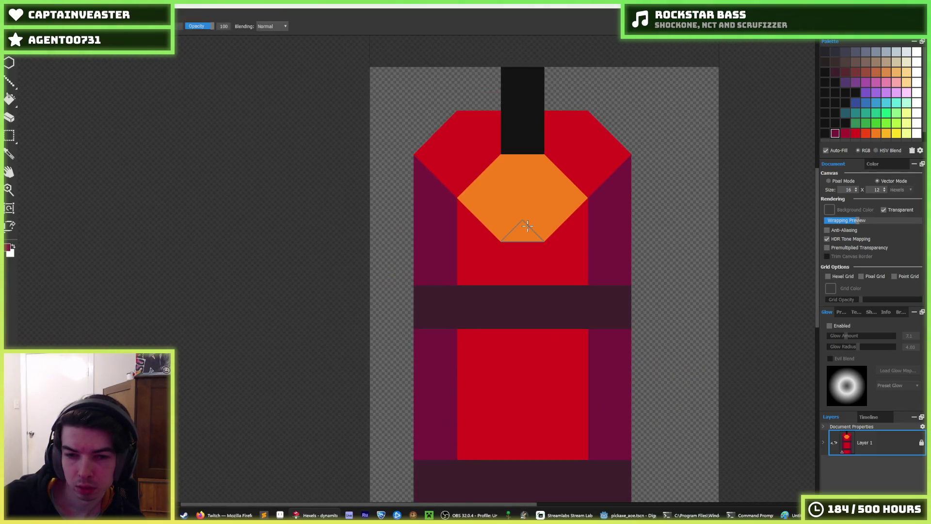
scroll(565, 222, "down", 1)
key("i")
scroll(551, 221, "up", 1)
key("b")
Step: Brush an orange-red stripe down the body's centre, undoing the spill into the dark band
left_click(855, 134)
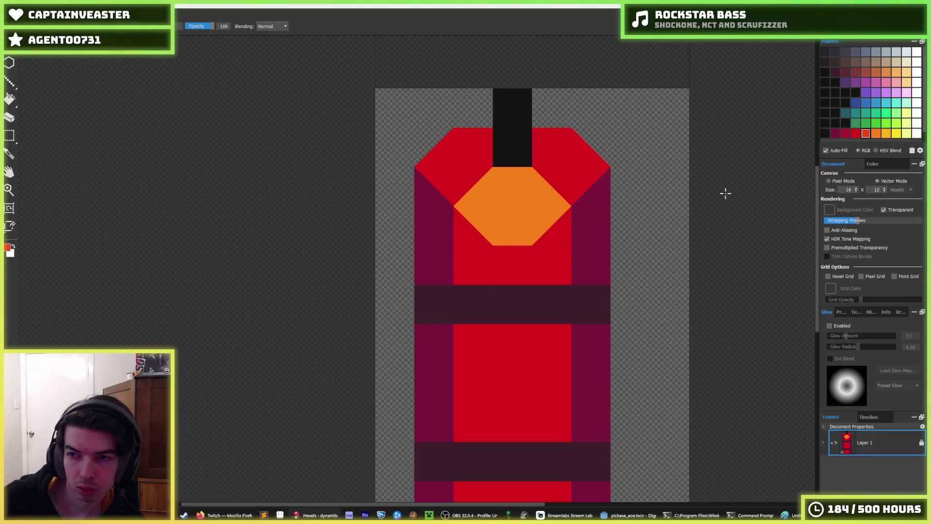
left_click_drag(502, 266, 526, 271)
mouse_move(523, 337)
left_mouse_down()
mouse_move(493, 247)
mouse_move(490, 336)
mouse_move(499, 260)
left_mouse_up()
key("ctrl+z")
mouse_move(491, 371)
left_mouse_down()
mouse_move(485, 423)
mouse_move(499, 446)
mouse_move(455, 455)
left_mouse_up()
key("i")
scroll(477, 407, "down", 3)
Step: Erase the bottom-right and bottom-left tip cells so the stick tapers
scroll(476, 404, "up", 3)
key("e")
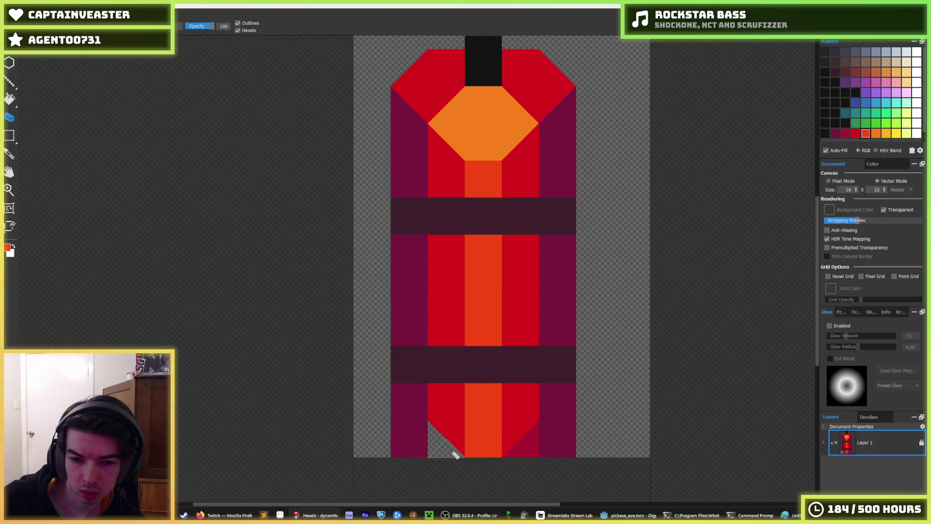
mouse_move(526, 445)
left_mouse_down()
mouse_move(536, 432)
mouse_move(563, 436)
mouse_move(571, 411)
left_mouse_up()
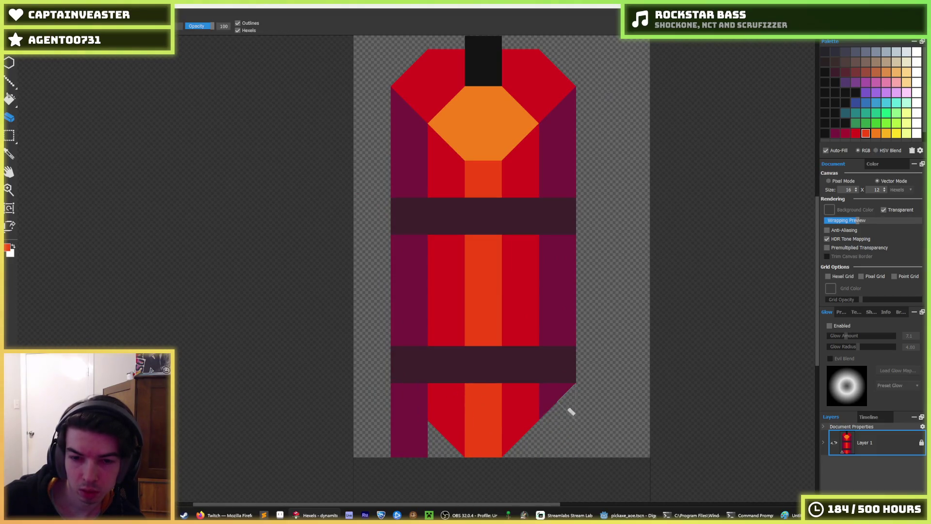
left_click_drag(420, 442, 395, 415)
scroll(468, 296, "down", 5)
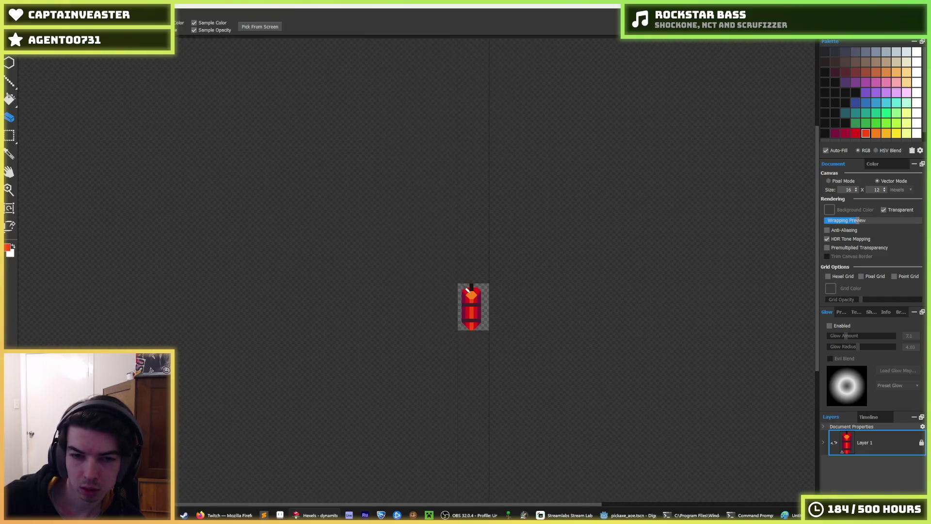
scroll(460, 291, "up", 6)
scroll(499, 292, "down", 1)
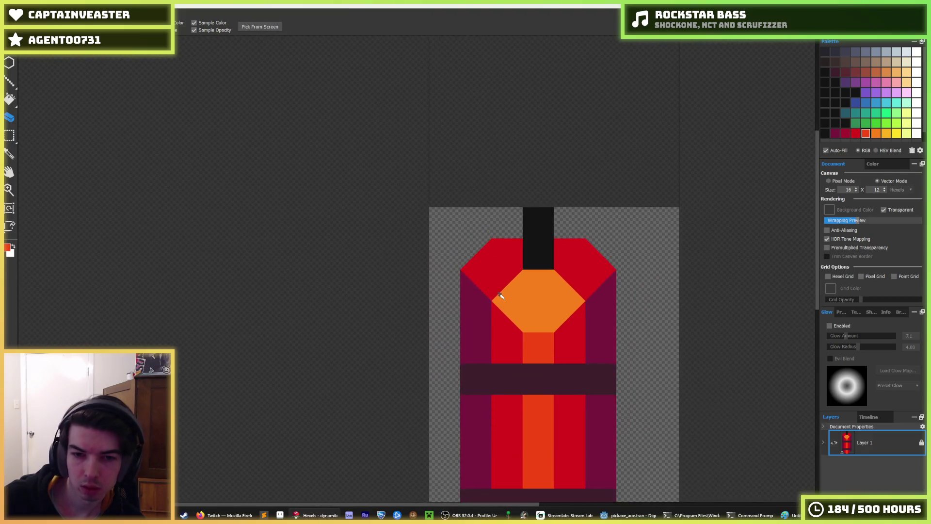
scroll(507, 296, "up", 1)
Step: Pick the orange-red from the stripe and fill the top hexagon with it
left_click(507, 296, "alt")
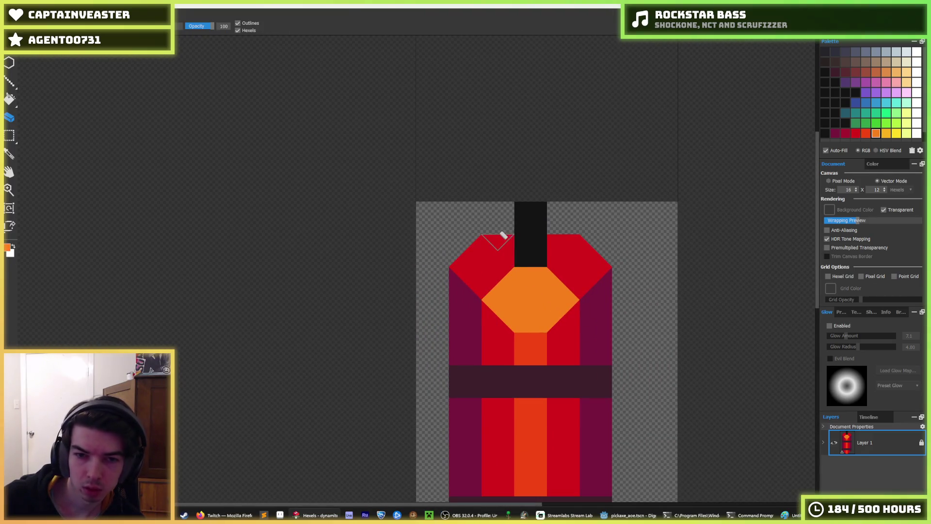
key("alt")
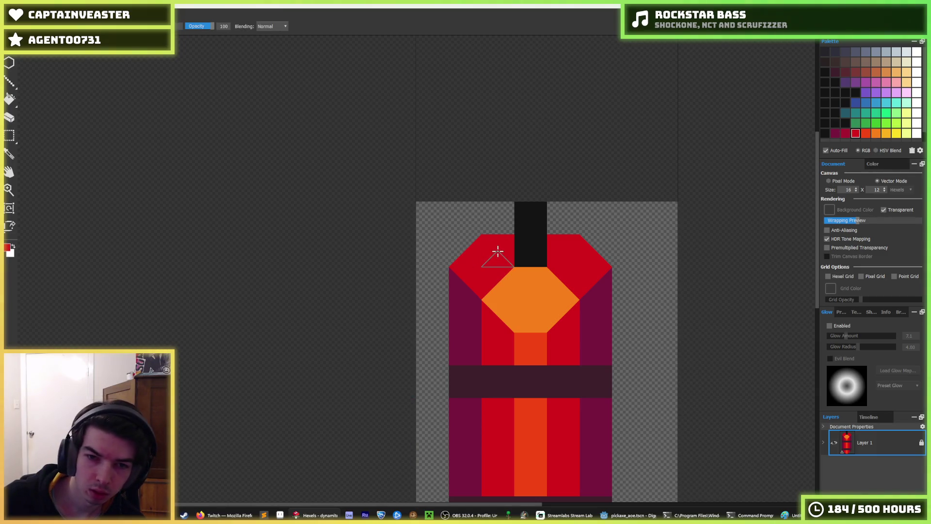
key("e")
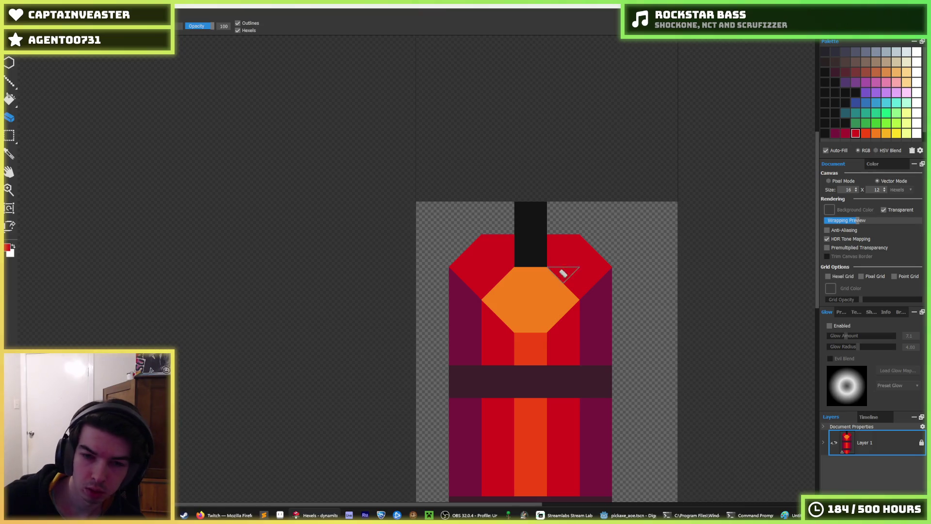
key("alt")
scroll(563, 274, "down", 5)
scroll(583, 254, "up", 5)
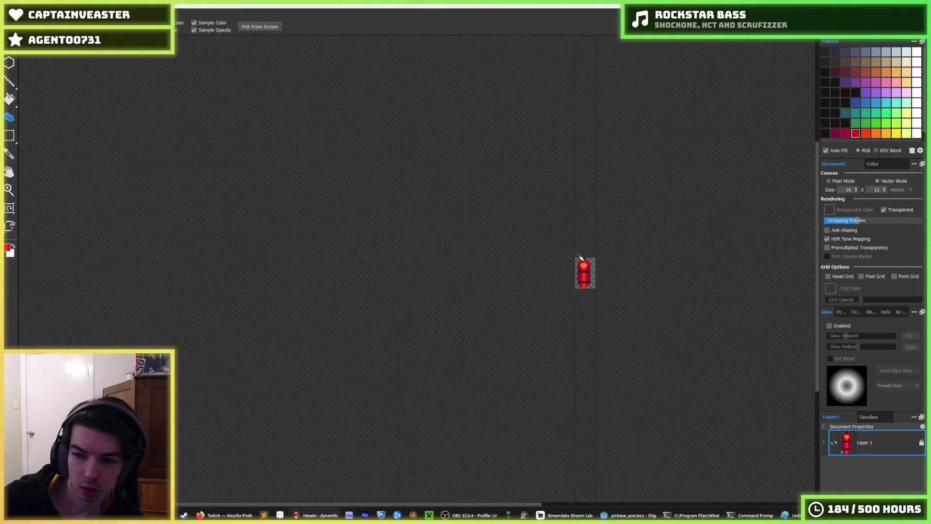
left_click(588, 320, "alt")
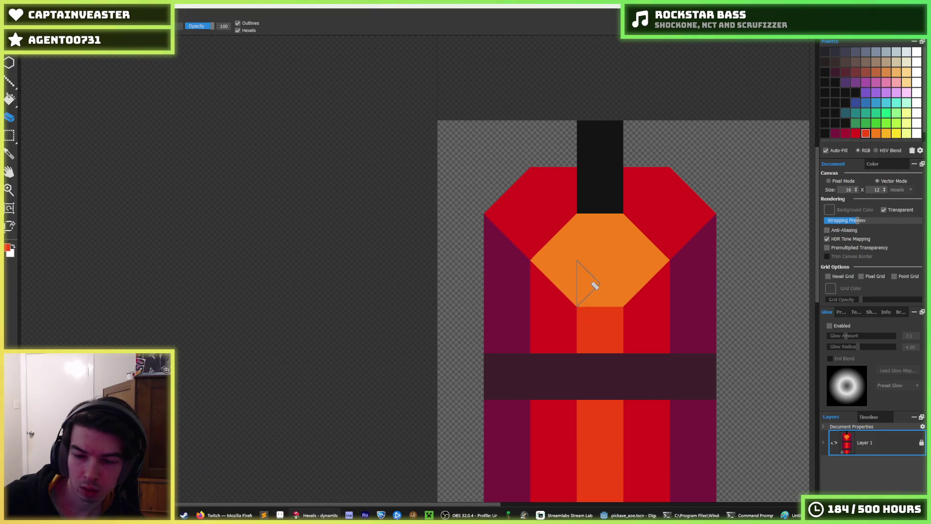
key("f")
left_click(589, 276)
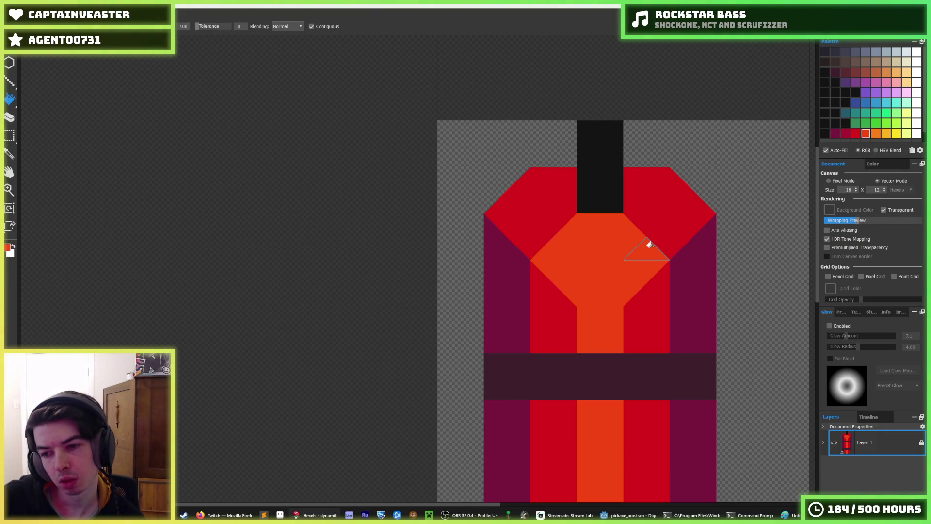
Step: Refill the hexagon lighter orange and fill the middle, bottom and top-corner strips orange-red
left_click(650, 245)
scroll(649, 246, "down", 3)
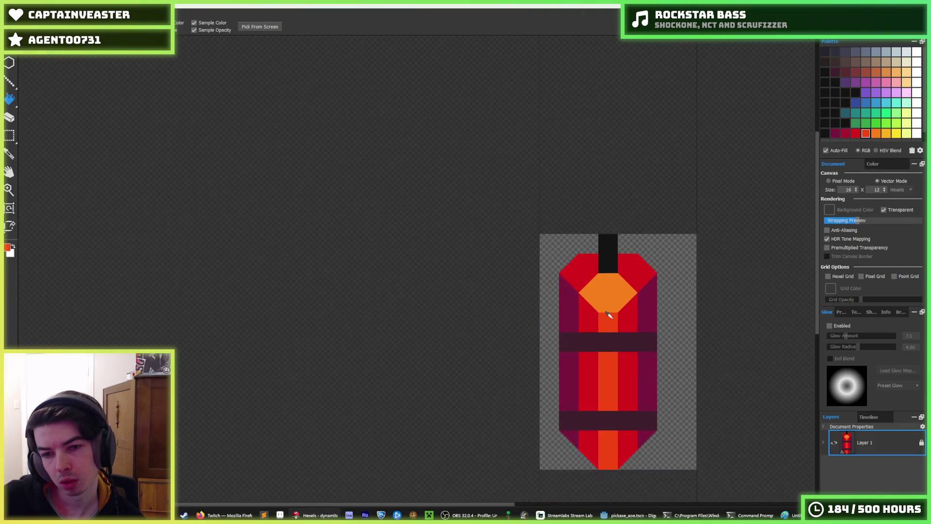
left_click(597, 355)
left_click(620, 364)
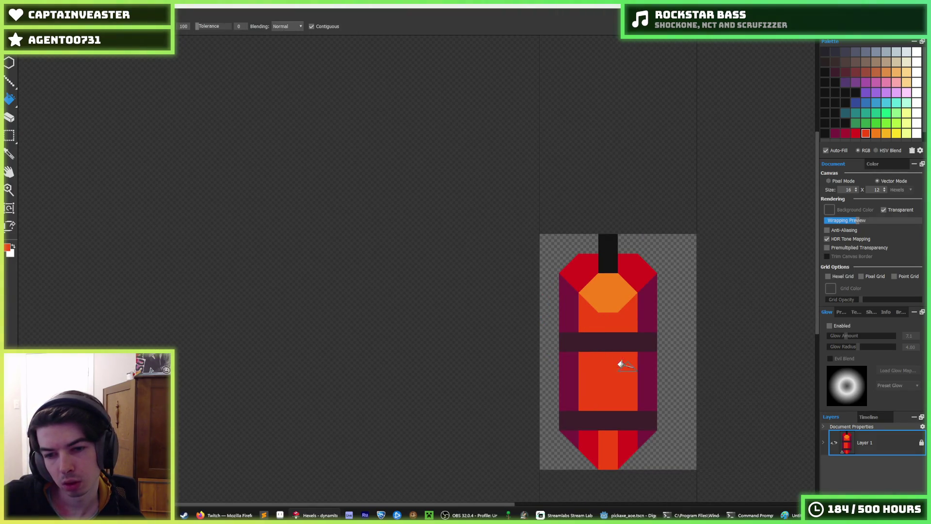
left_click(621, 450)
left_click(588, 445)
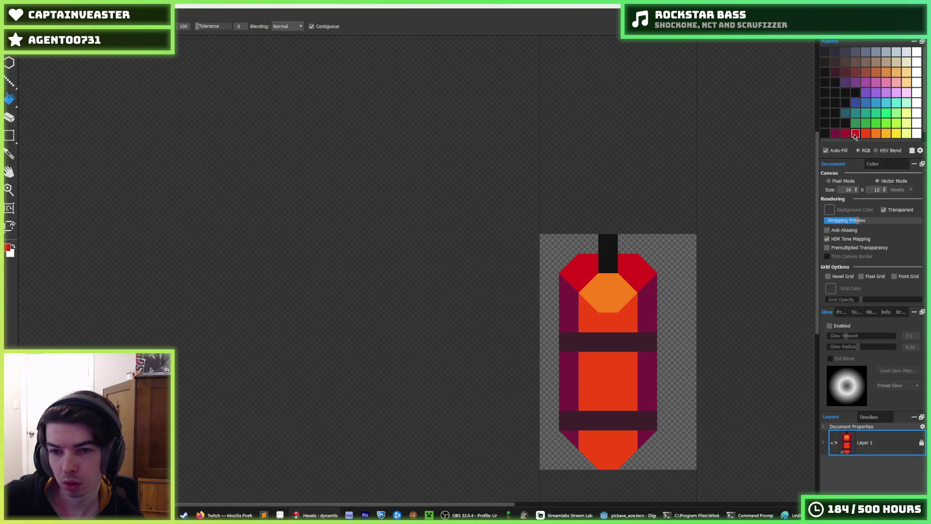
left_click(582, 281)
left_click(638, 266)
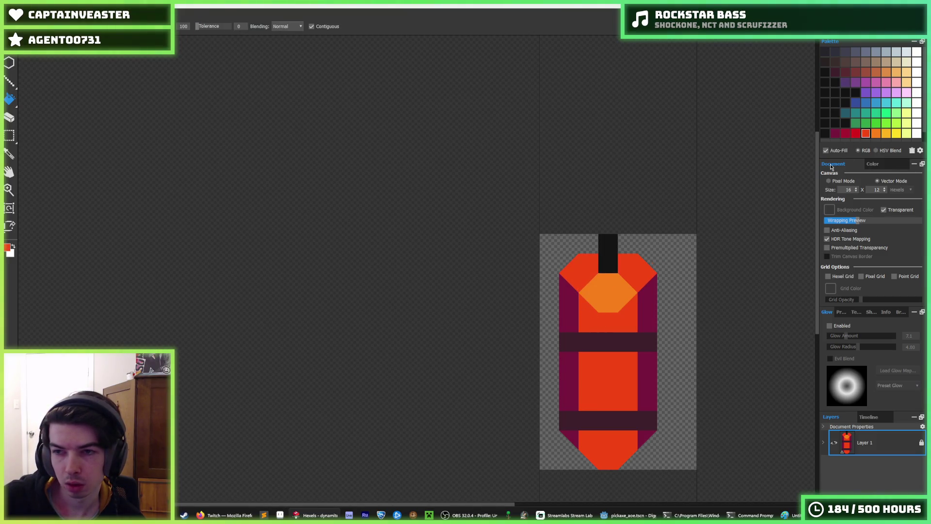
Step: Recolour the purple side strips crimson, then darken them to deeper crimson
left_click(566, 310)
left_click(648, 310)
left_click(648, 369)
left_click(570, 383)
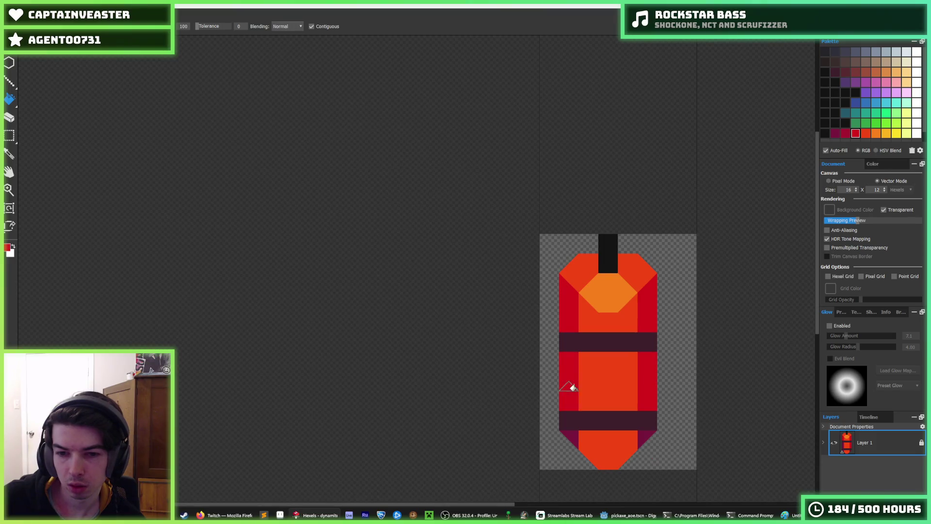
left_click(566, 440)
key("ctrl+z")
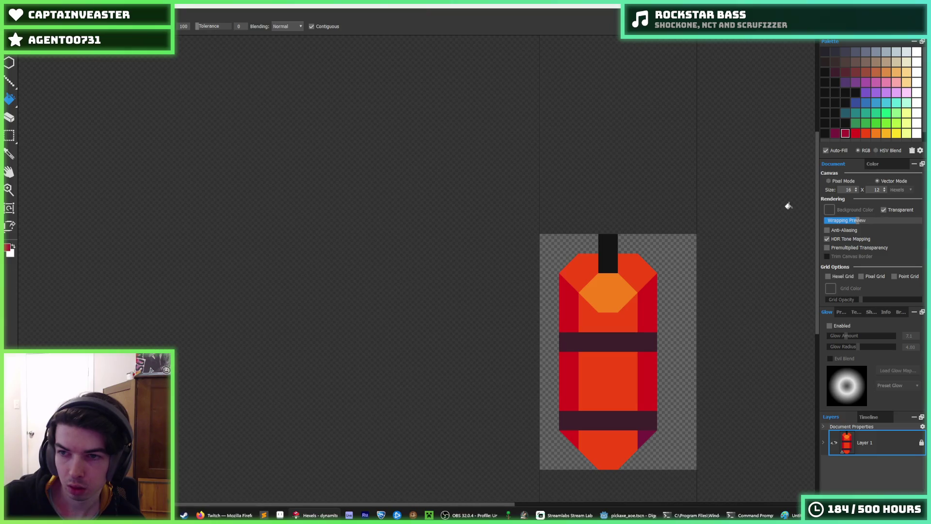
left_click(649, 378)
left_click(648, 310)
left_click(568, 311)
left_click(563, 379)
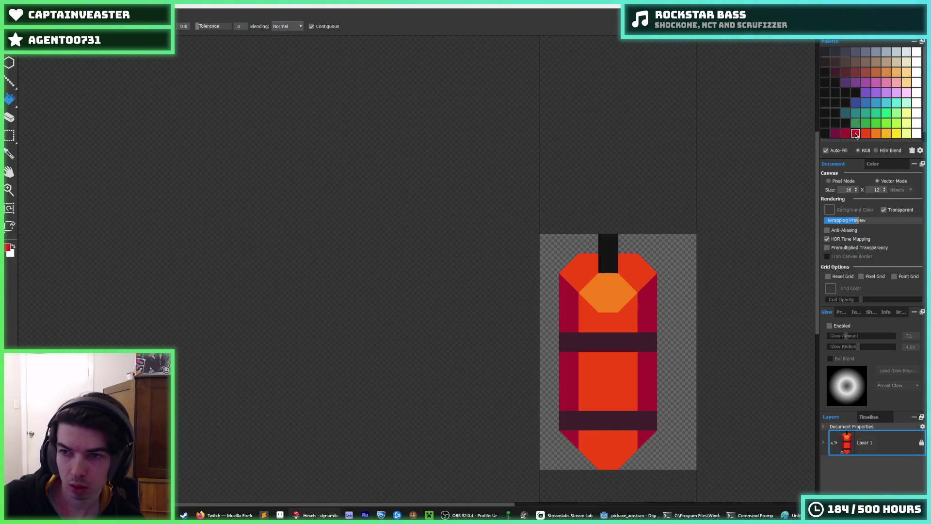
Step: Turn the orange-red body sections crimson, refill the top hexagon orange-red, and sample dark crimson
left_click(595, 276)
left_click(592, 315)
left_click(639, 271)
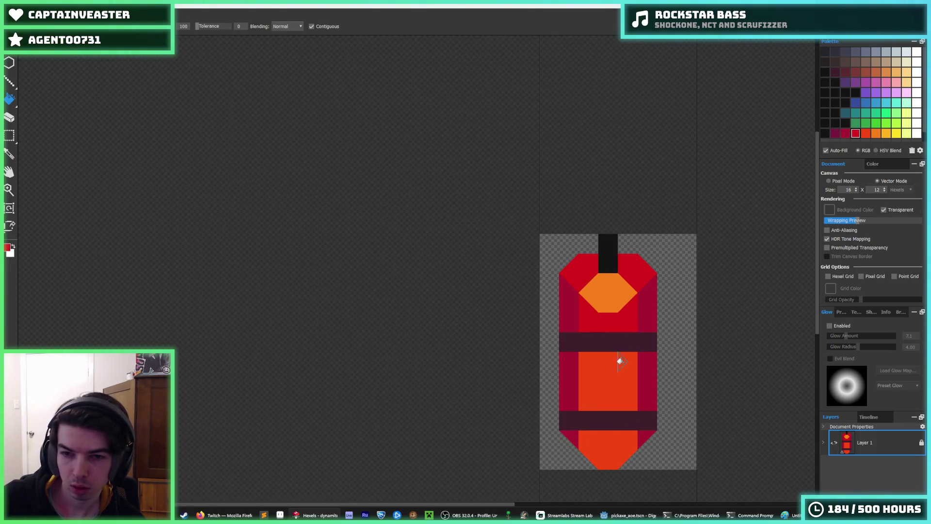
left_click(617, 359)
left_click(612, 438)
left_click(607, 292)
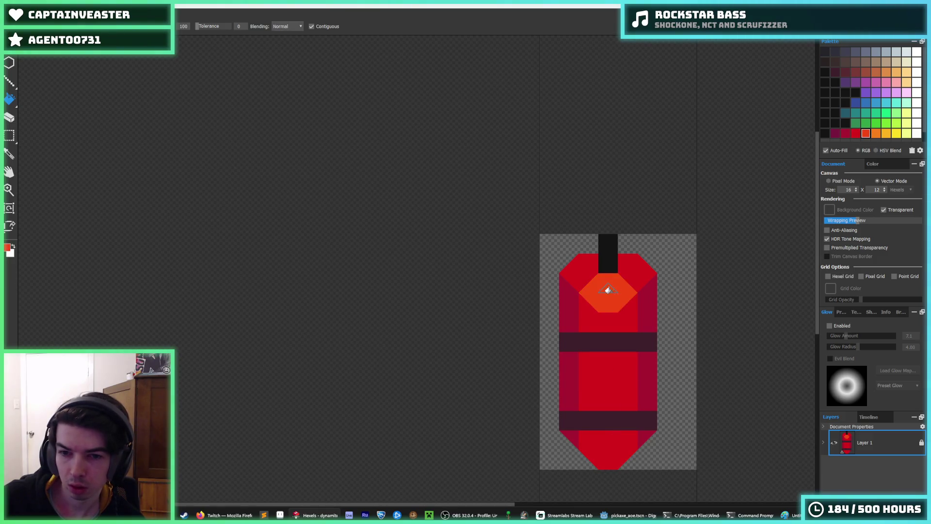
scroll(616, 276, "down", 3)
scroll(610, 270, "up", 5)
scroll(629, 295, "down", 3)
left_click(593, 207, "alt")
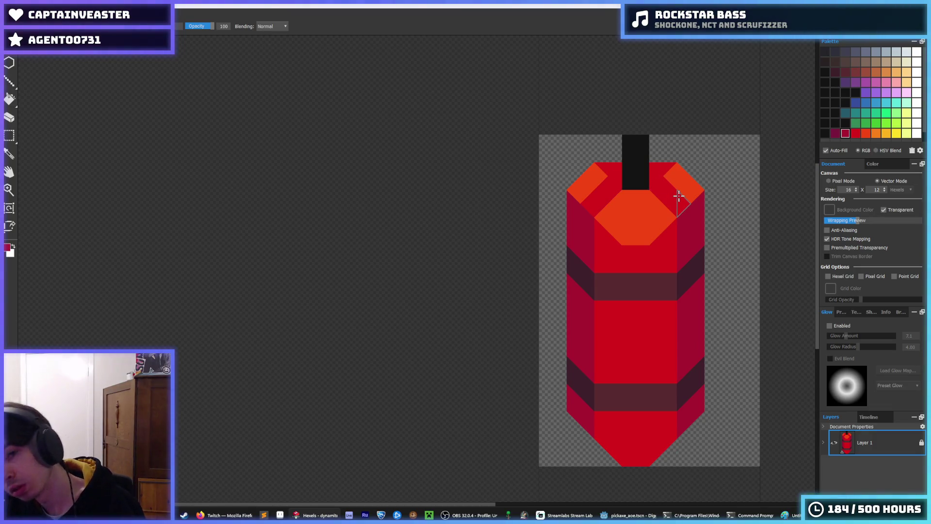
Step: Test erasing the fuse tip and nudging the selected top down, reverting both
key("e")
left_click(643, 132)
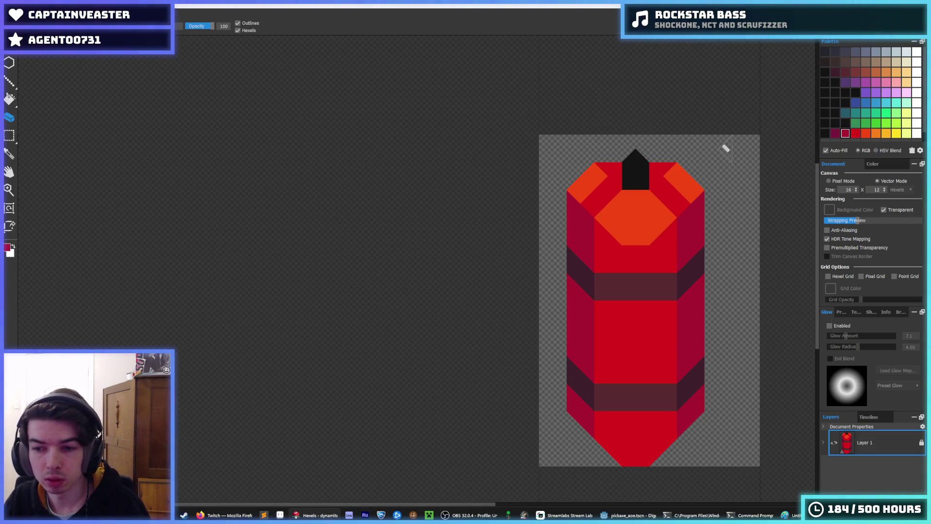
key("ctrl+z")
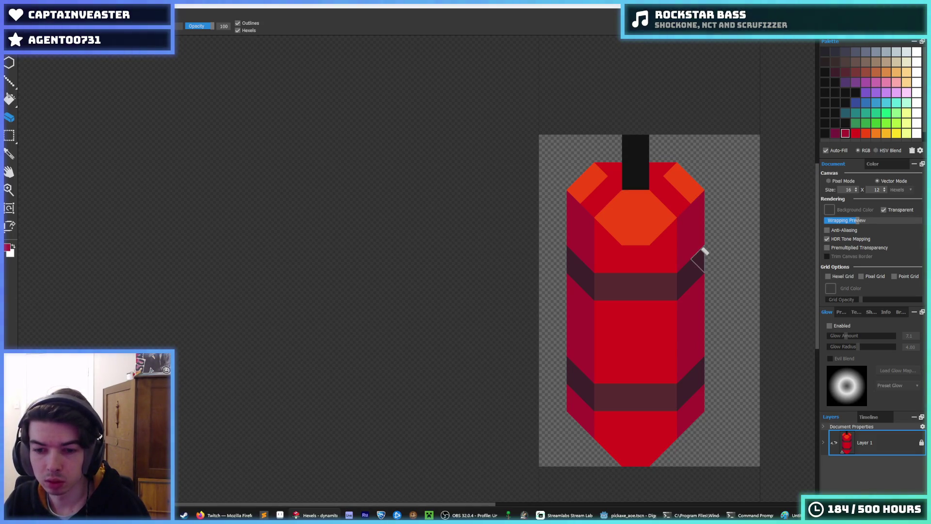
key("m")
left_click_drag(733, 96, 592, 262)
key("Down")
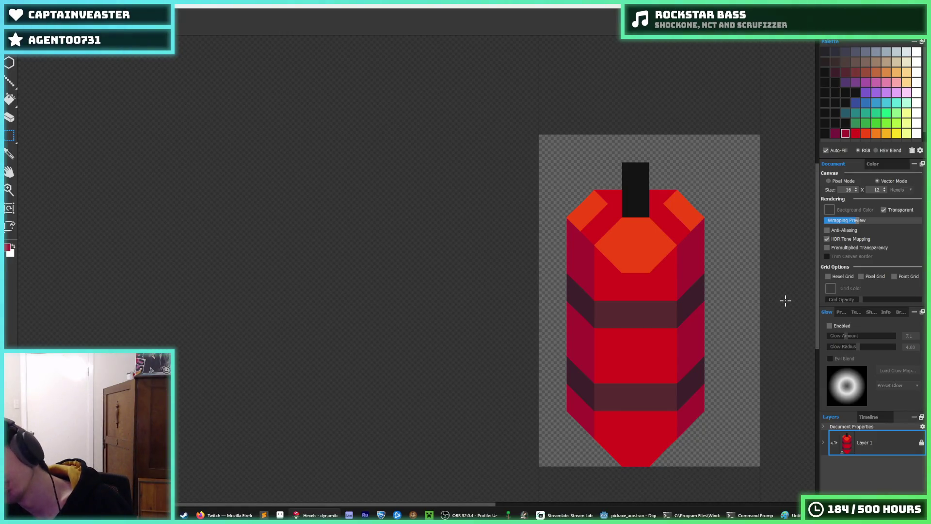
key("Up")
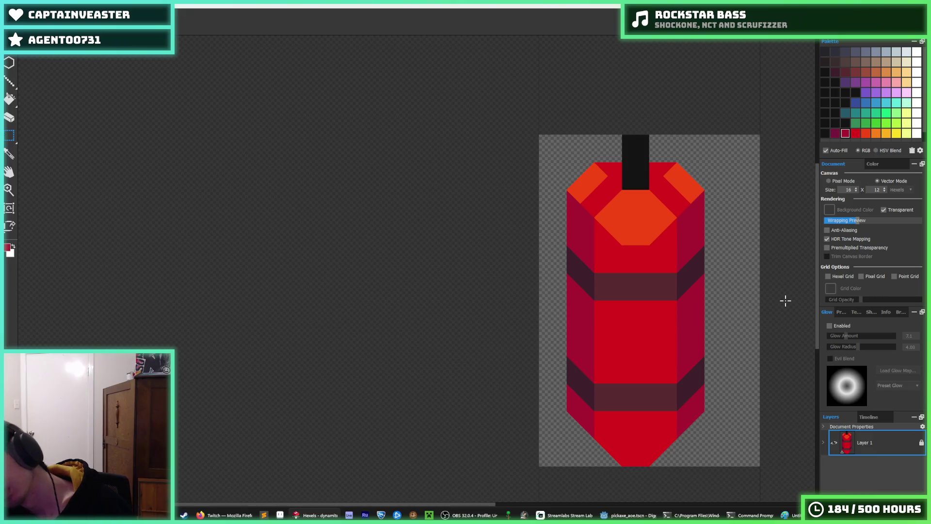
Step: Erase hexels along the bottom edge and restore the red pointed tip
key("i")
scroll(698, 370, "up", 3)
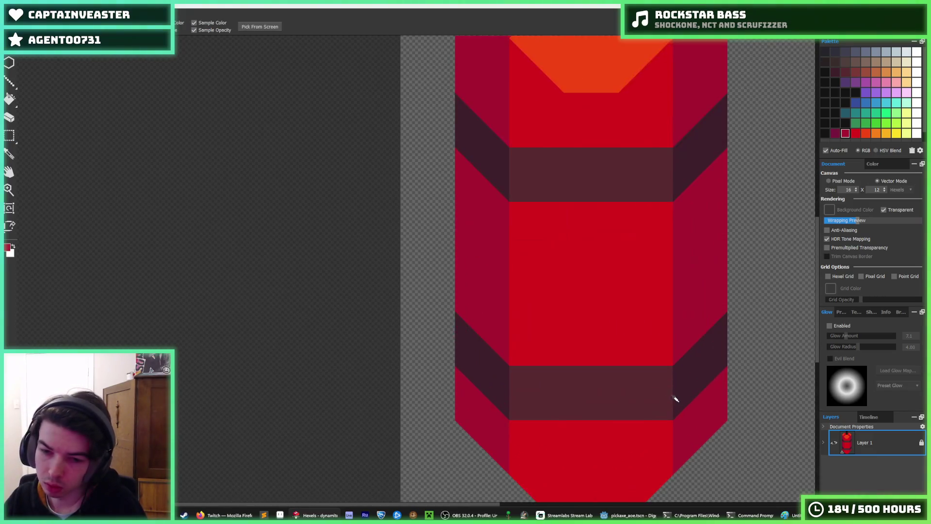
scroll(674, 398, "down", 4)
scroll(589, 402, "up", 3)
scroll(577, 400, "down", 4)
key("e")
mouse_move(629, 461)
left_mouse_down()
mouse_move(602, 453)
mouse_move(651, 459)
left_mouse_up()
key("i")
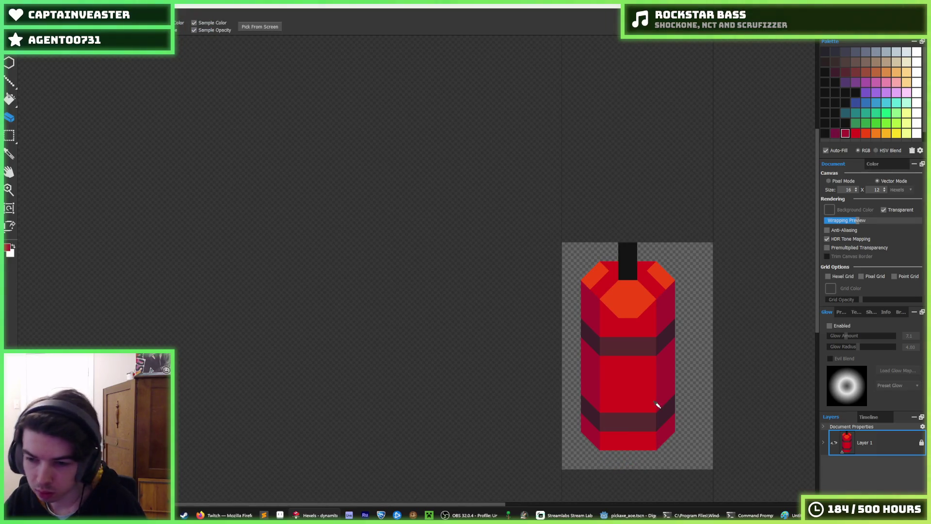
left_click(661, 406)
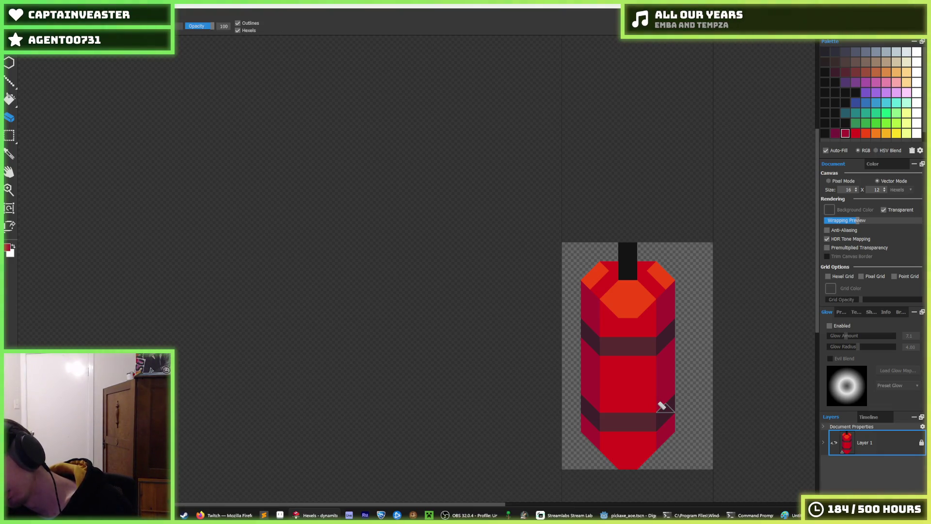
Step: Sample red from the body and brush the lower half of the cap red
key("alt")
scroll(592, 332, "up", 3)
left_click(624, 347)
left_click(635, 327)
mouse_move(670, 286)
left_mouse_down()
mouse_move(613, 266)
mouse_move(684, 265)
left_mouse_up()
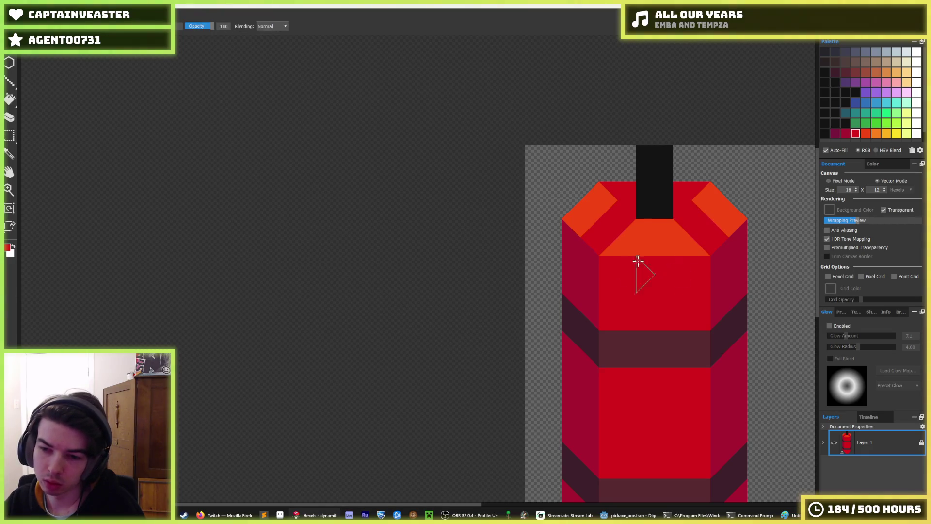
Step: Sample orange from the artwork and erase the bottom row of hexels
key("alt")
scroll(654, 244, "down", 4)
scroll(692, 312, "up", 2)
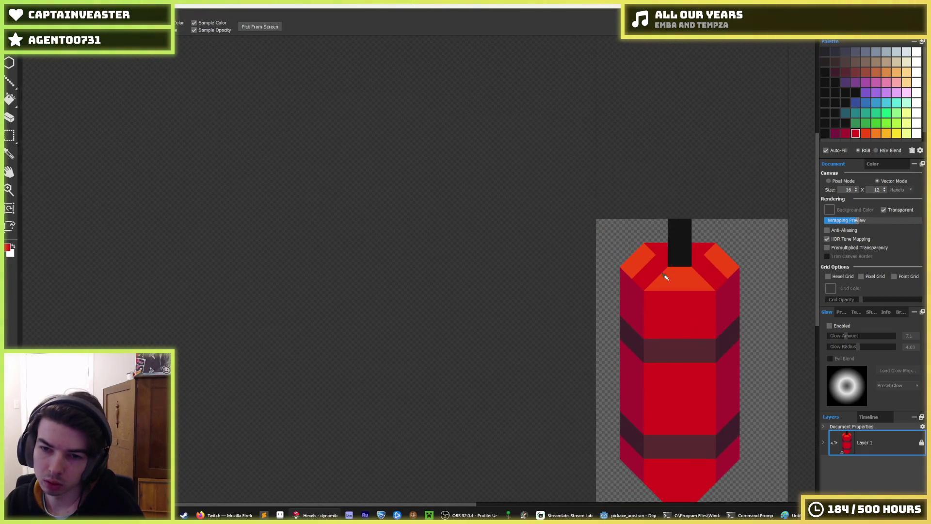
left_click(662, 274)
key("e")
scroll(672, 340, "down", 2)
mouse_move(679, 409)
left_mouse_down()
mouse_move(632, 407)
mouse_move(630, 417)
left_mouse_up()
Step: Paint orange patches below, left and right of the fuse
key("alt")
scroll(682, 401, "down", 2)
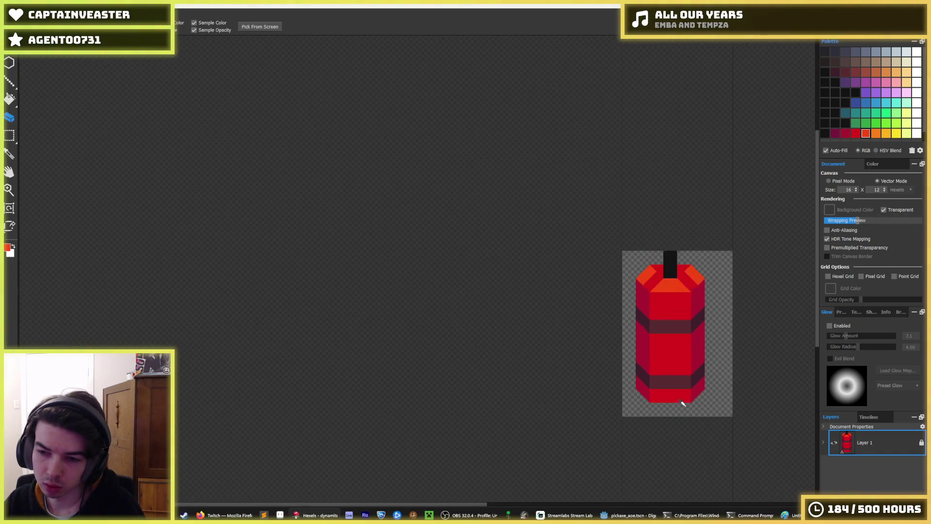
scroll(670, 357, "up", 1)
scroll(670, 357, "up", 2)
scroll(662, 344, "down", 3)
scroll(664, 293, "down", 3)
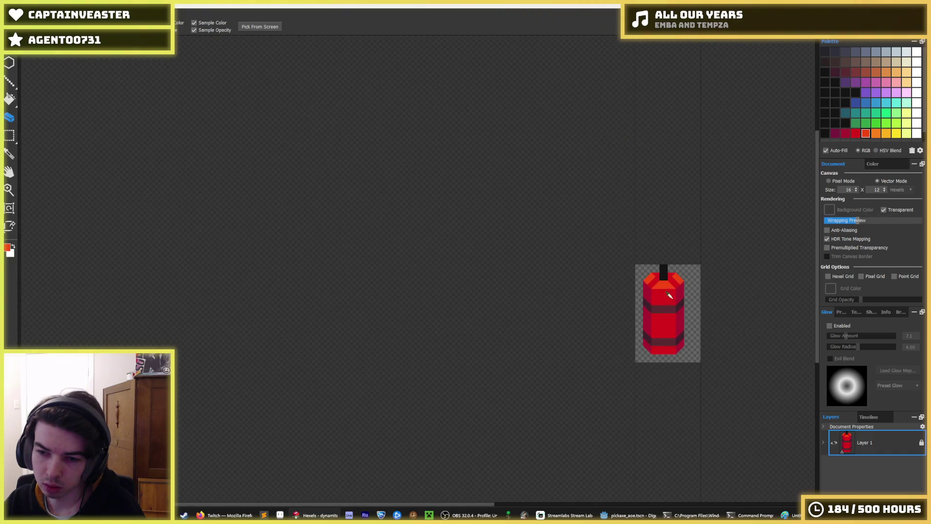
scroll(654, 264, "up", 4)
scroll(654, 262, "up", 3)
key("b")
left_click_drag(571, 312, 523, 328)
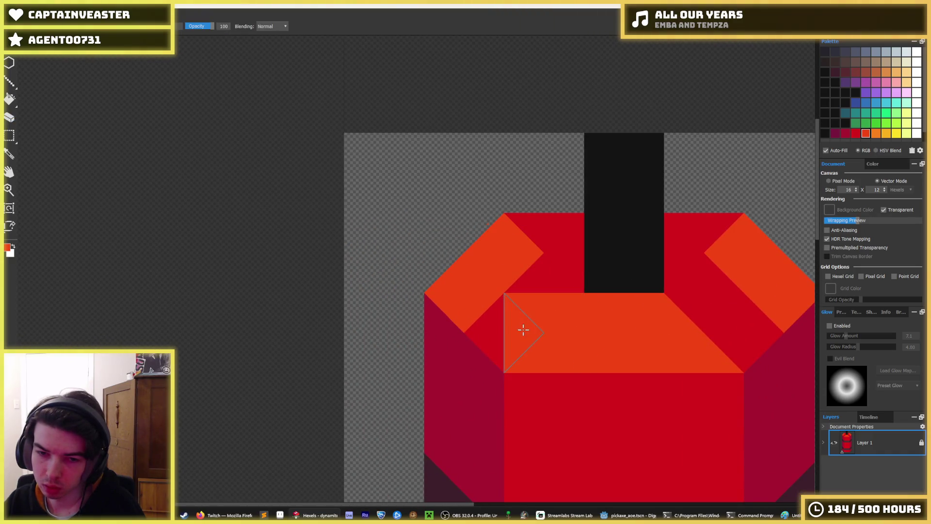
left_click_drag(560, 286, 589, 276)
mouse_move(688, 272)
left_mouse_down()
mouse_move(711, 315)
mouse_move(669, 264)
left_mouse_up()
Step: Sample red from the body and paint the fuse surroundings, upper-right triangle and left bevel red
key("alt")
left_click(757, 324)
left_click(777, 304)
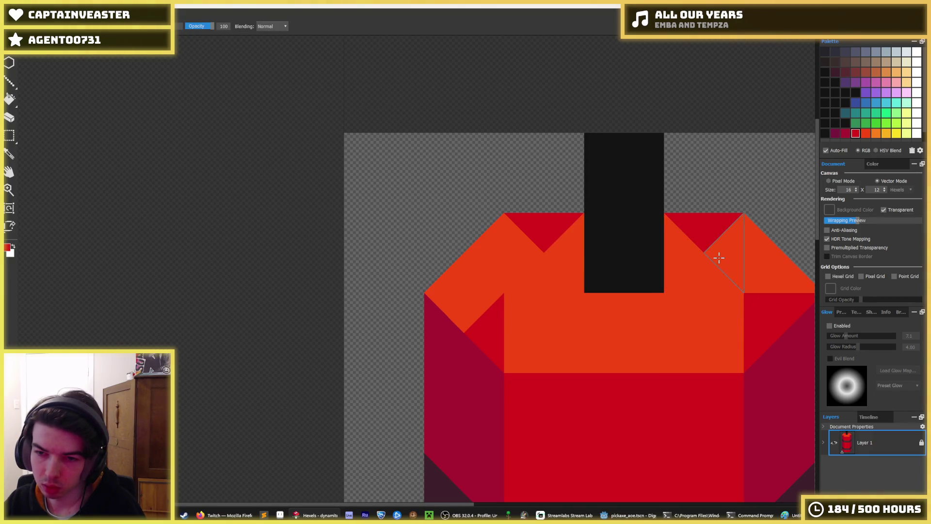
left_click(719, 258)
left_click(474, 301)
left_click(526, 272)
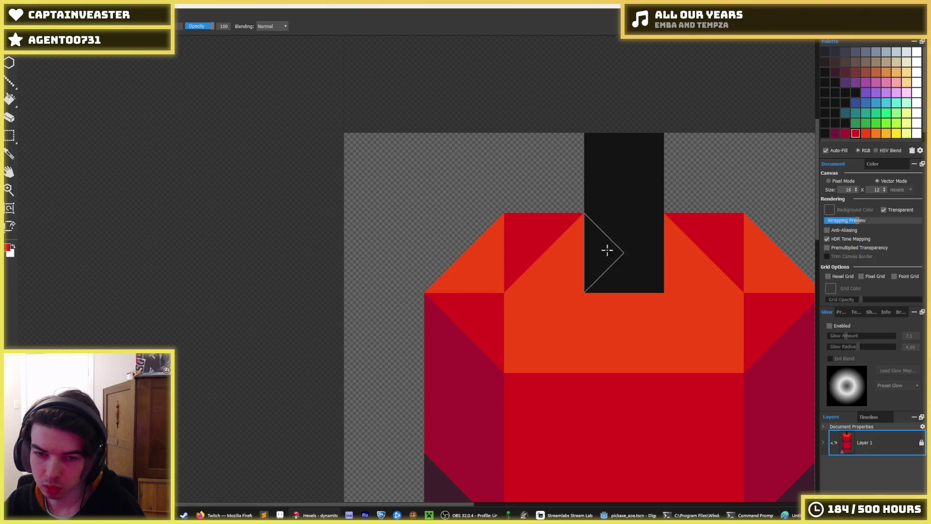
Step: Paint the triangle left of the fuse orange, then undo the misplaced paint strokes
key("alt")
scroll(624, 339, "down", 3)
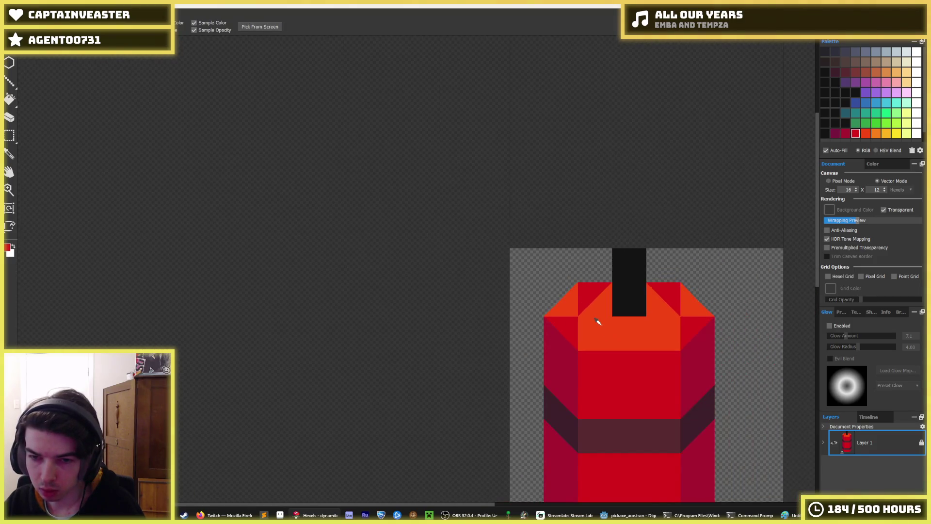
scroll(533, 293, "up", 3)
left_click(530, 291)
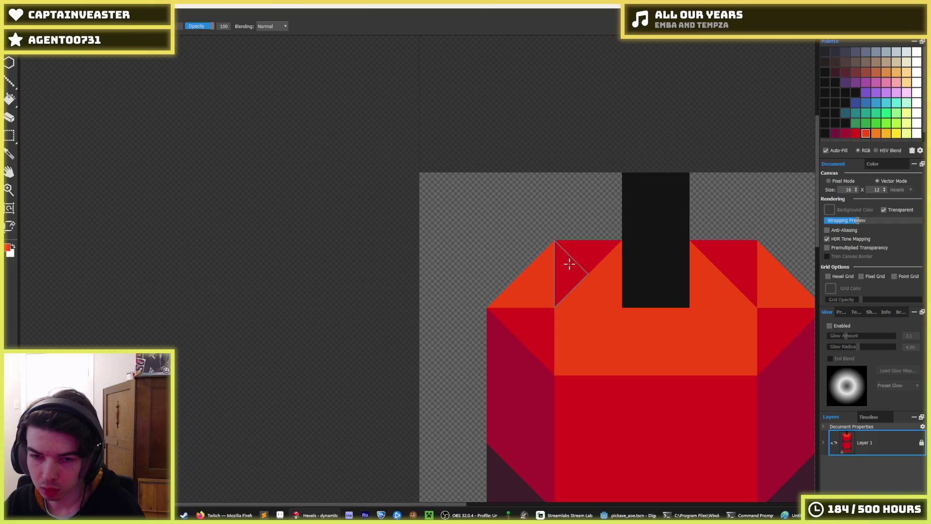
left_click(582, 254)
key("ctrl+z")
key("ctrl+z")
key("ctrl+z")
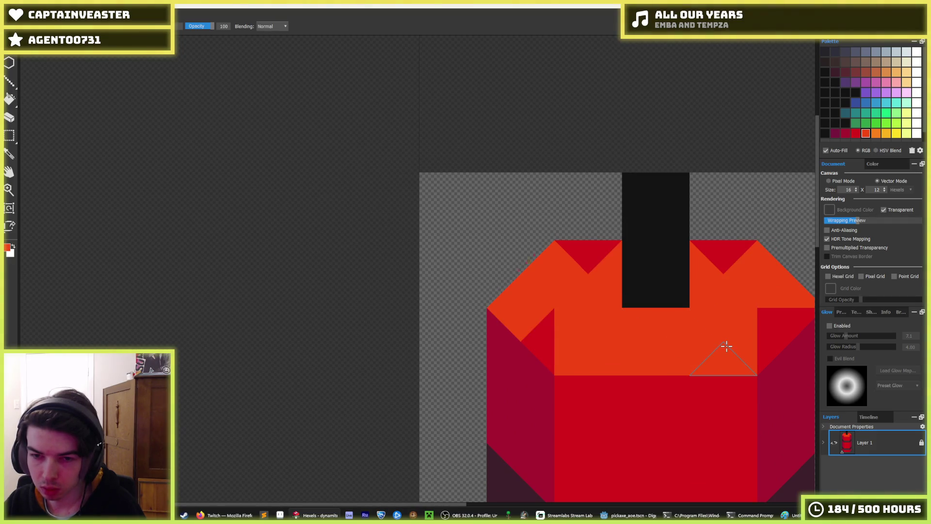
key("ctrl+z")
key("ctrl+z")
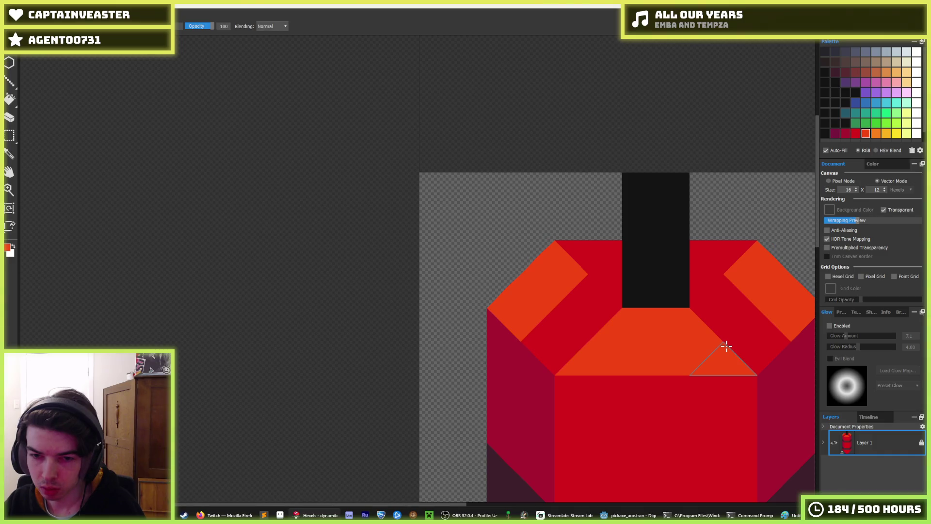
key("ctrl+z")
key("ctrl+z")
scroll(726, 345, "down", 5)
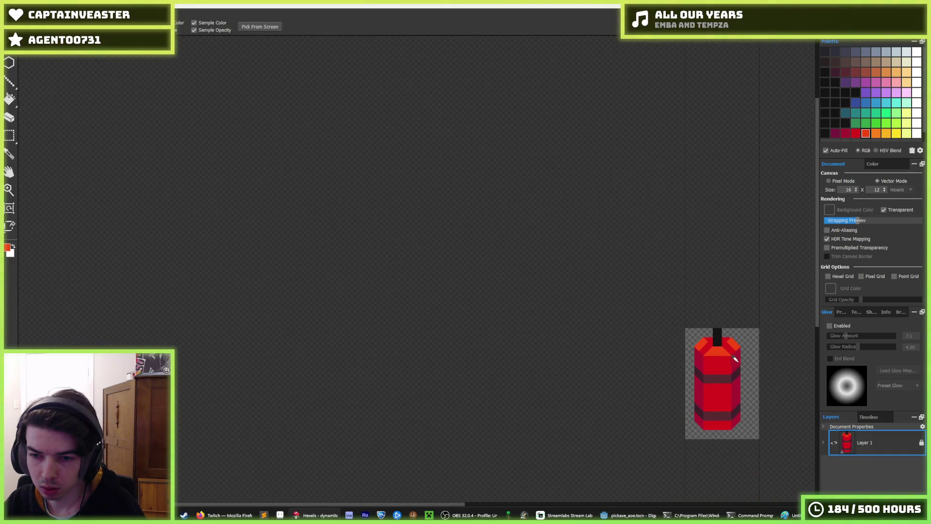
key("ctrl+z")
key("ctrl+z")
key("ctrl+z")
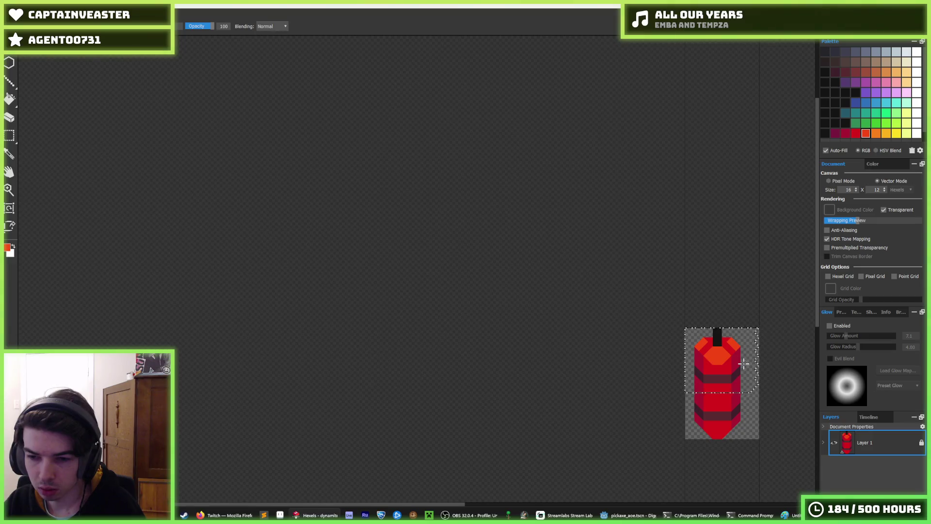
key("i")
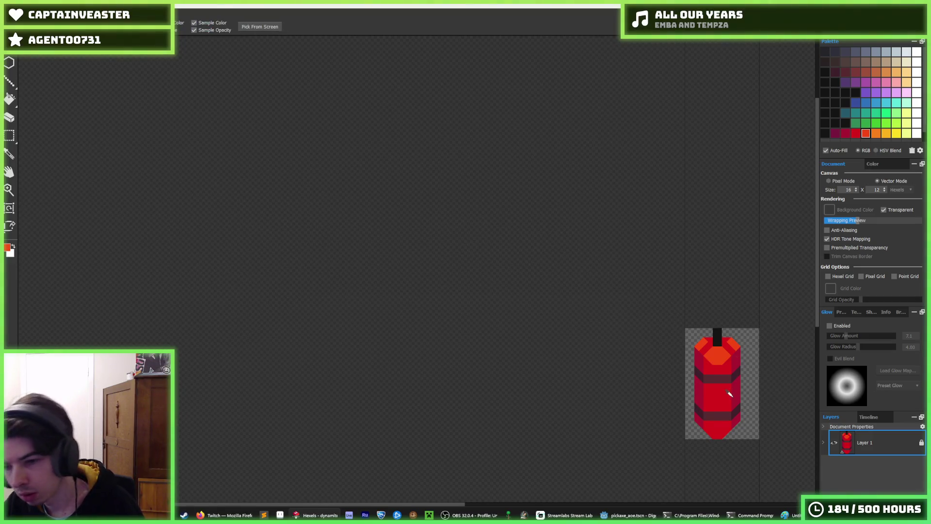
scroll(727, 391, "up", 2)
scroll(684, 422, "up", 1)
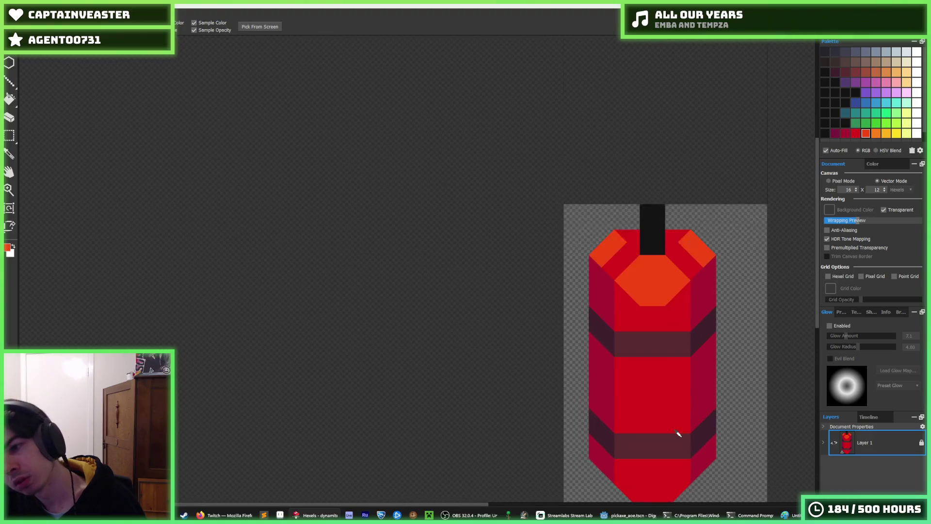
scroll(678, 437, "down", 2)
scroll(659, 443, "up", 3)
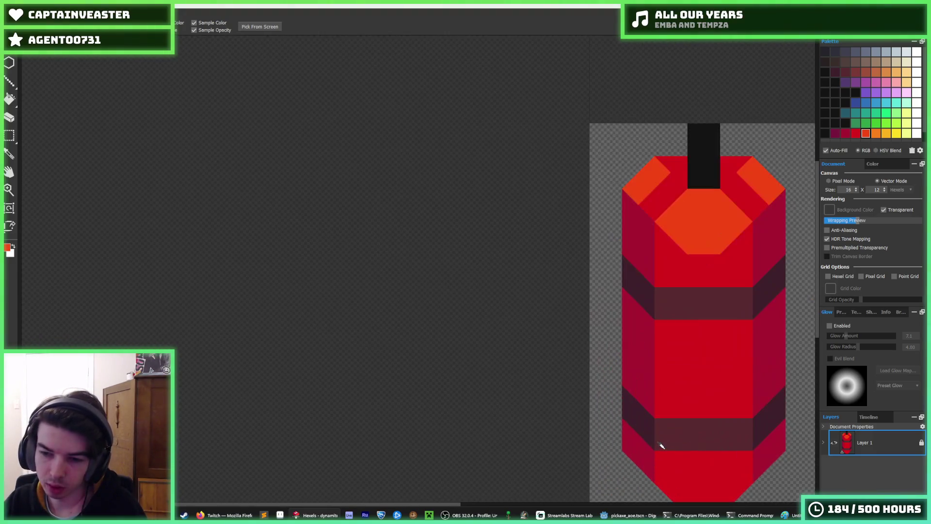
Step: Repaint the upper dark band into a V-shaped stripe using red
left_click(567, 293)
left_click_drag(557, 264, 647, 304)
mouse_move(644, 231)
left_mouse_down()
mouse_move(616, 224)
mouse_move(661, 208)
left_mouse_up()
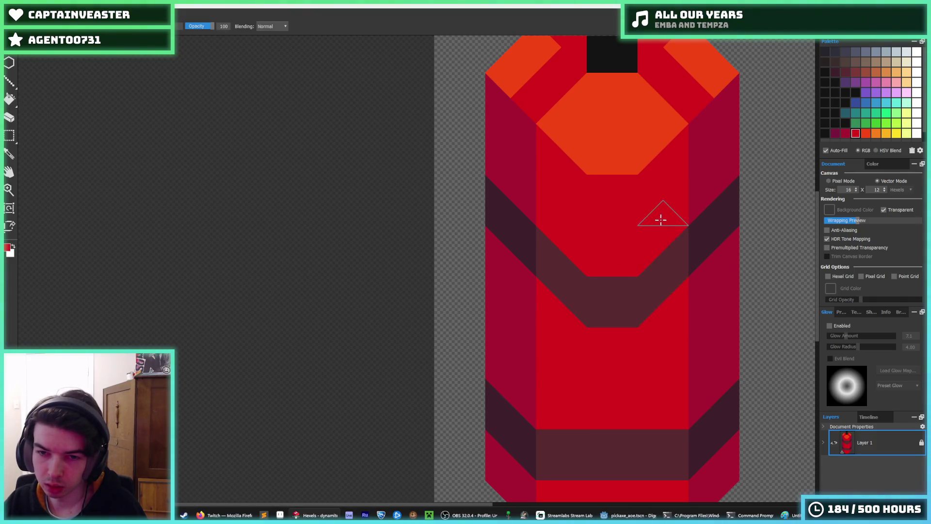
Step: Reshape the lower band with dark maroon and red into a chevron, then zoom out to check
key("alt")
left_click(574, 432)
scroll(575, 315, "down", 2)
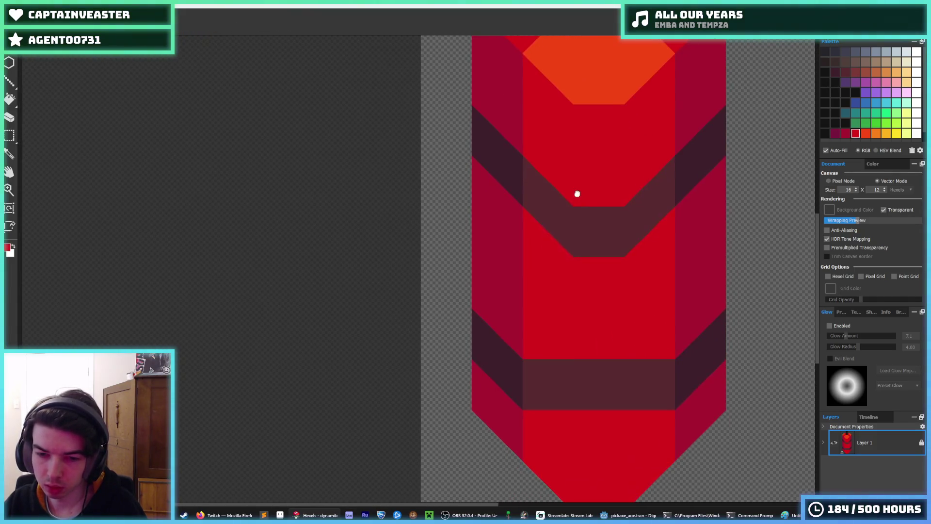
left_click_drag(540, 412, 649, 404)
left_click(633, 326, "alt")
mouse_move(648, 368)
left_mouse_down()
mouse_move(587, 388)
mouse_move(596, 395)
left_mouse_up()
scroll(620, 357, "down", 2)
scroll(631, 315, "down", 6)
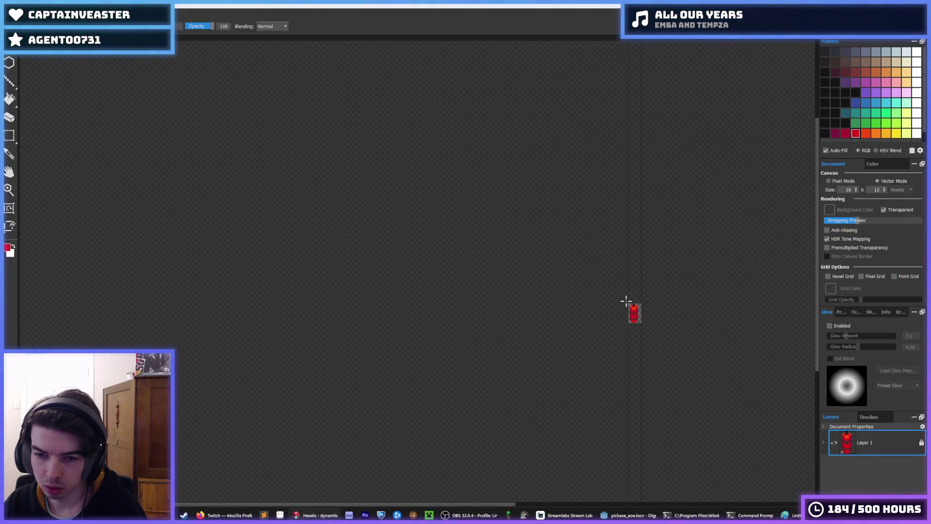
scroll(632, 317, "up", 6)
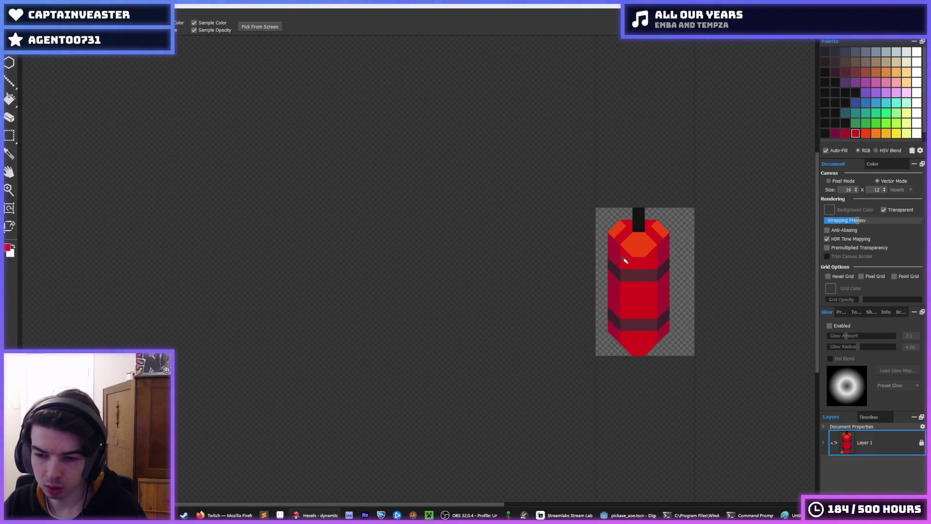
scroll(625, 261, "up", 1)
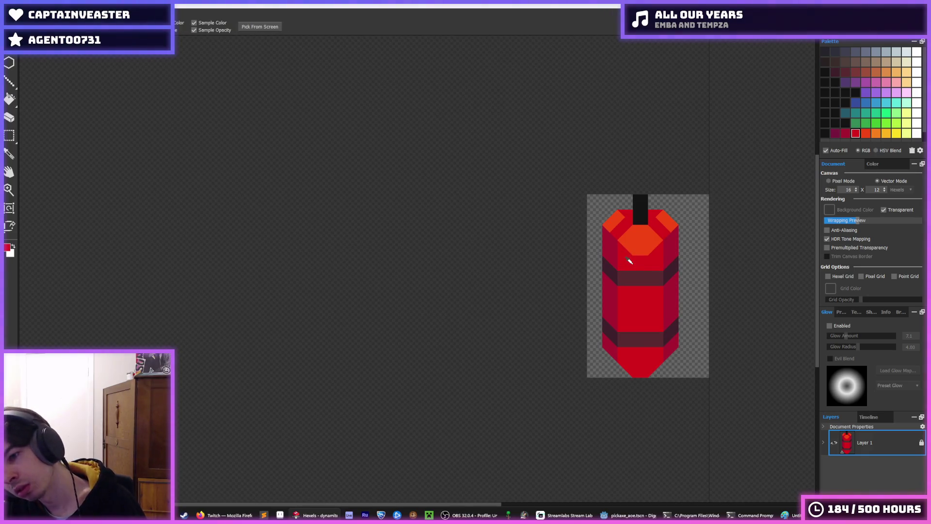
scroll(631, 259, "down", 3)
scroll(640, 256, "up", 4)
scroll(651, 252, "down", 2)
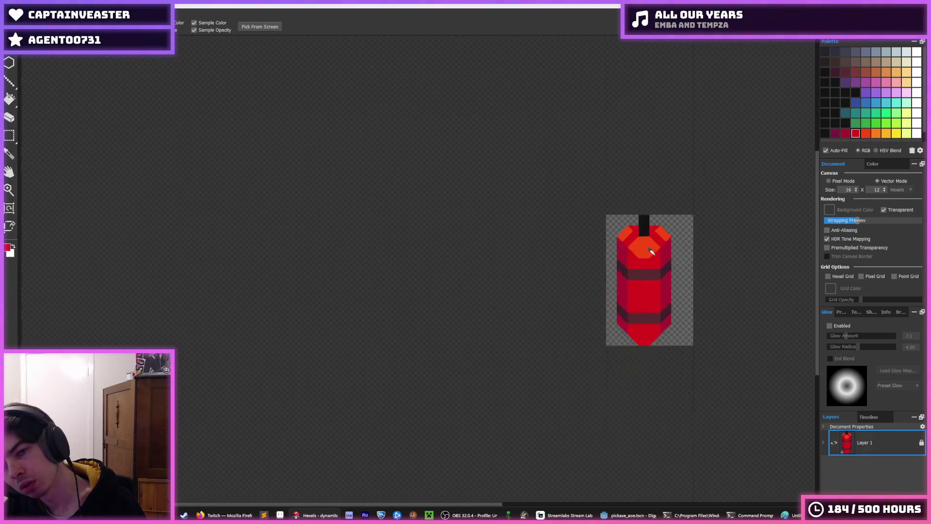
scroll(651, 251, "down", 2)
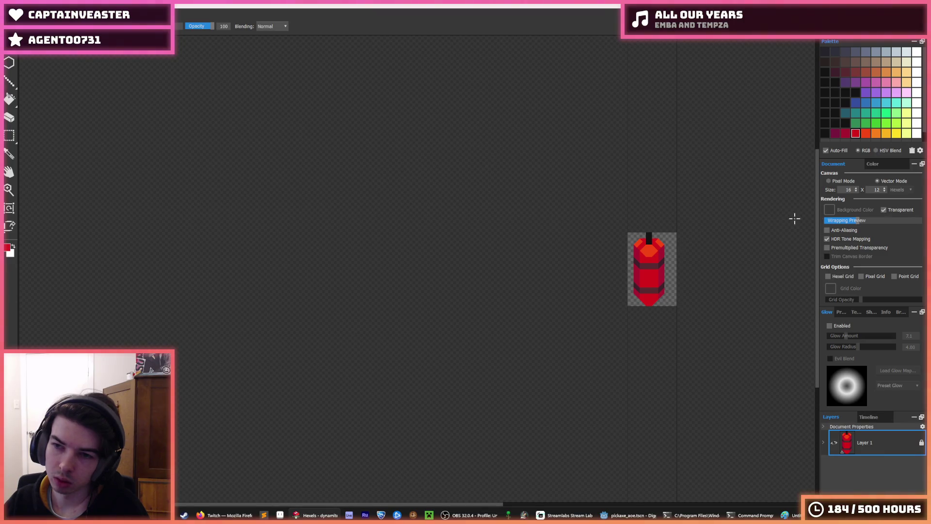
Step: Shrink the canvas width from 16 to 10 hexels, shifting the sprite left to fit
left_click(856, 191)
left_click(855, 191)
left_click(855, 191)
left_click(856, 191)
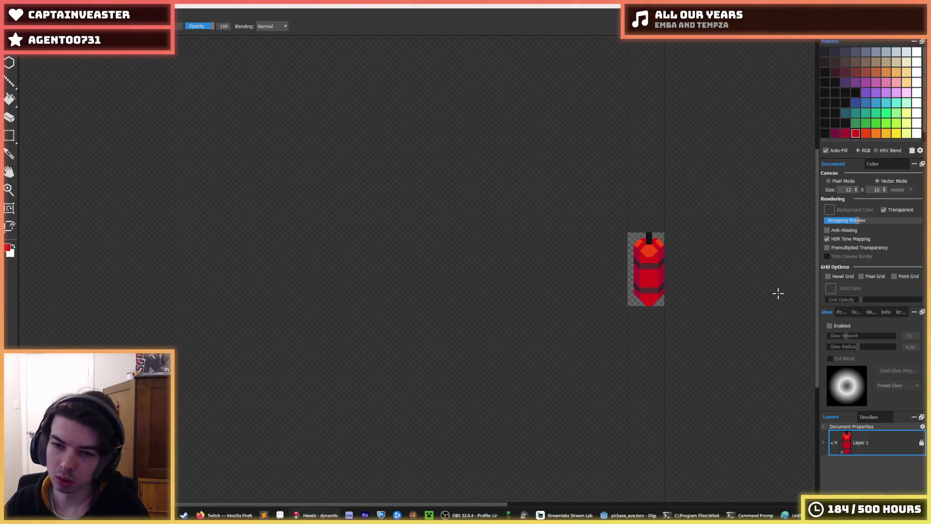
key("m")
key("ctrl+a")
key("Left")
key("Left")
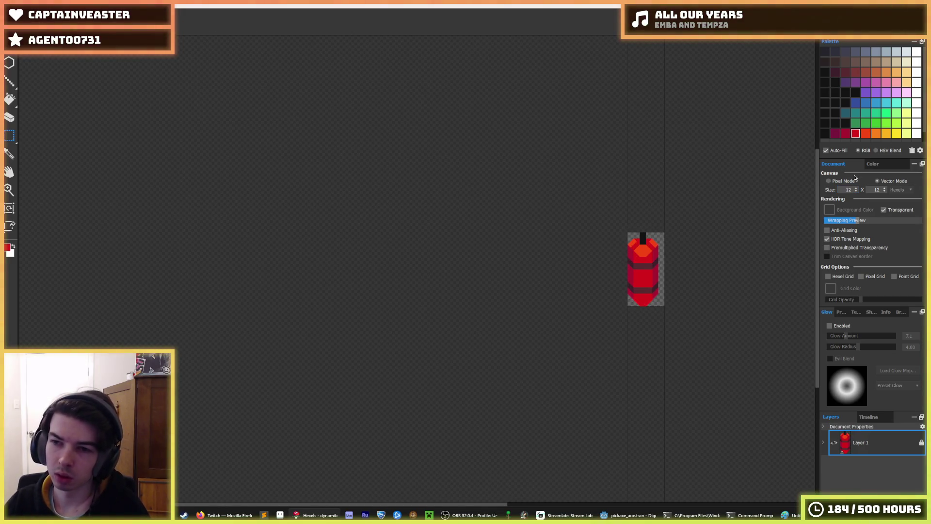
left_click(856, 193)
left_click(856, 192)
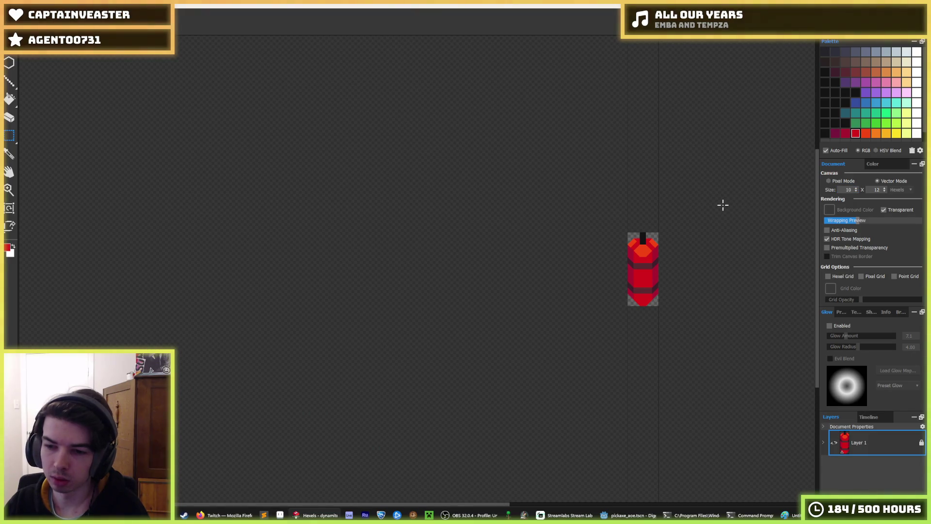
scroll(638, 226, "up", 5)
key("e")
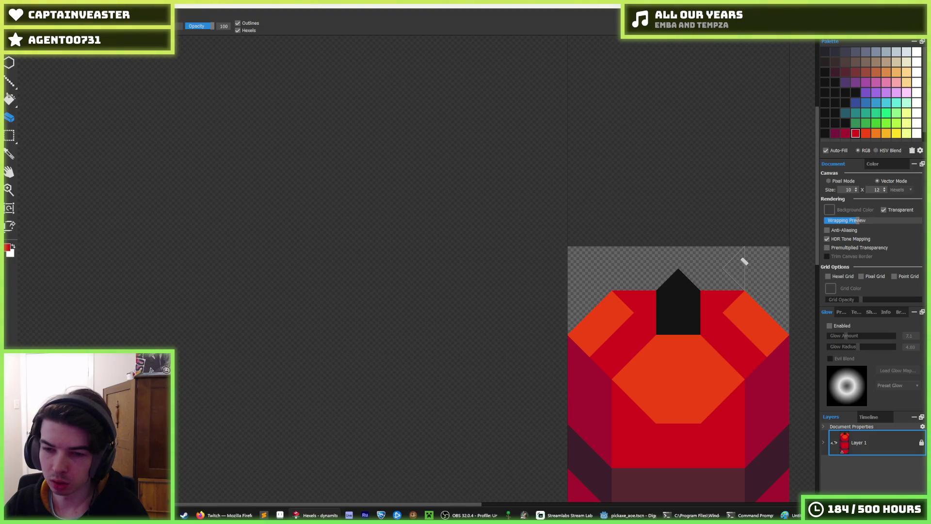
Step: Bucket-fill the black fuse with the dark maroon colour
left_click(825, 92)
key("g")
left_click(825, 61)
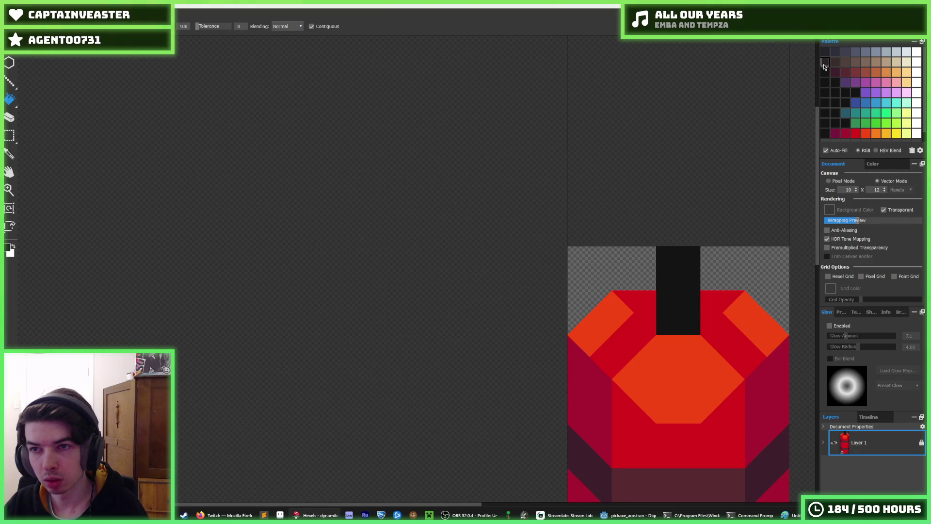
left_click(694, 272)
scroll(750, 252, "down", 2)
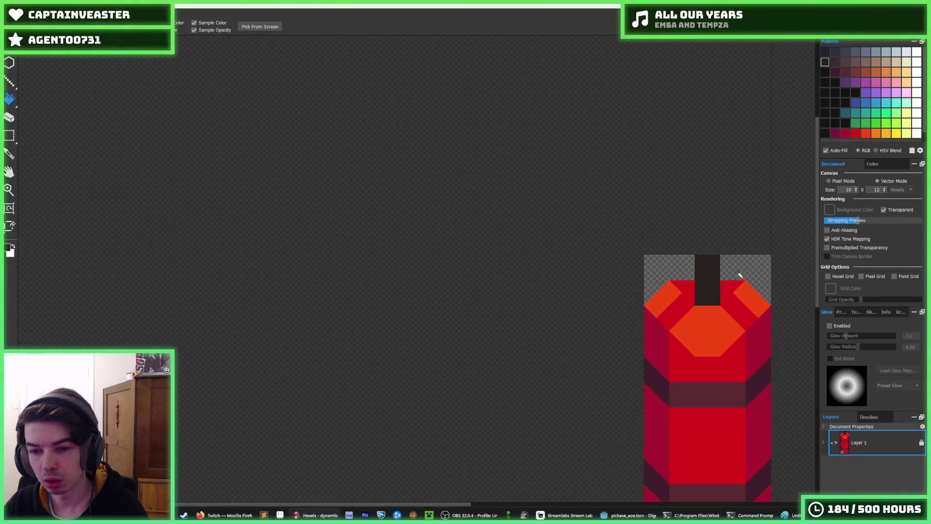
left_click(655, 378, "alt")
left_click(704, 272)
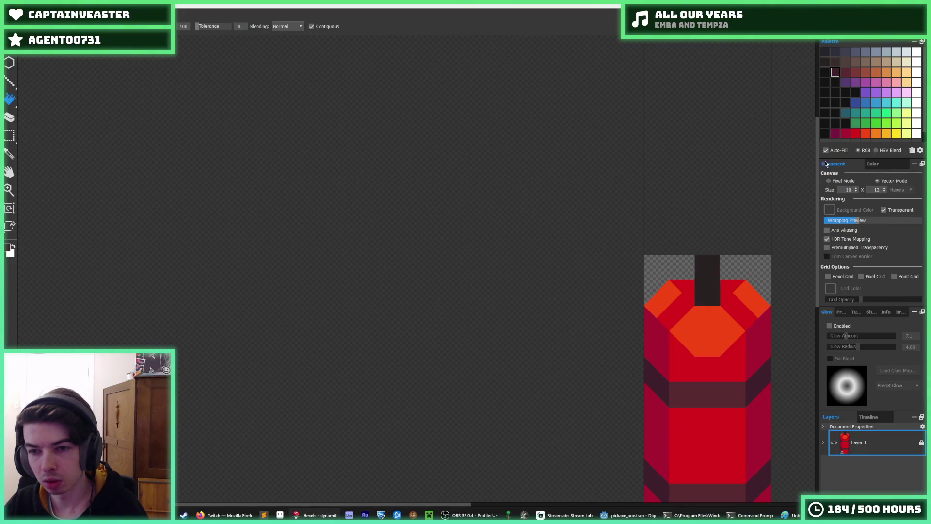
left_click(825, 61)
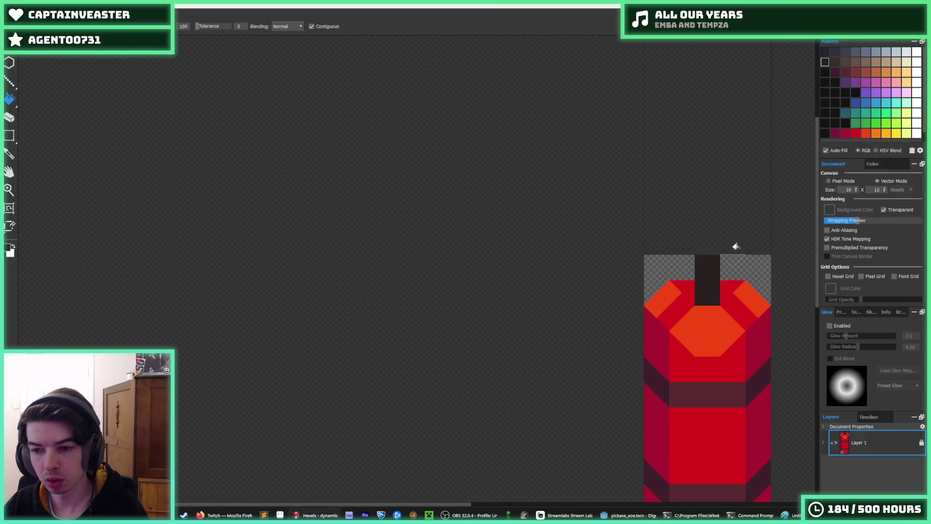
Step: Export the sprite as dynamite.png and switch back to Godot
key("ctrl+shift+e")
key("End")
type("dy")
key("Return")
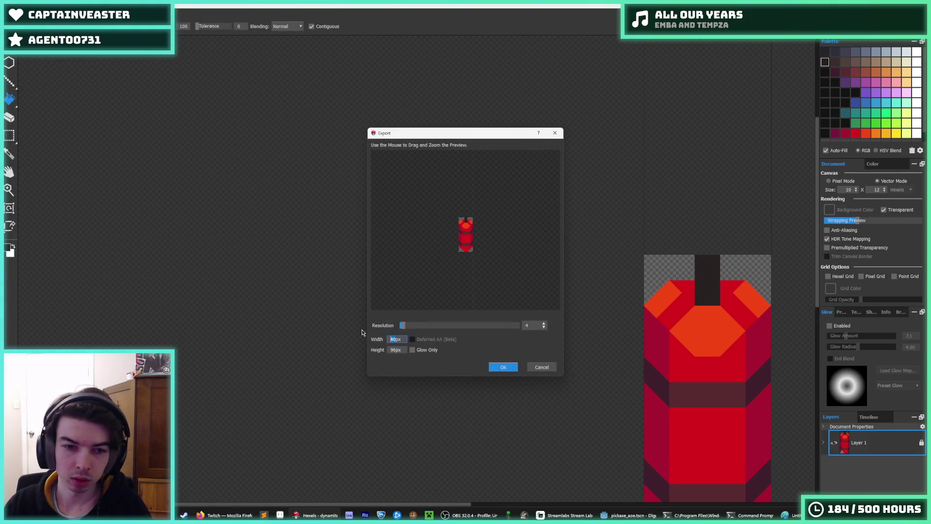
key("Return")
key("alt+Tab")
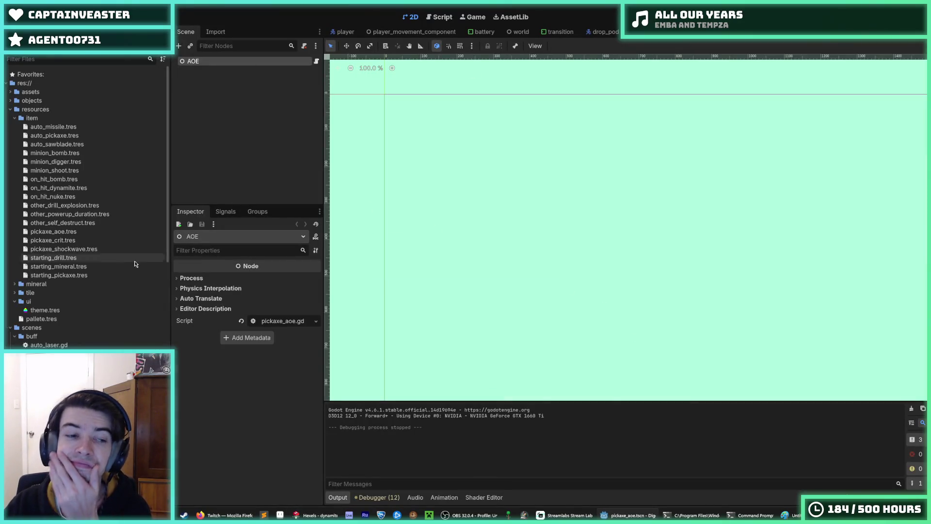
Step: Duplicate on_hit_bomb.tscn as on_hit_dynamite.tscn in the FileSystem dock
scroll(66, 291, "down", 15)
scroll(51, 246, "up", 10)
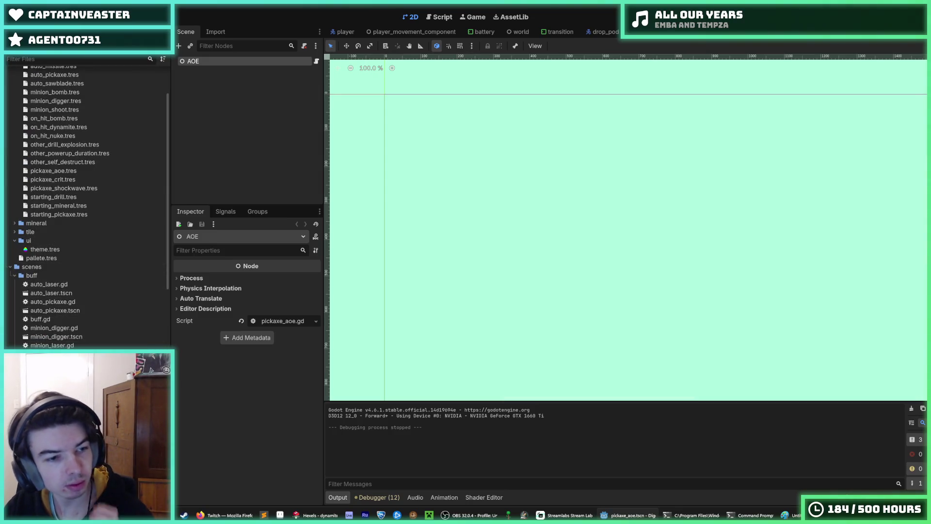
key("ctrl+d")
key("Right")
key("BackSpace")
key("BackSpace")
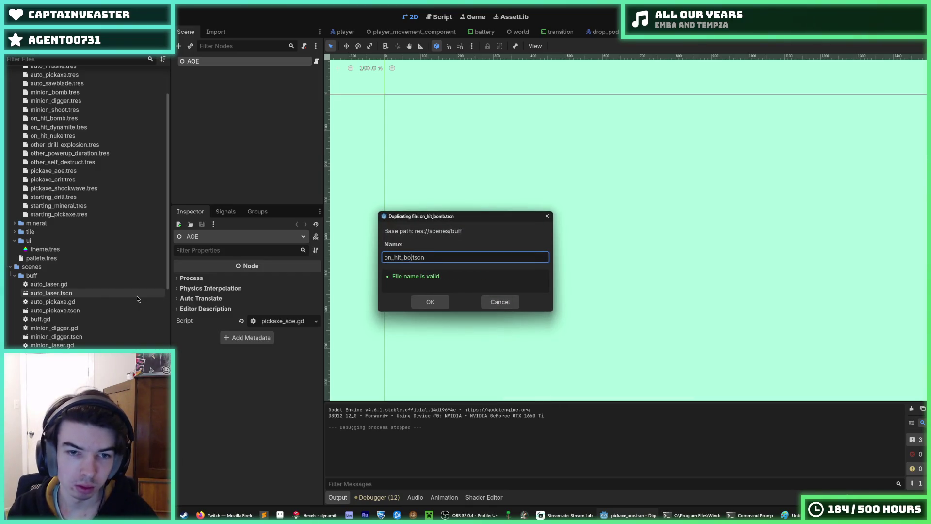
type("ynamite")
key("Return")
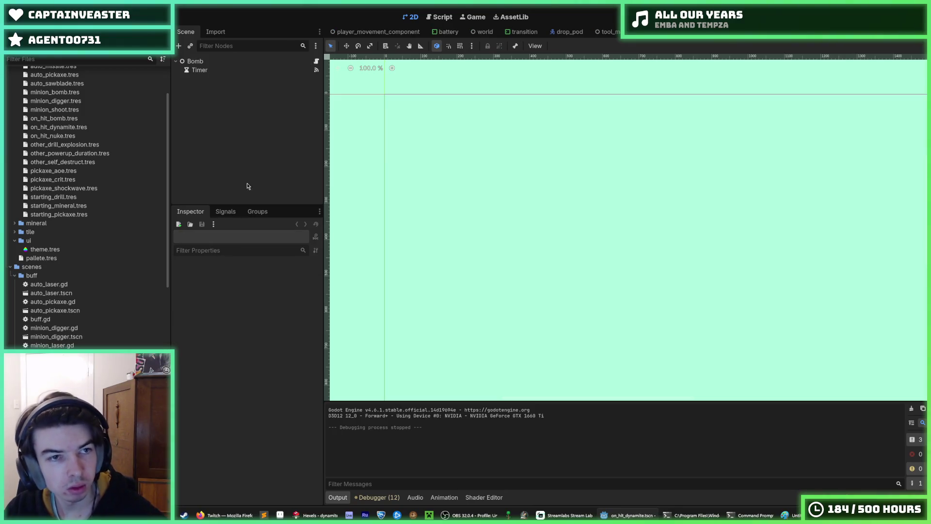
Step: Rename the new scene's root node from Bomb to Dynamite and save it
left_click(316, 62)
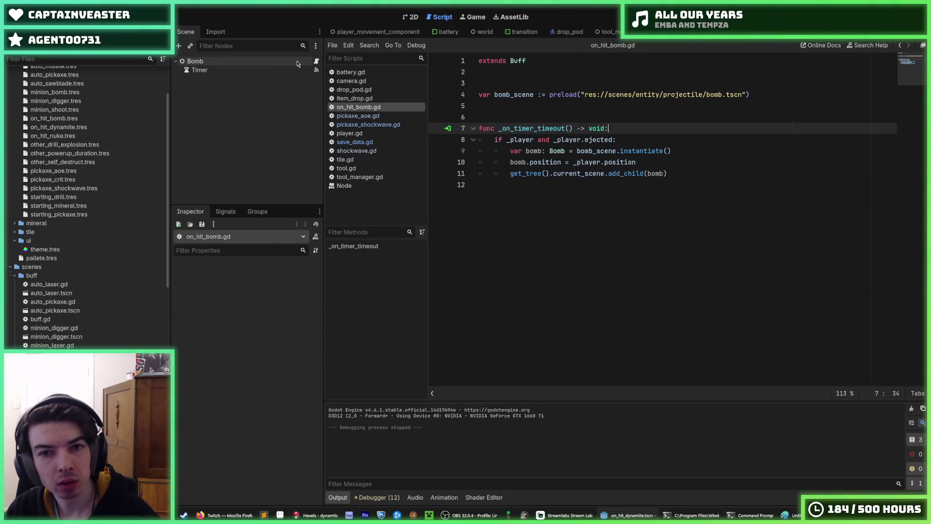
left_click(249, 62)
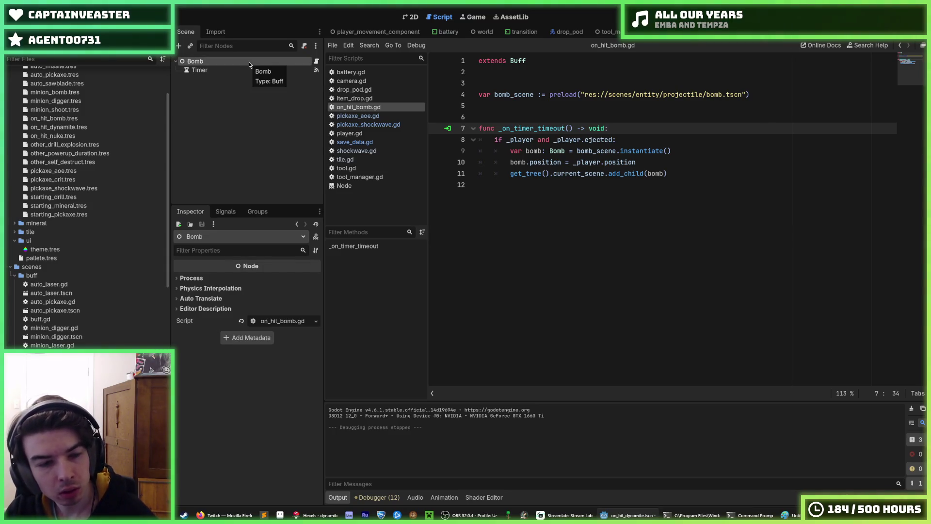
left_click(249, 62)
type("On")
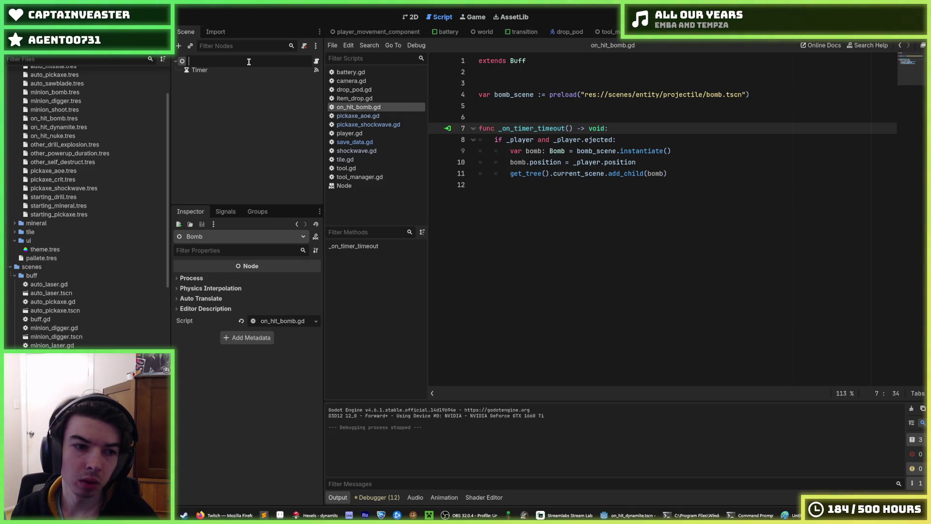
type("Dynamite")
key("Return")
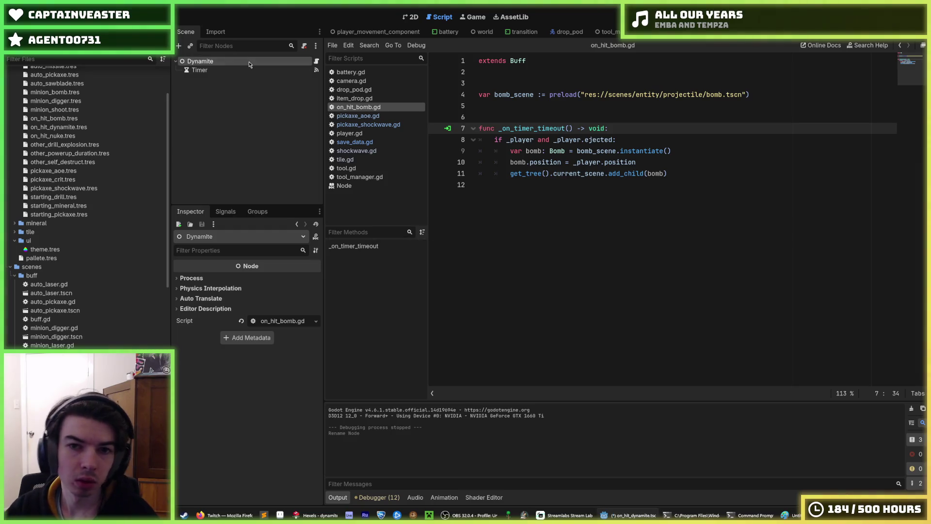
key("ctrl+s")
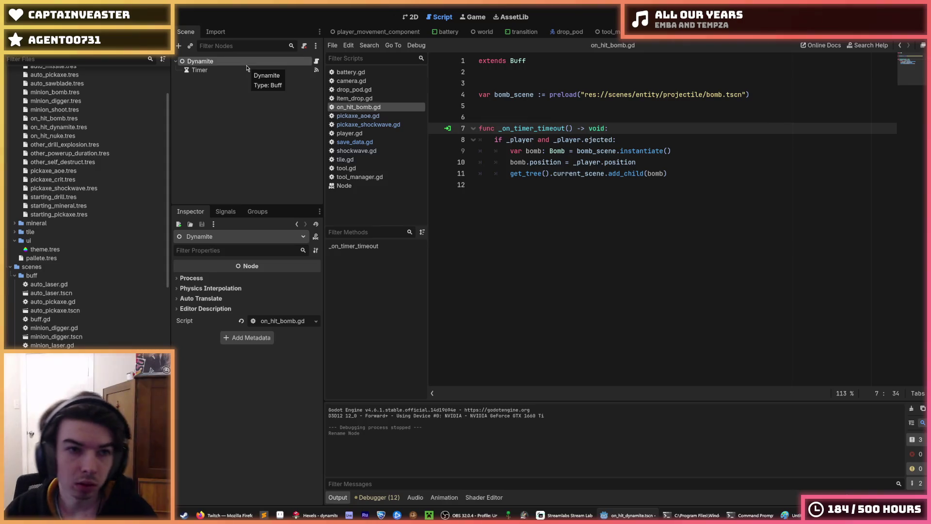
double_click(56, 371)
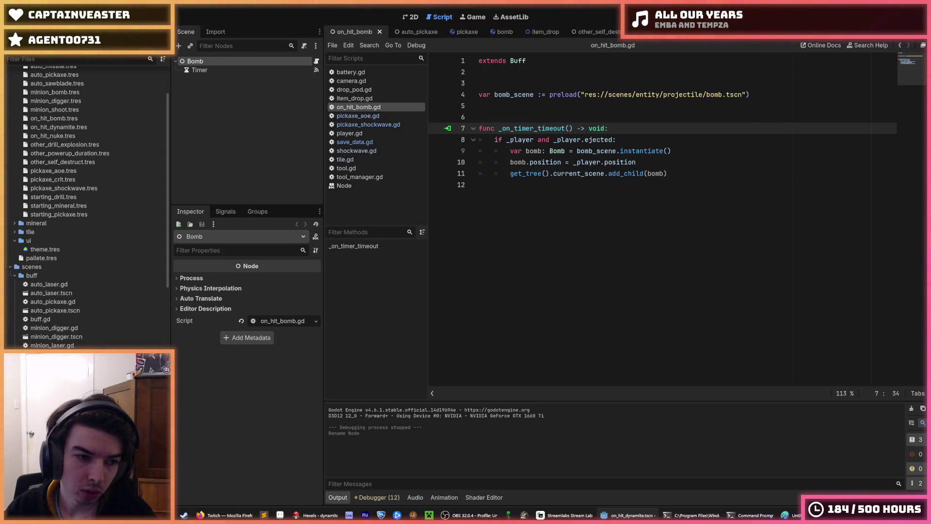
Step: Add an exported scene variable and use it in place of bomb_scene on line 10
left_click(526, 84)
key("Return")
type("@export var scene: E")
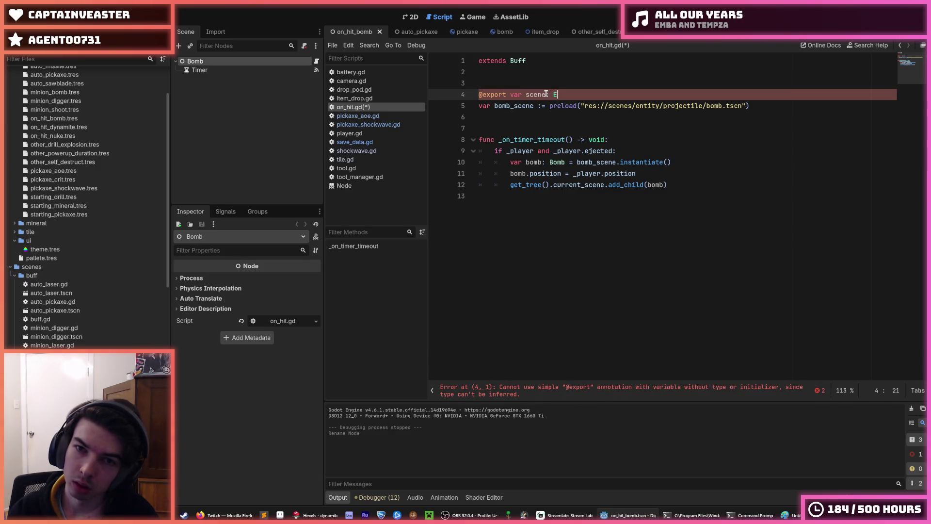
key("BackSpace")
type(": PackedScene")
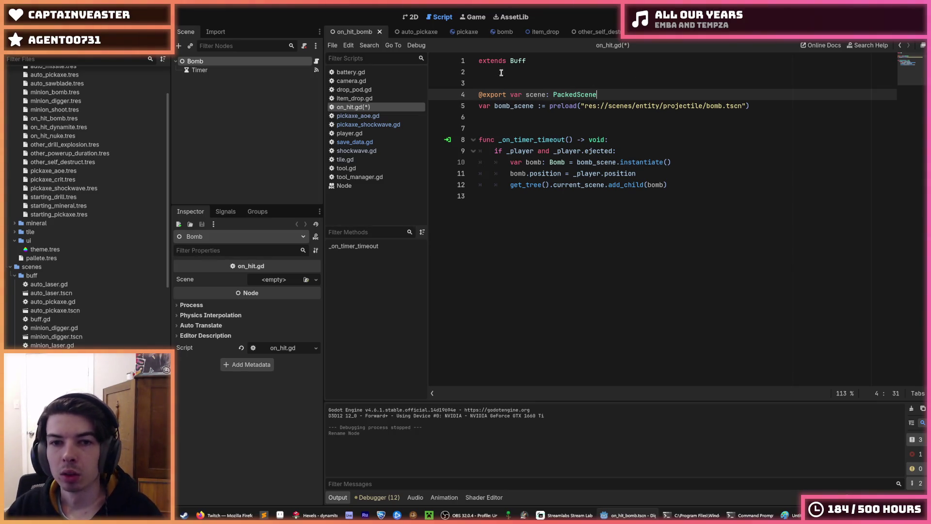
double_click(537, 95)
key("ctrl+c")
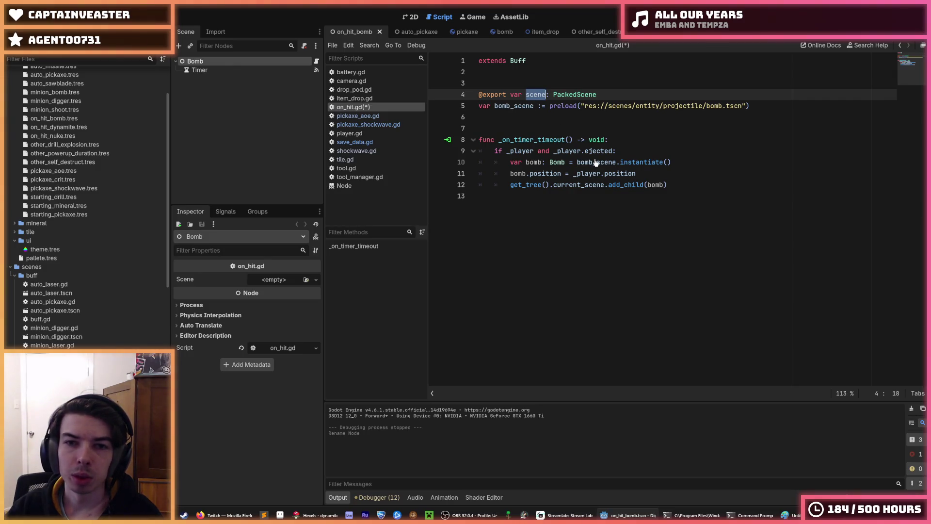
double_click(597, 162)
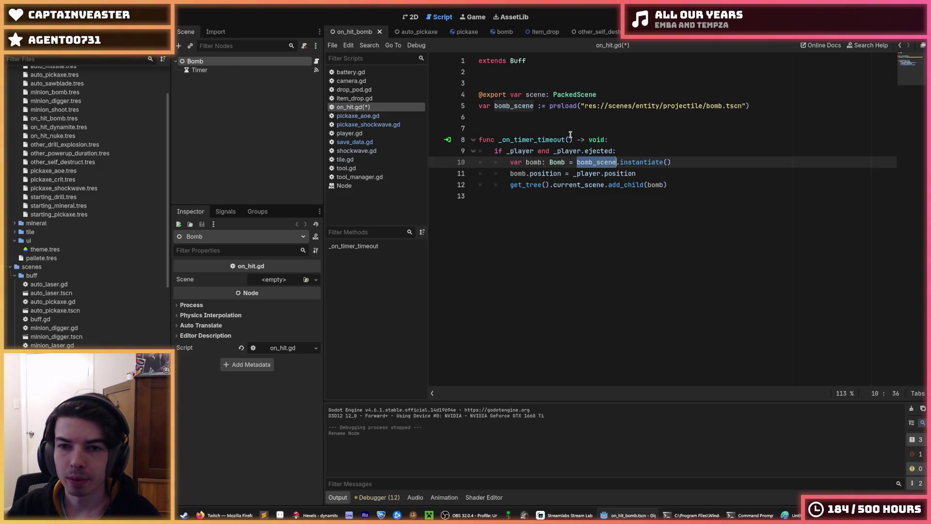
key("ctrl+v")
Step: Rename the bomb variable to instance in both references
left_click_drag(528, 162, 542, 161)
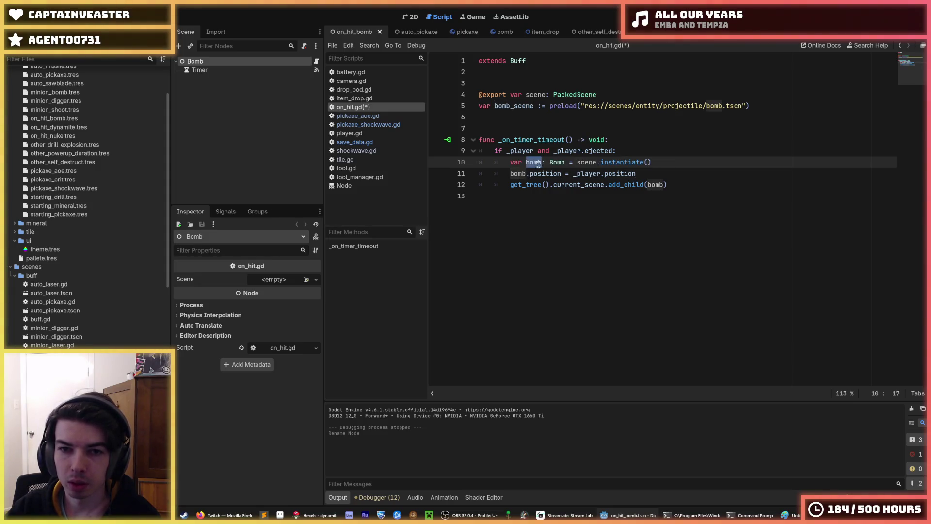
type("instance")
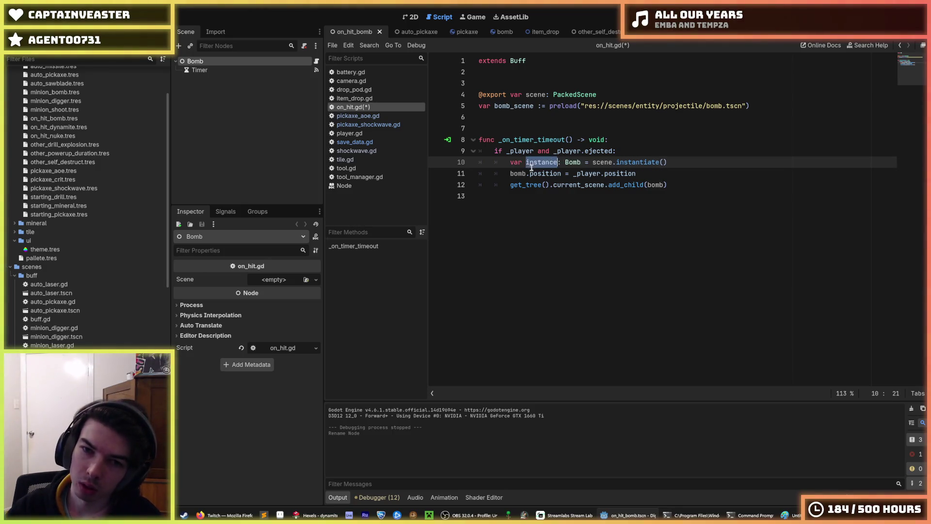
double_click(517, 173)
key("ctrl+d")
type("instance")
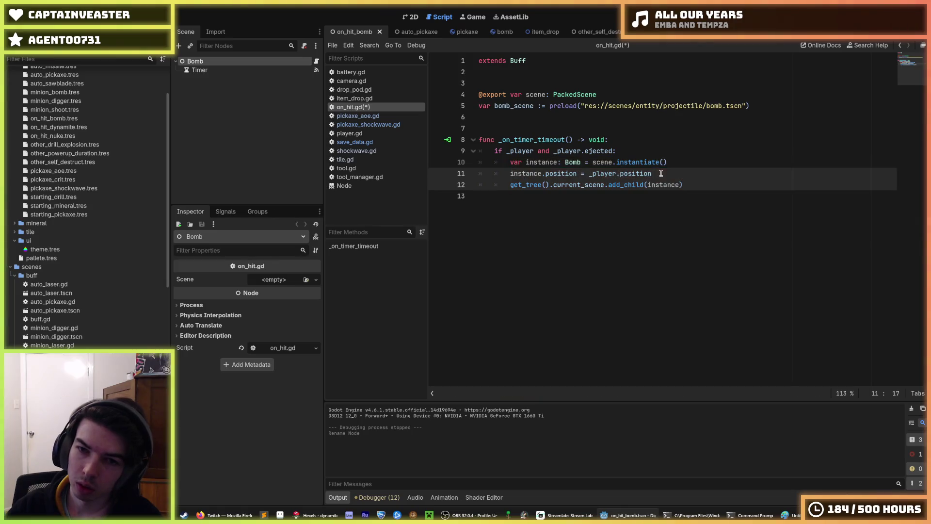
Step: Change the Bomb type hint to Node2D, delete the bomb_scene preload line, and save
double_click(573, 163)
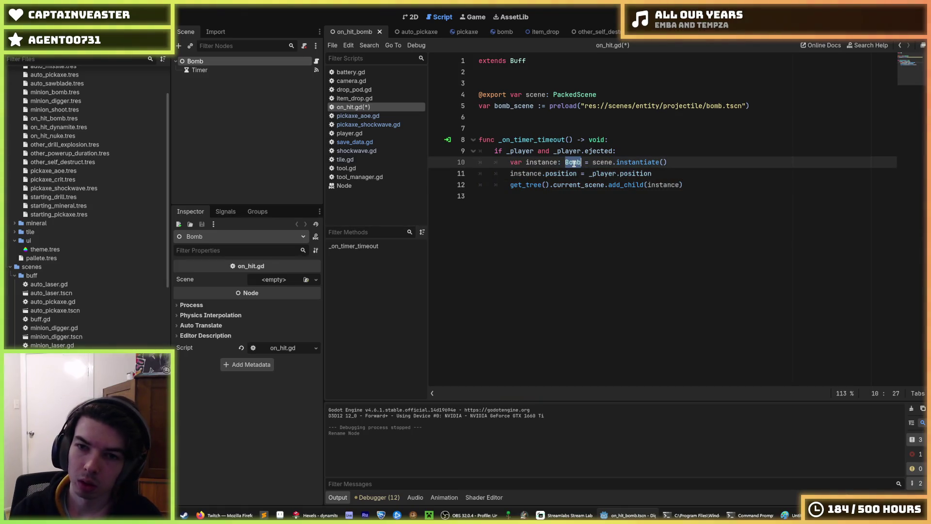
type("Node2D")
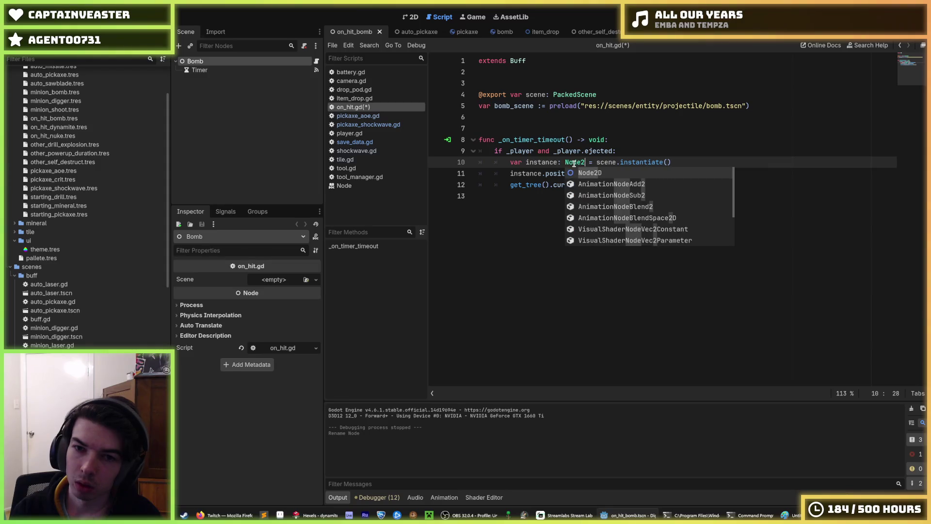
key("ctrl+s")
left_click(661, 150)
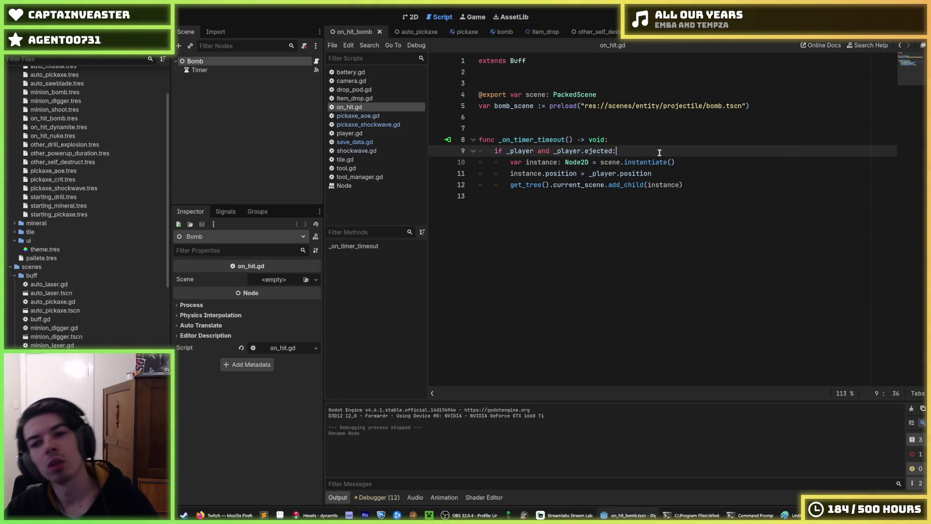
left_click(618, 94)
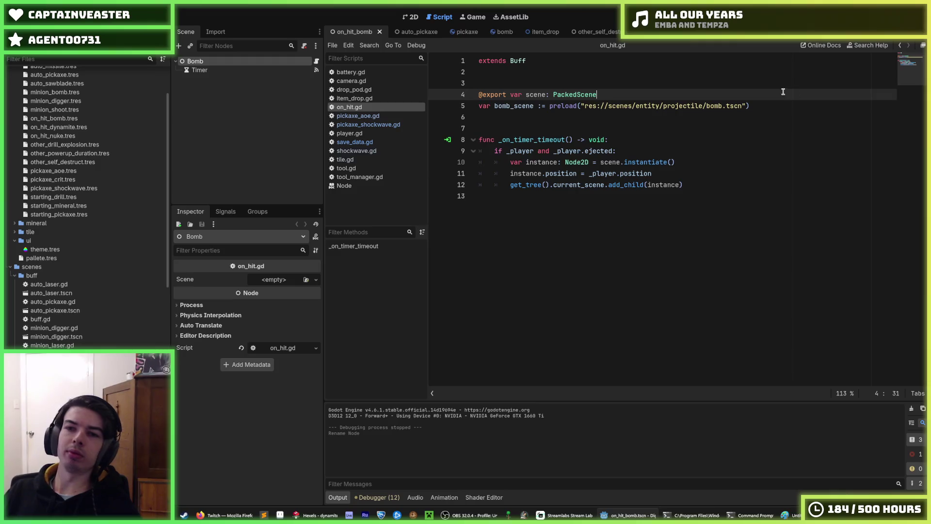
left_click_drag(775, 106, 756, 90)
key("BackSpace")
key("ctrl+s")
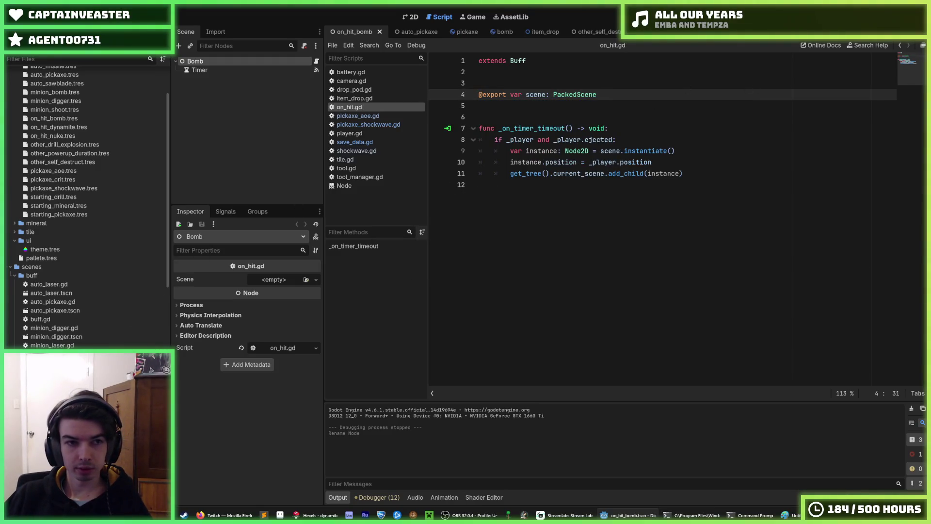
Step: Switch to the 2D view and collapse FileSystem folders to reveal the projectile folder
left_click(405, 17)
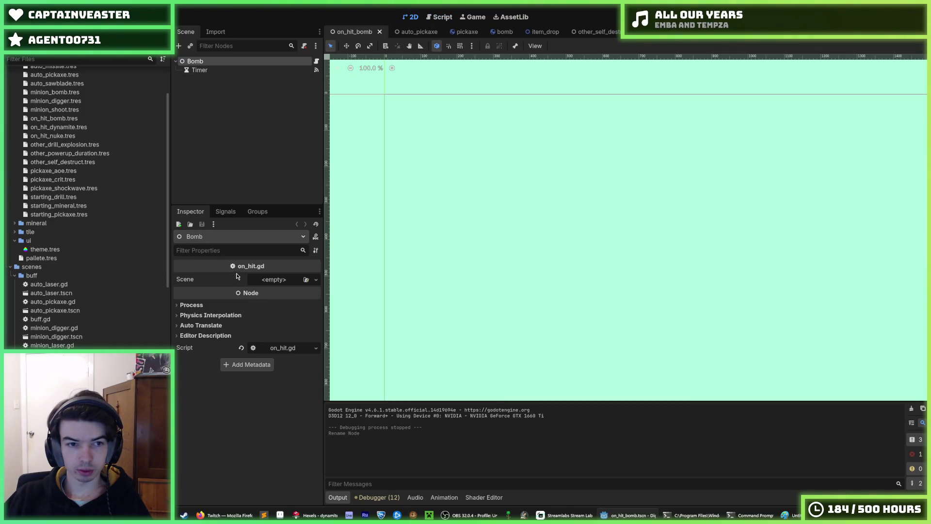
scroll(89, 336, "up", 4)
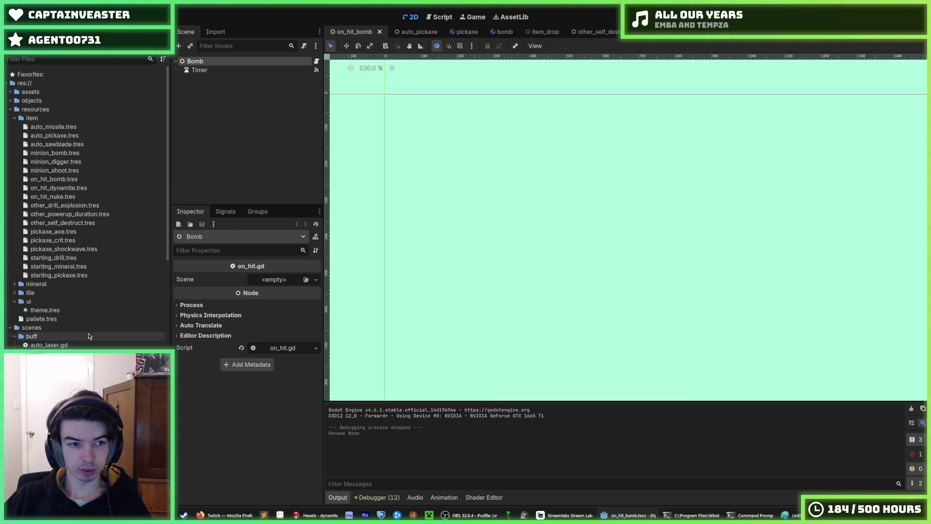
scroll(58, 271, "down", 12)
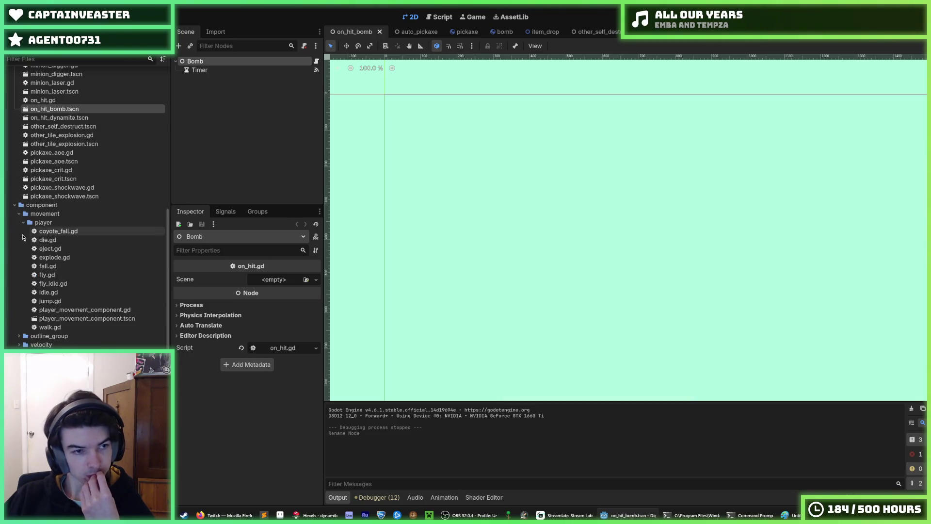
left_click(14, 205)
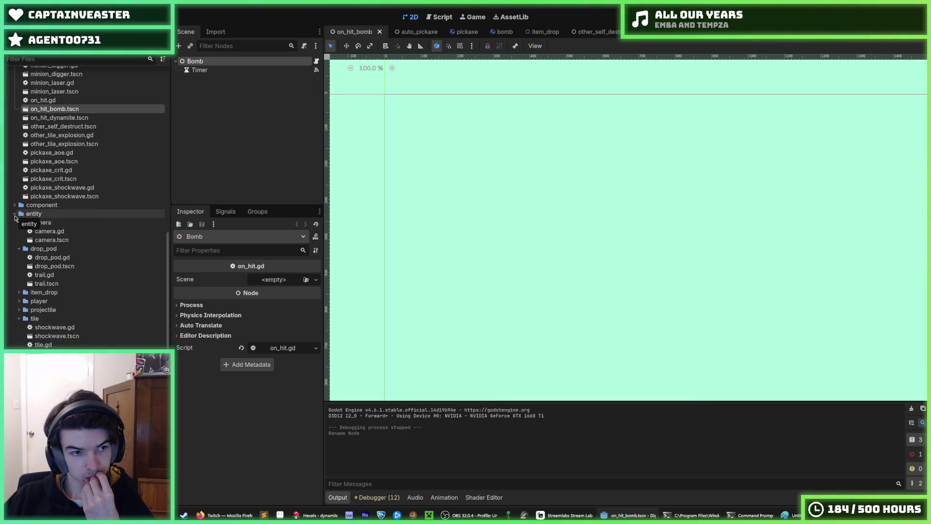
left_click(19, 222)
left_click(19, 231)
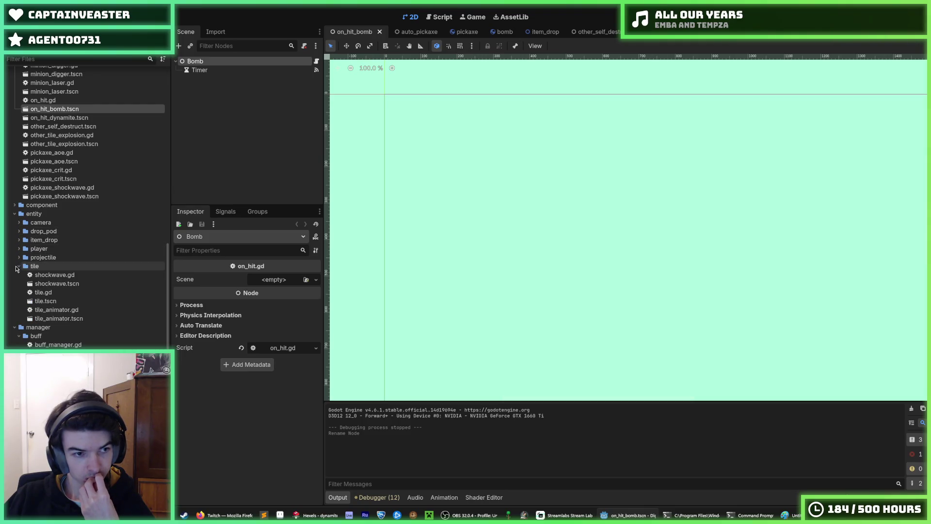
left_click(16, 265)
left_click(19, 269)
Step: Assign projectile bomb.tscn to the Bomb node's Scene property and save
left_click(55, 289)
left_click_drag(55, 289, 274, 280)
key("ctrl+s")
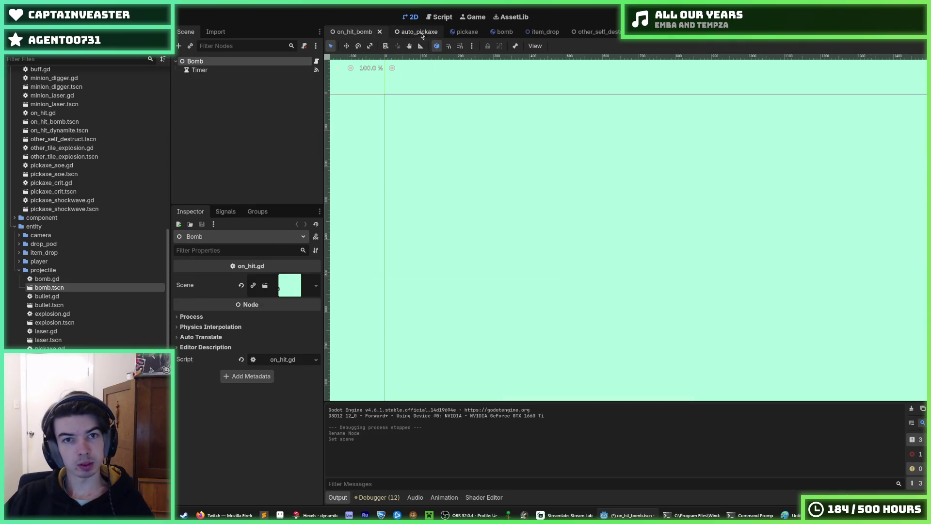
scroll(54, 193, "up", 10)
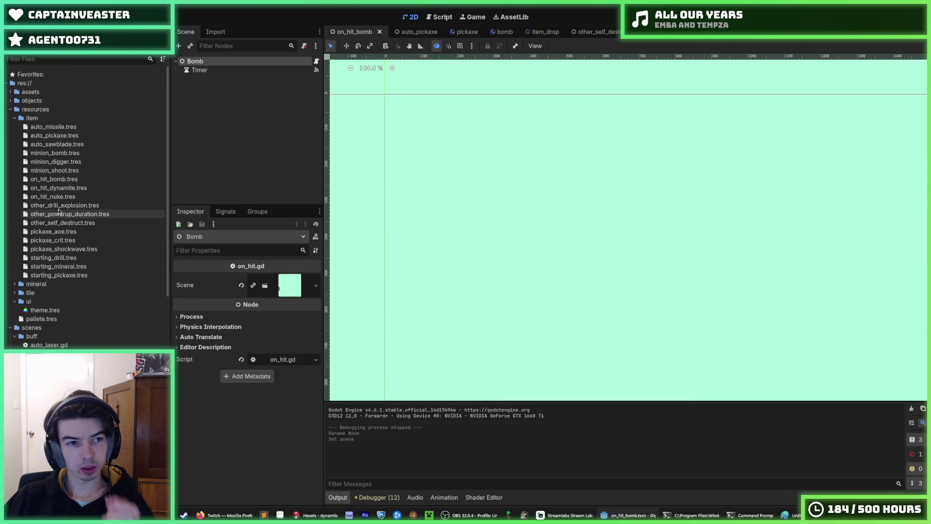
scroll(54, 218, "down", 5)
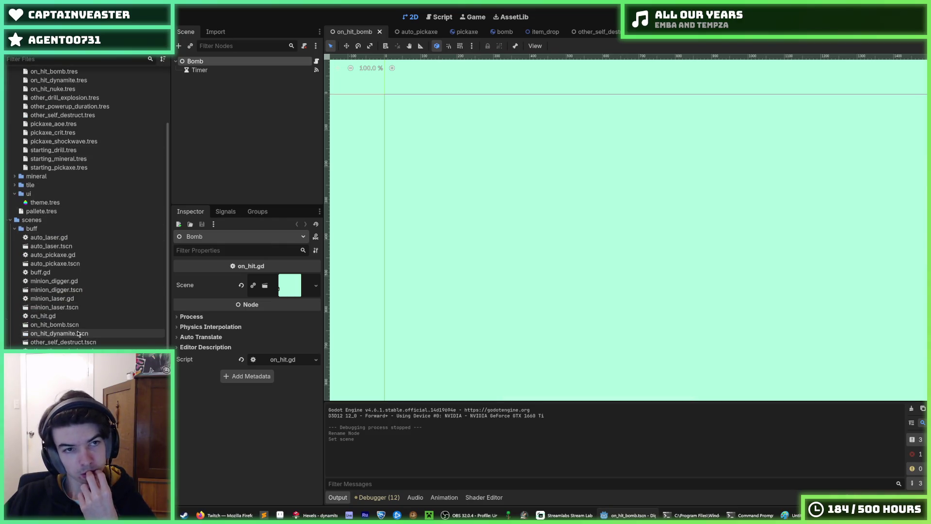
double_click(78, 333)
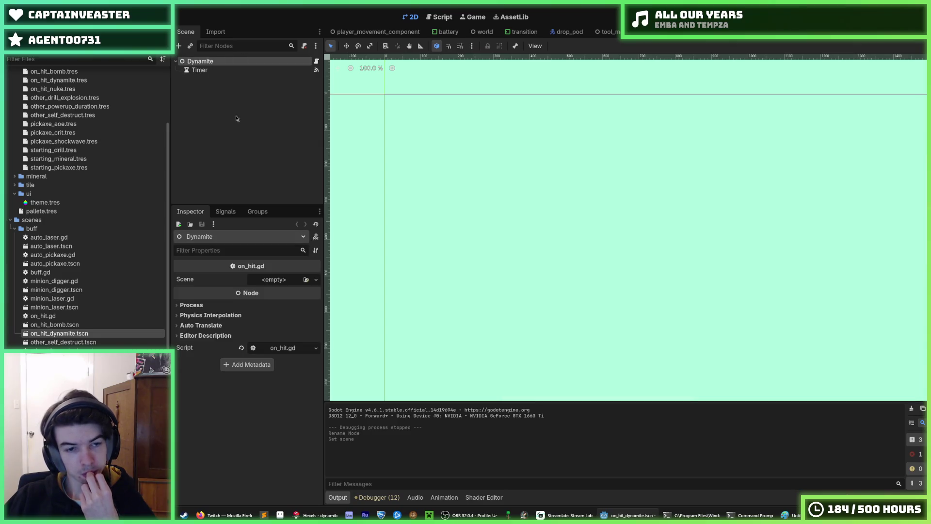
Step: Drag a scene onto the Dynamite node's Scene property and save on_hit_dynamite
scroll(82, 340, "down", 10)
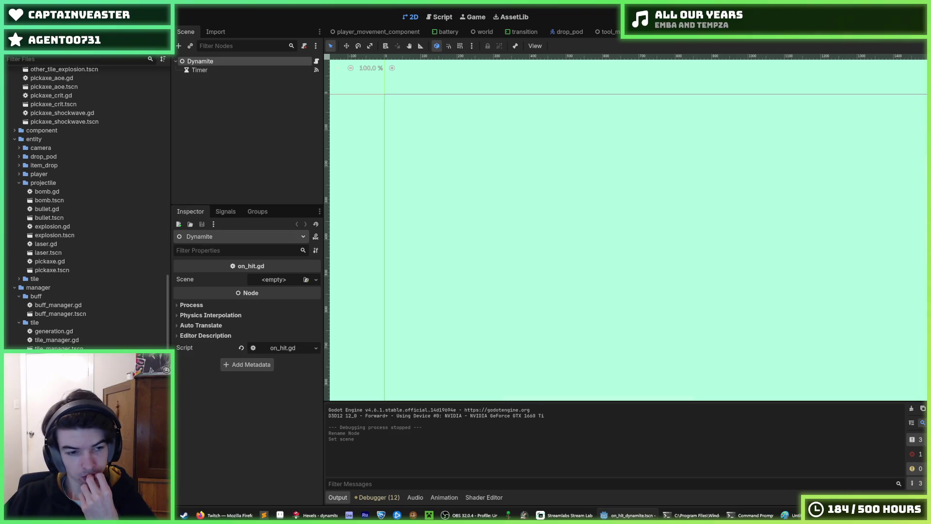
scroll(58, 208, "up", 4)
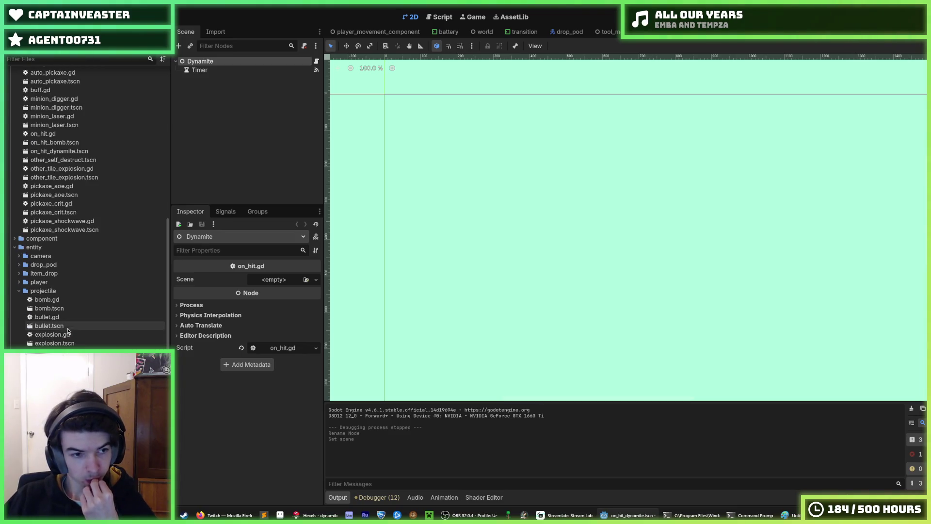
scroll(66, 328, "down", 4)
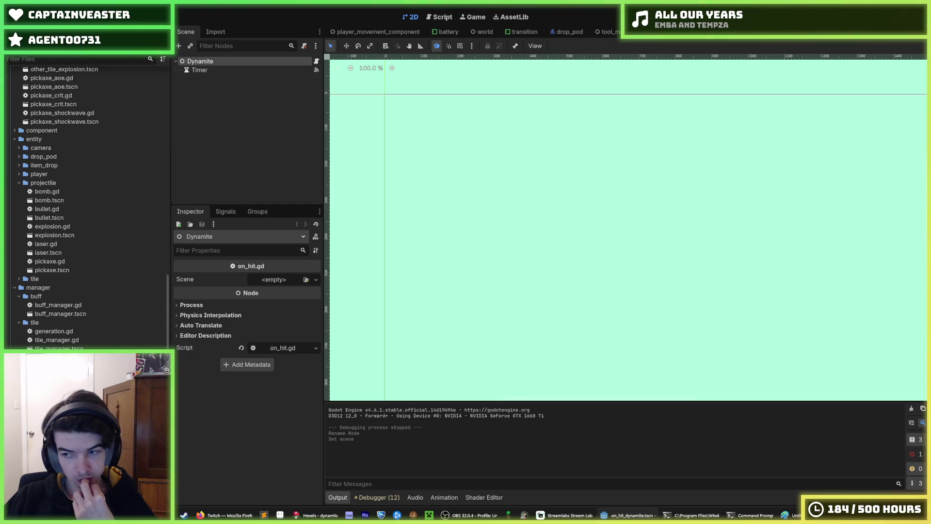
scroll(92, 208, "up", 6)
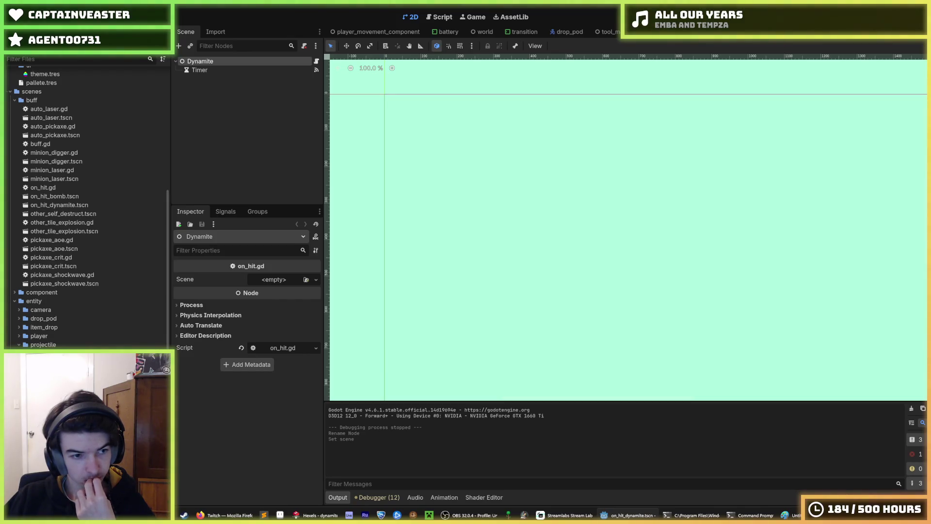
left_click_drag(44, 318, 288, 281)
key("ctrl+s")
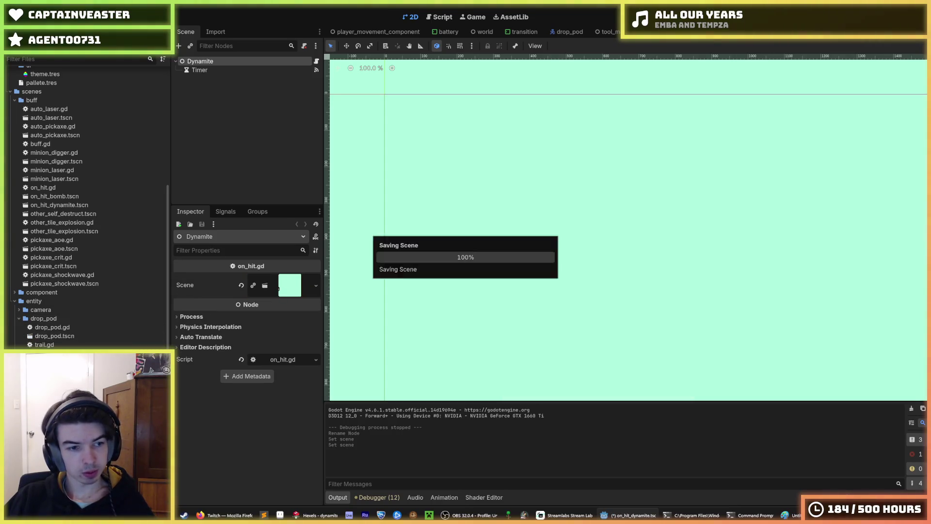
Step: Duplicate bomb.tscn as dynamite.tscn
key("ctrl+d")
type("dynamite.tscn")
key("Return")
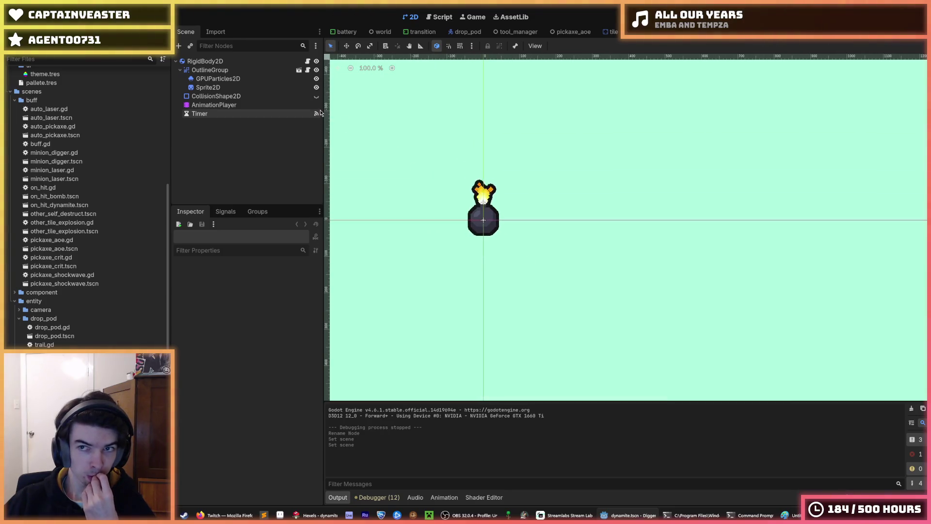
Step: Give the dynamite's Sprite2D the dynamite.png texture from the projectile image folder
left_click(228, 89)
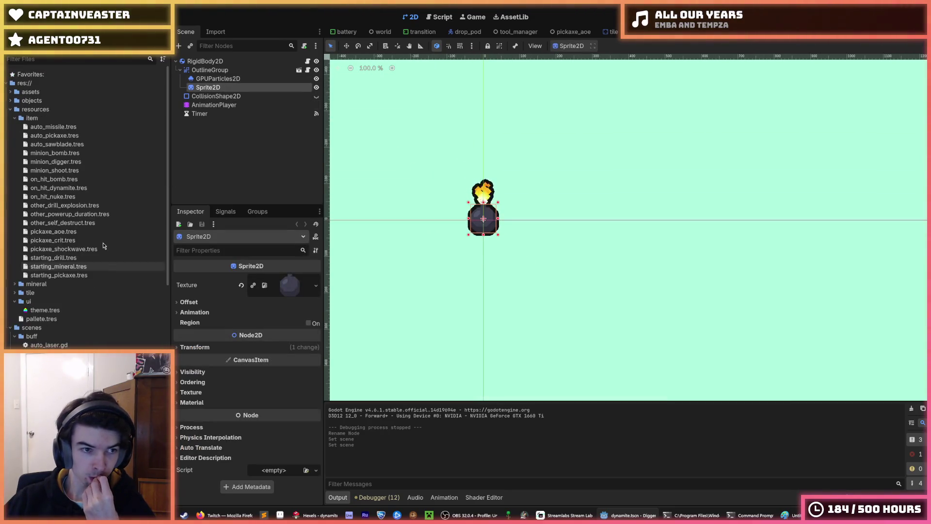
scroll(58, 262, "up", 3)
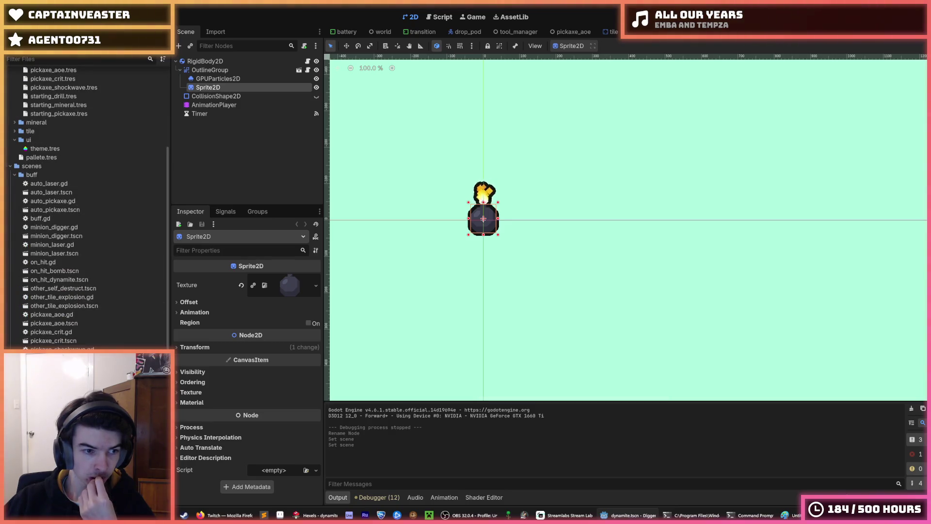
scroll(28, 343, "up", 10)
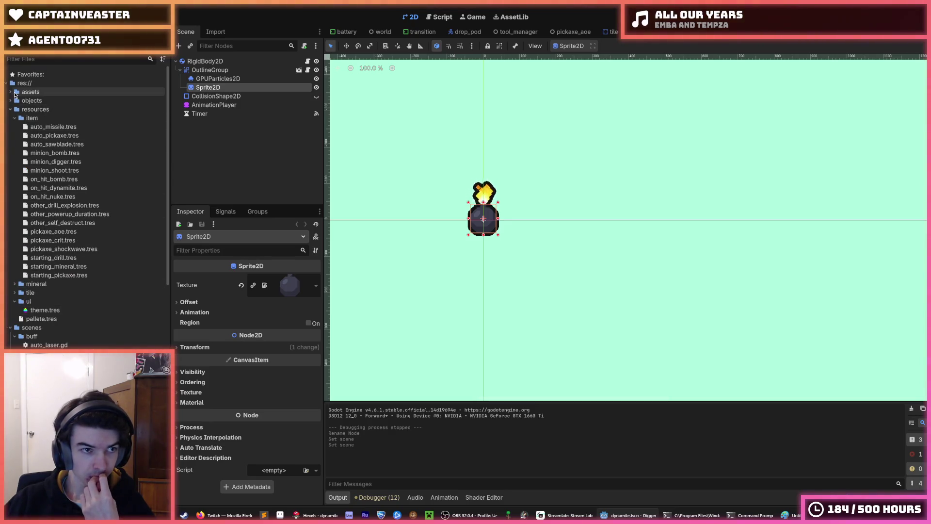
left_click(19, 135)
left_click(19, 144)
left_click(18, 154)
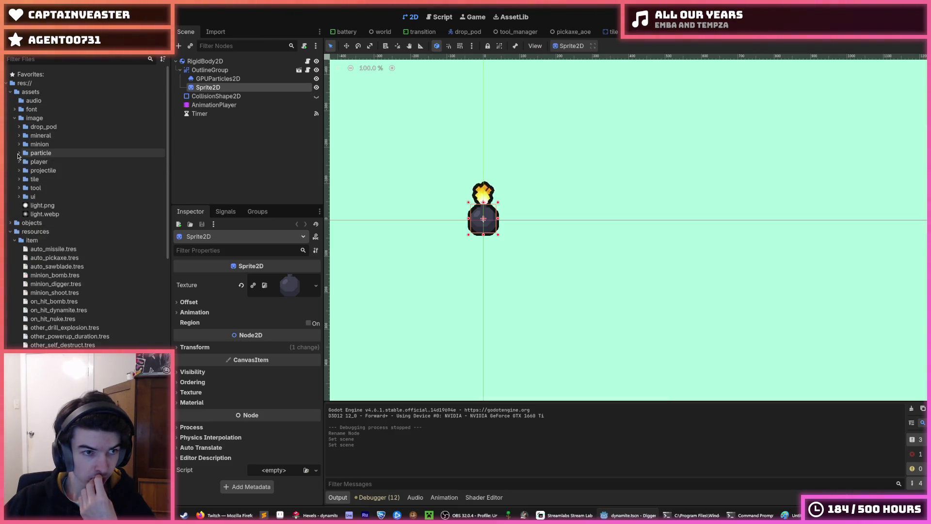
left_click(19, 170)
mouse_move(51, 197)
left_mouse_down()
mouse_move(146, 242)
mouse_move(290, 285)
left_mouse_up()
Step: Compare with bomb.png in the files and recentre the dynamite on the canvas
left_click(446, 276)
scroll(501, 293, "down", 2)
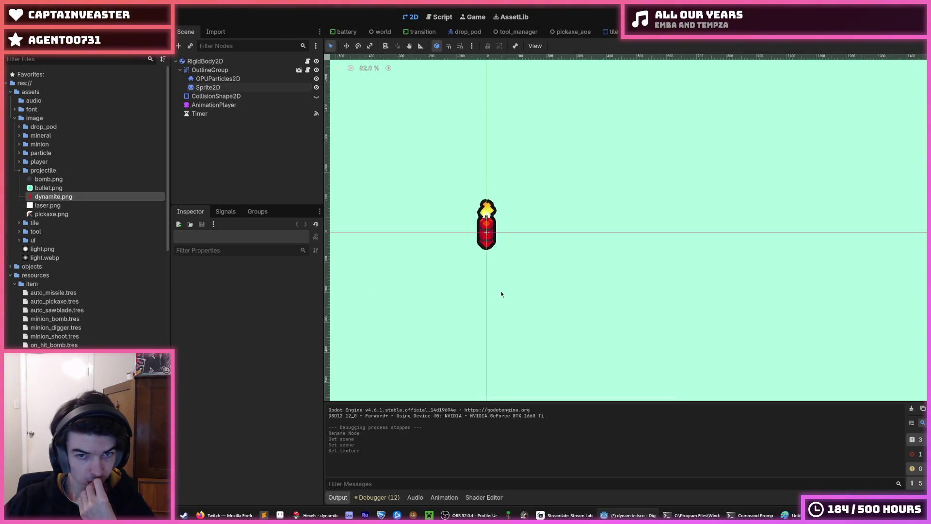
scroll(516, 291, "up", 8)
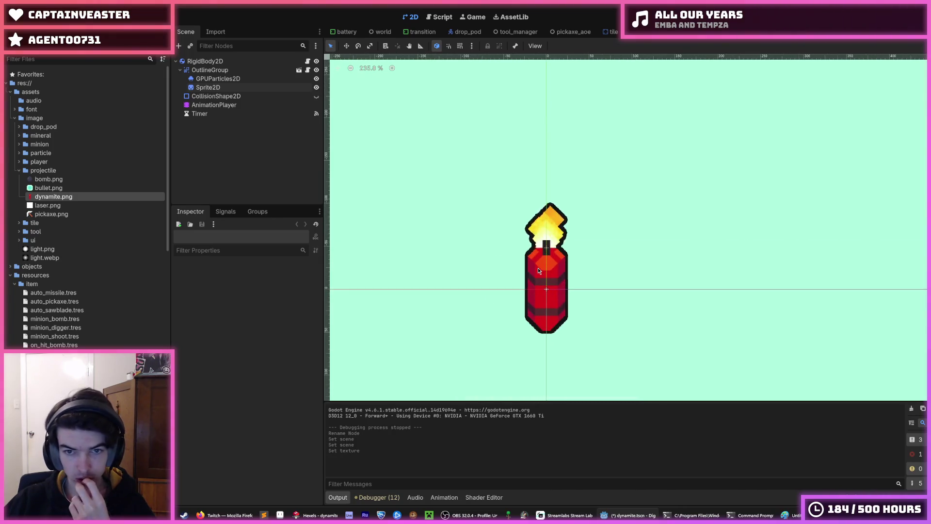
scroll(484, 252, "down", 3)
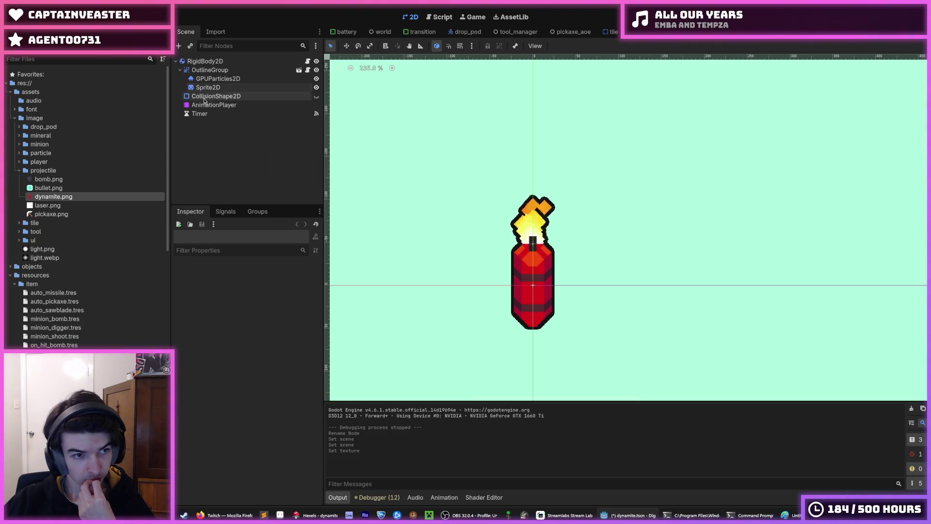
left_click(48, 178)
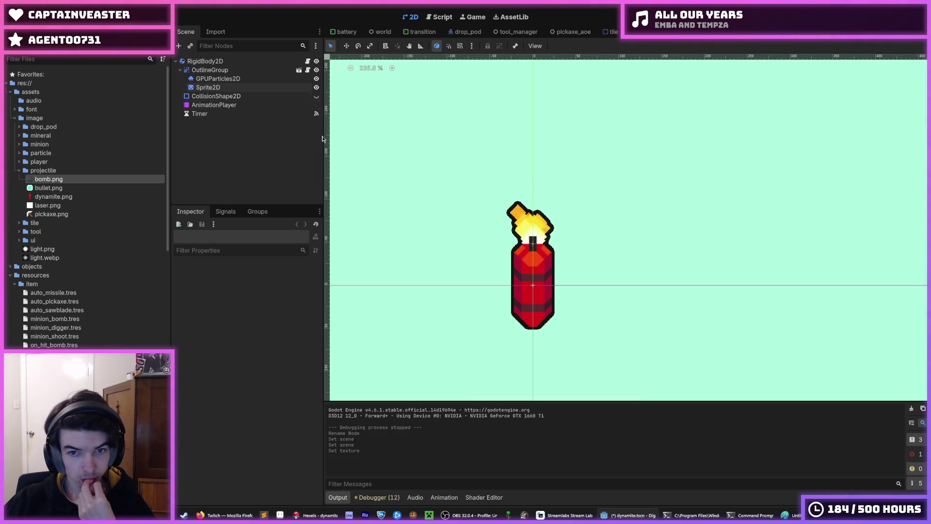
scroll(488, 252, "down", 5)
scroll(448, 279, "up", 2)
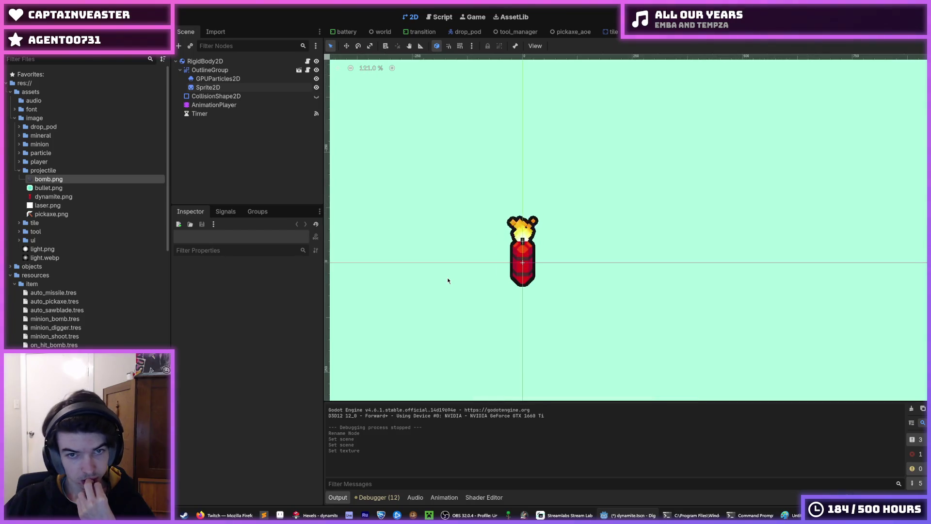
scroll(447, 280, "down", 2)
left_click_drag(458, 281, 472, 281)
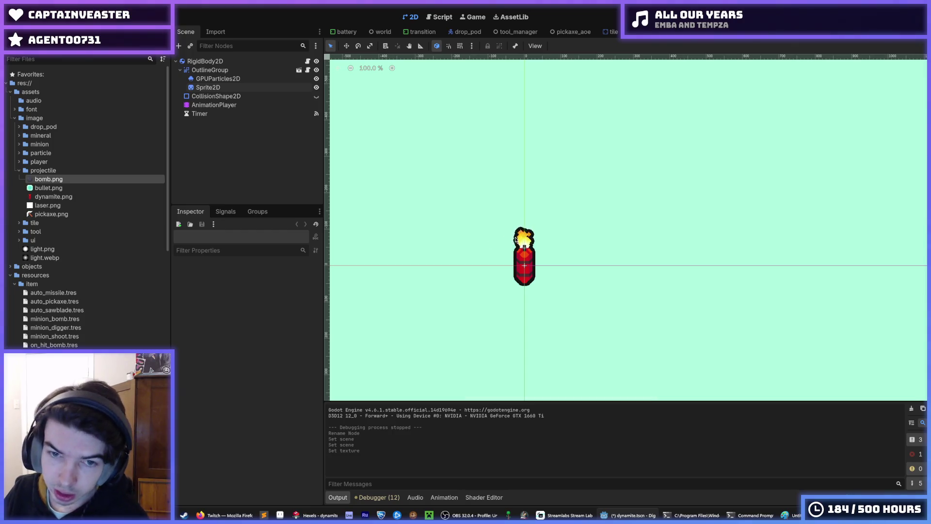
Step: Move GPUParticles2D below Sprite2D in the node tree and save the dynamite scene
left_click(236, 96)
left_click(213, 88)
left_click(236, 96)
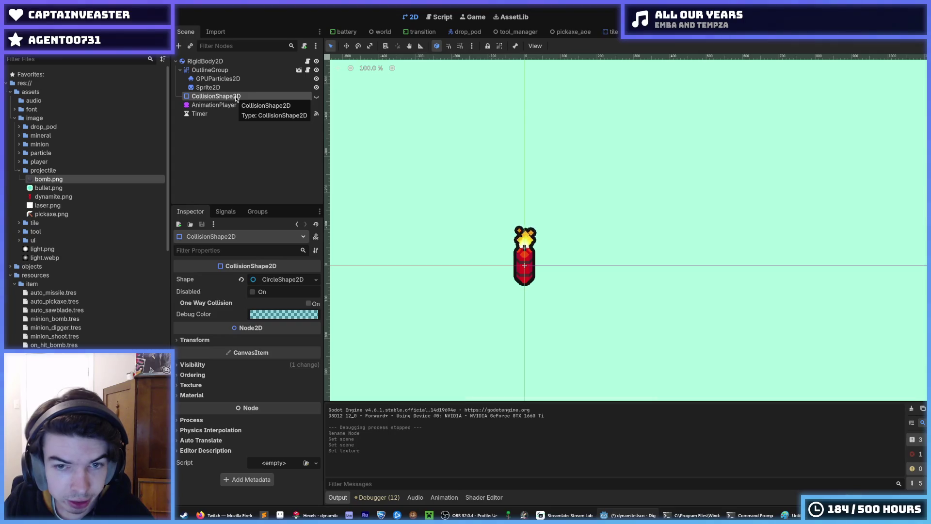
left_click_drag(218, 79, 230, 93)
left_click(664, 244)
scroll(553, 291, "down", 3)
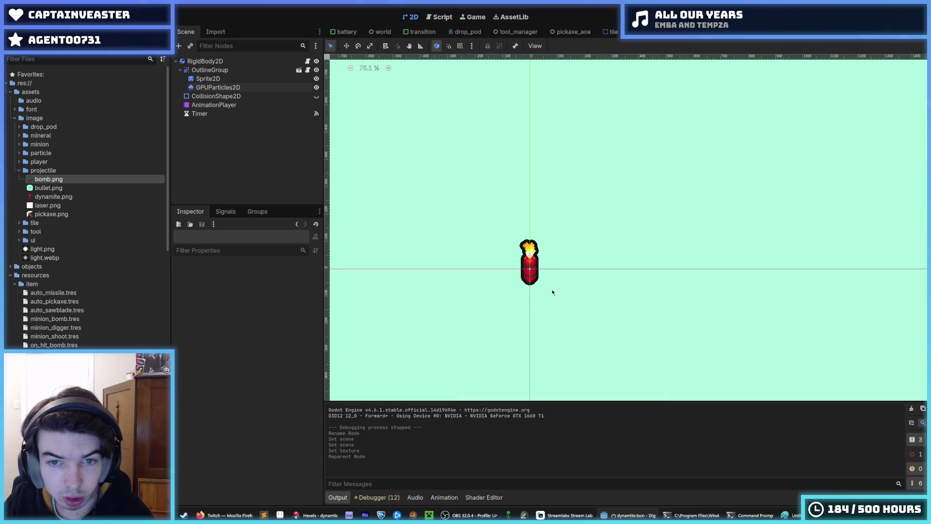
key("ctrl+s")
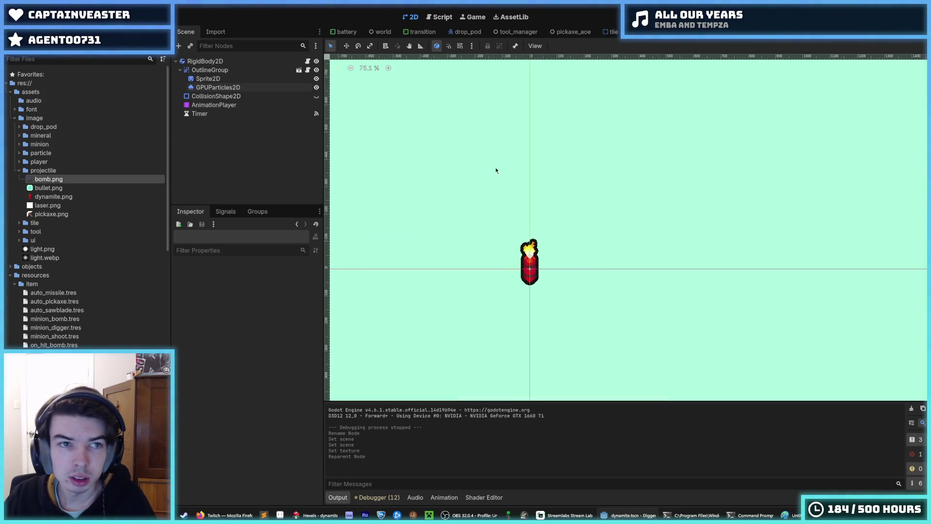
Step: Load the AnimationPlayer's 'animation' and play its scale and modulate preview
left_click(204, 61)
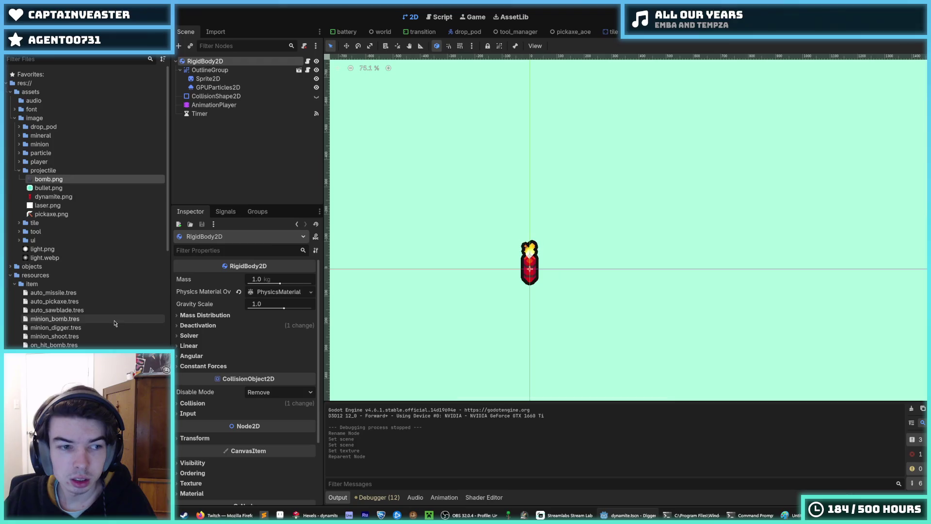
scroll(107, 316, "down", 15)
scroll(85, 300, "up", 10)
left_click(213, 105)
left_click(480, 407)
left_click(481, 429)
left_click(377, 407)
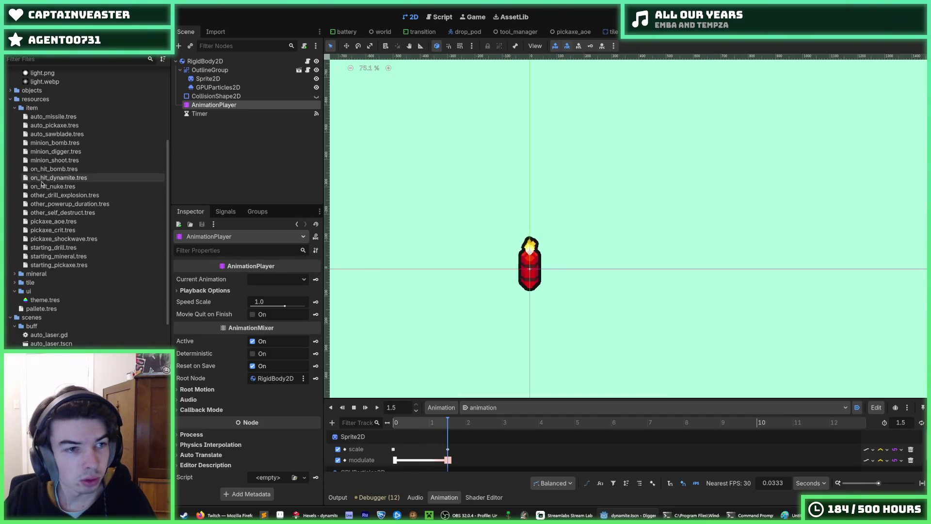
Step: Open the on_hit_dynamite scene from the FileSystem dock
scroll(77, 306, "down", 3)
scroll(78, 306, "down", 5)
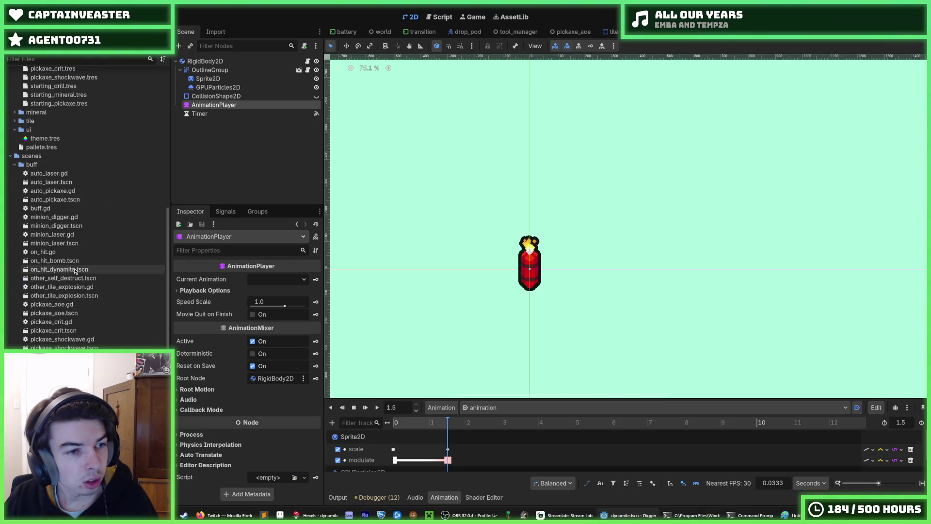
double_click(75, 270)
Step: Assign dynamite.tscn to the Dynamite node's Scene property and save on_hit_dynamite
scroll(73, 273, "down", 13)
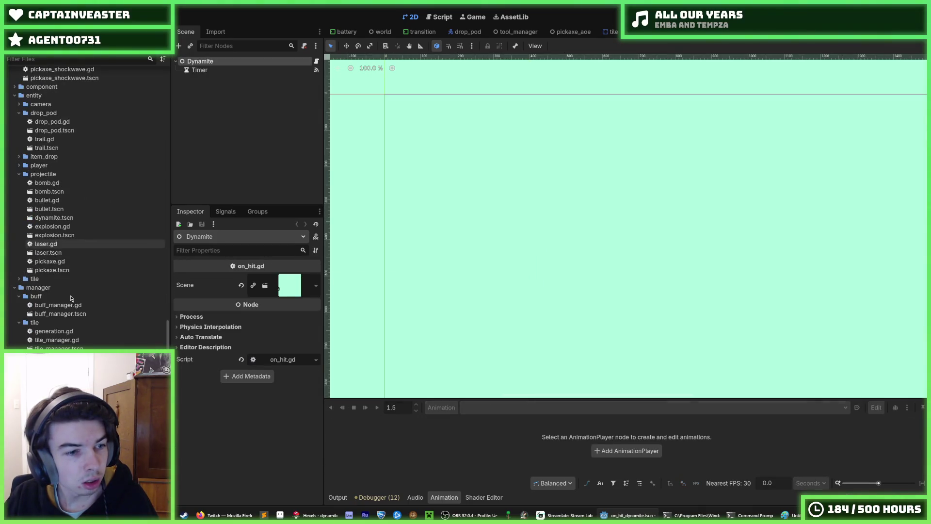
left_click(85, 219)
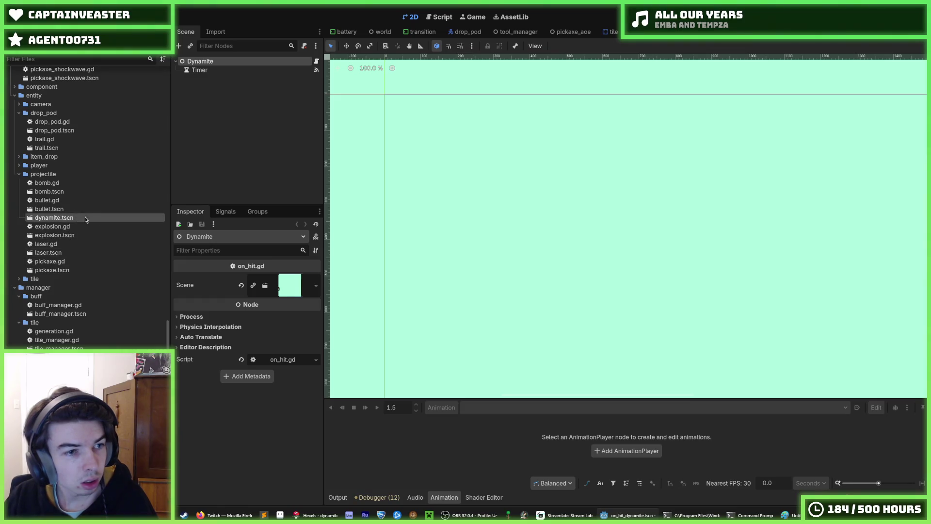
left_click_drag(303, 290, 304, 290)
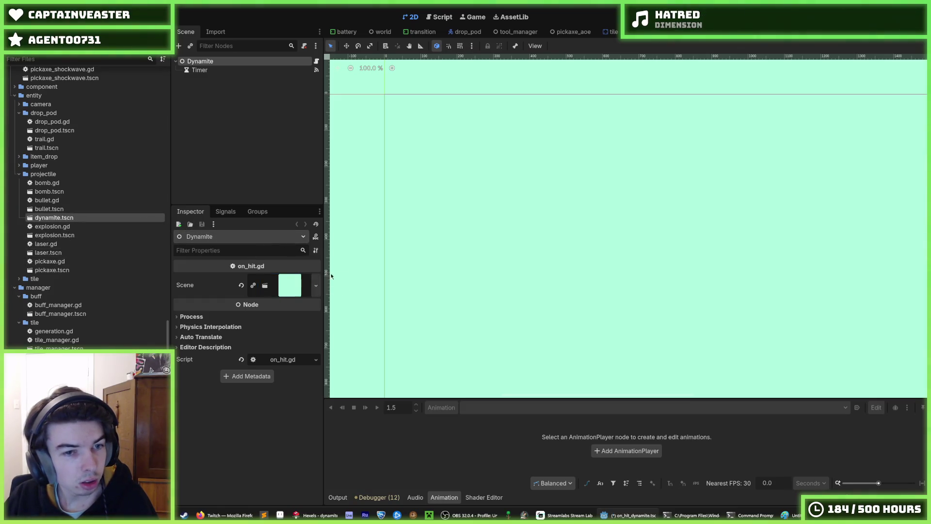
key("ctrl+s")
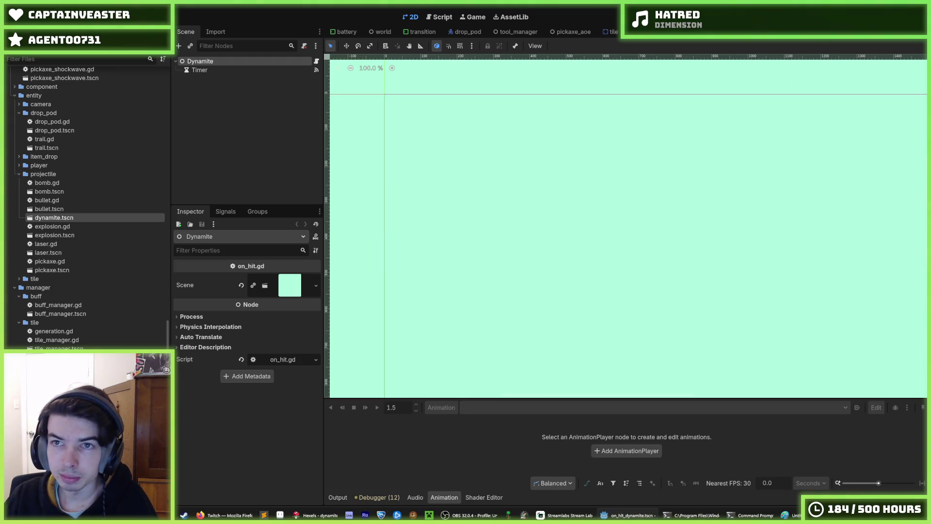
Step: Test-run the game, digging left three times, then stop it
key("F5")
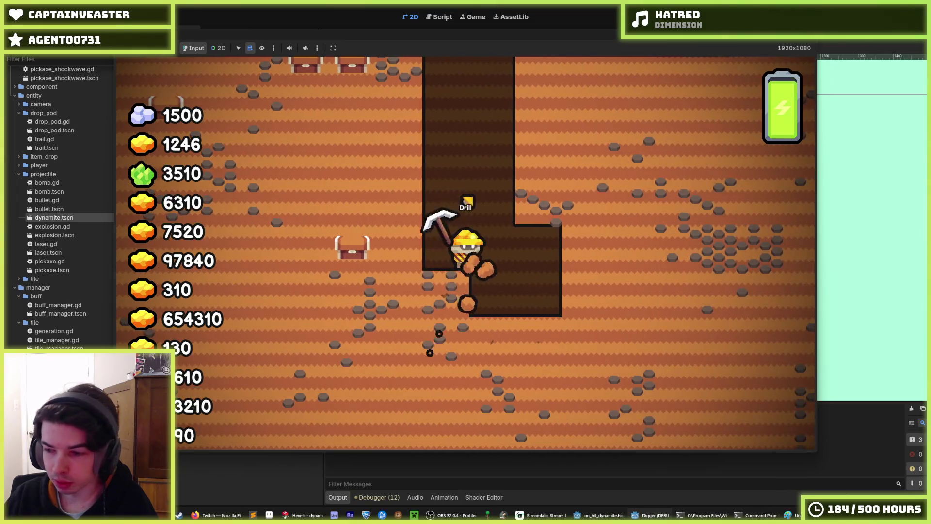
key("a")
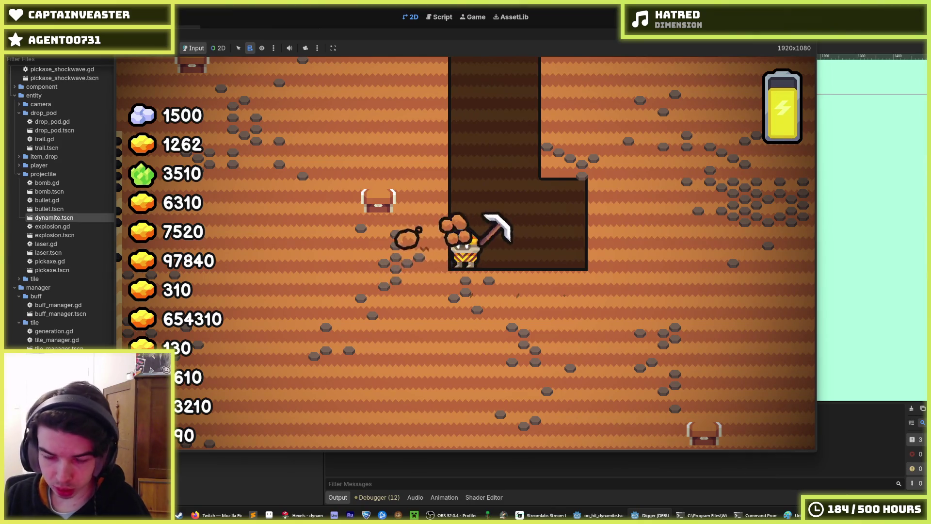
key("a")
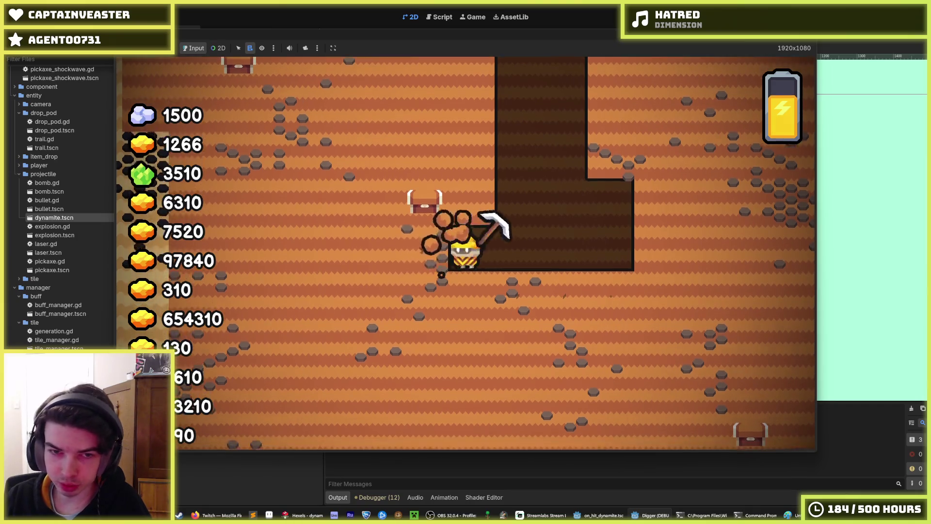
key("a")
key("F8")
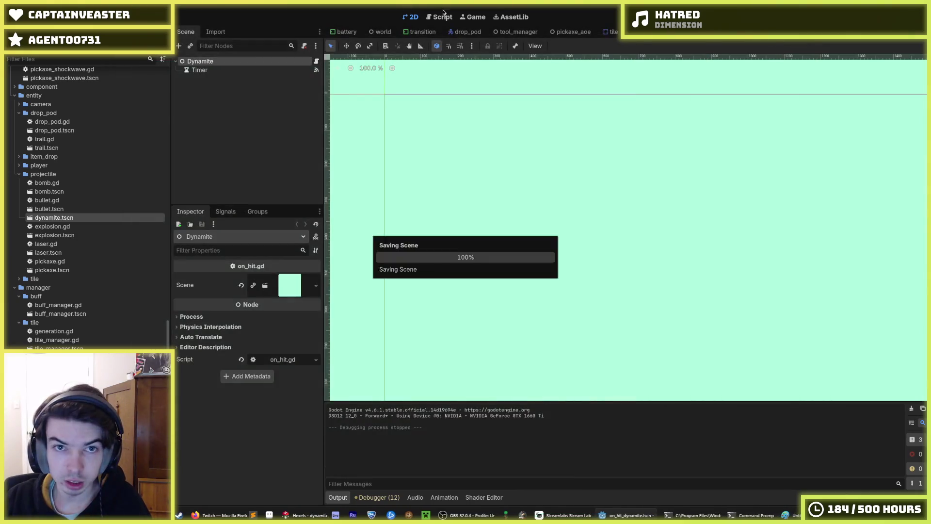
Step: Open save_data.gd and duplicate the STARTING_MINERAL entry in the items dictionary
left_click(440, 17)
left_click(647, 129)
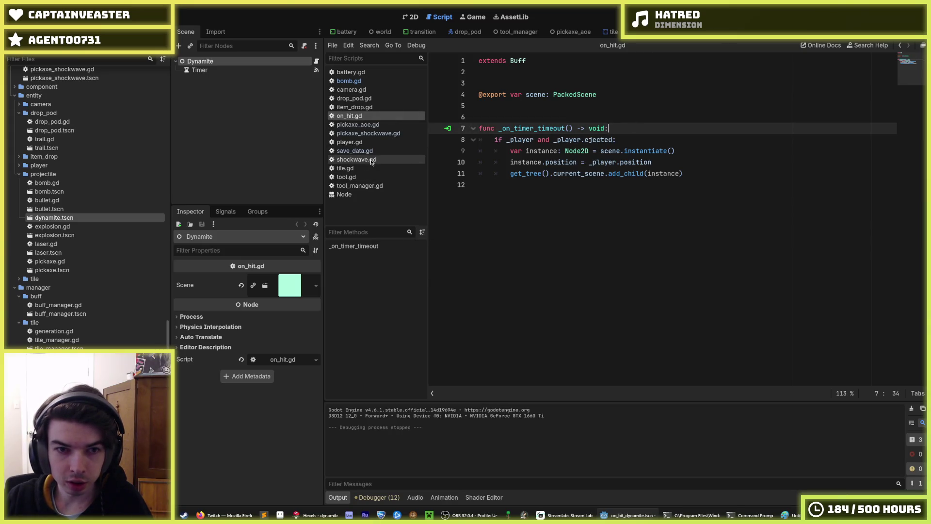
left_click(355, 150)
left_click(669, 294)
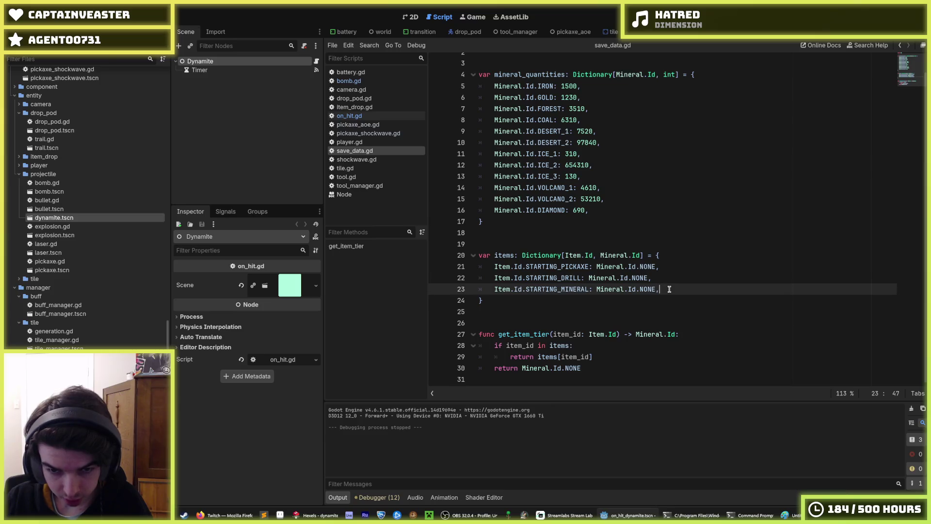
key("ctrl+shift+d")
Step: Change the copied entry to Item.Id.ON_HIT_DYNAMITE: Mineral.Id.IRON, save, and run the game
double_click(558, 300)
type("D")
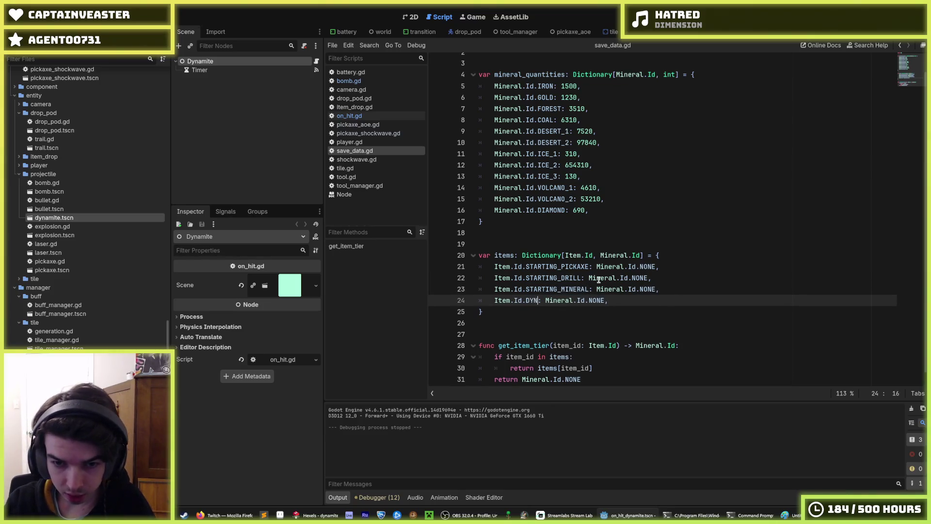
double_click(616, 299)
scroll(616, 299, "up", 1)
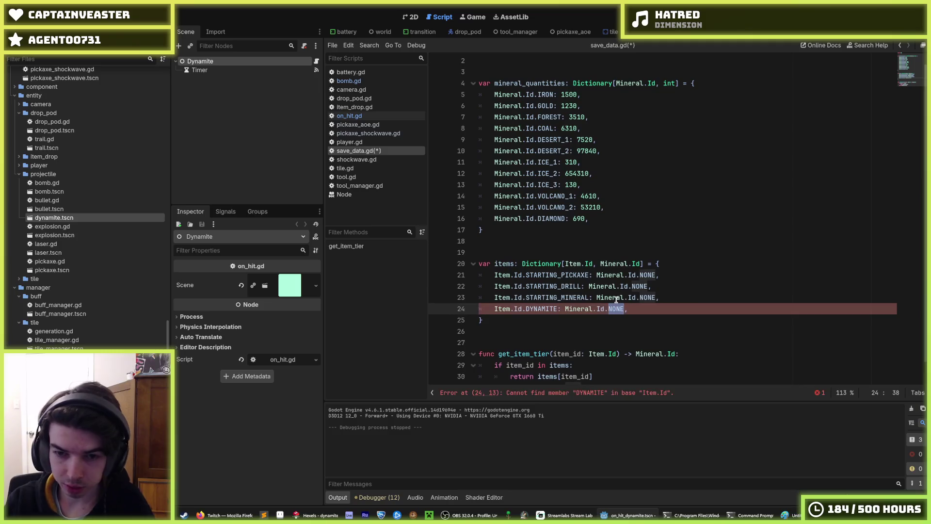
key("ctrl+s")
left_click(727, 263)
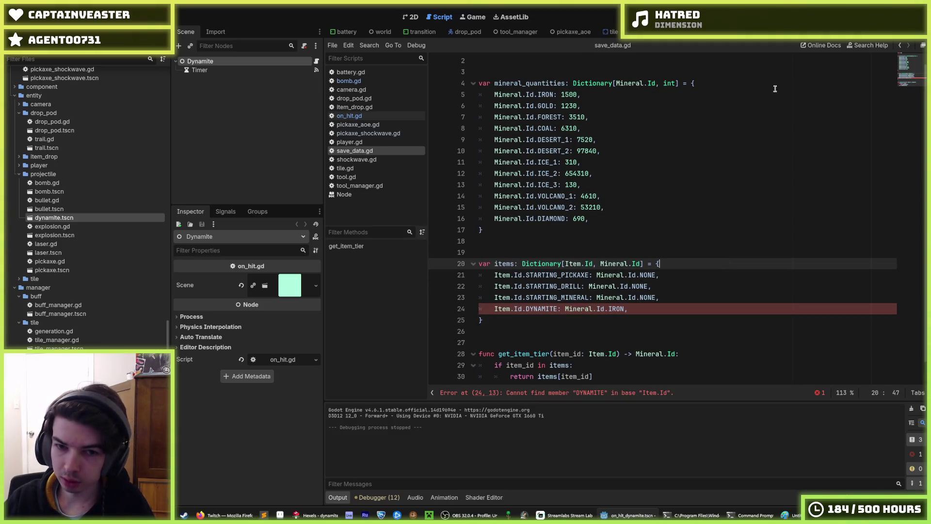
triple_click(550, 303)
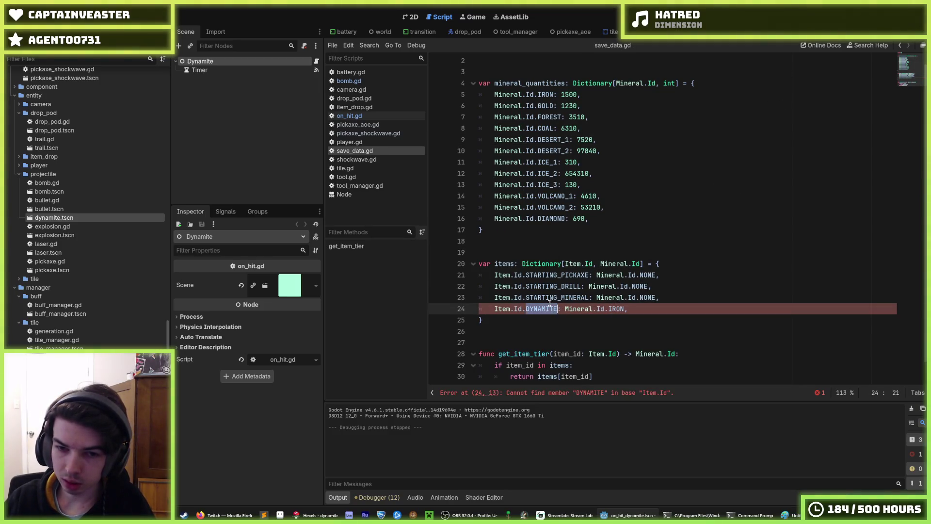
left_click(525, 308)
type("ON_HIT_")
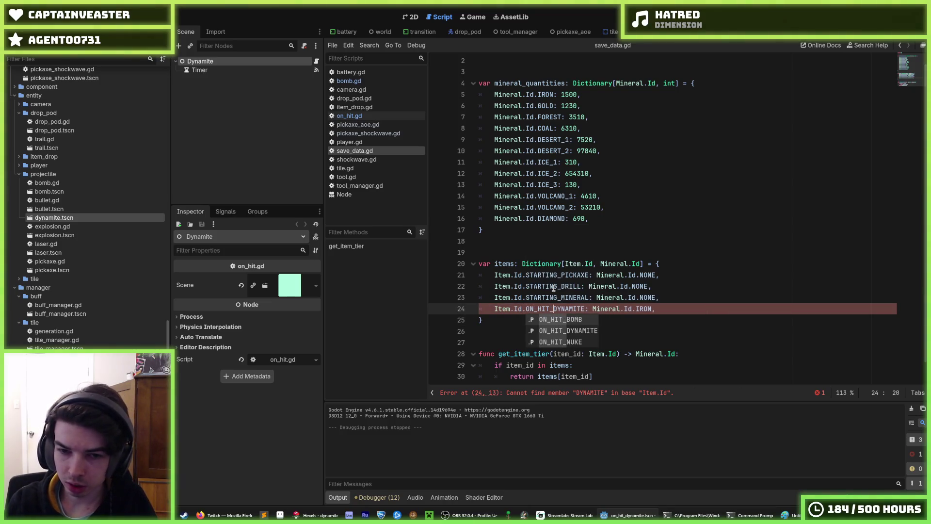
key("F5")
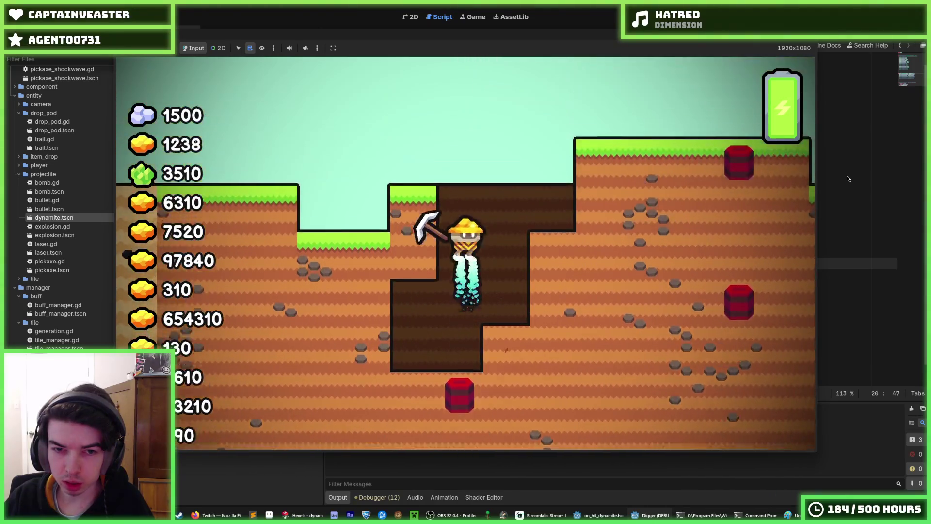
Step: Dig down, left and right until a dynamite stick explodes, then stop the game
key("s")
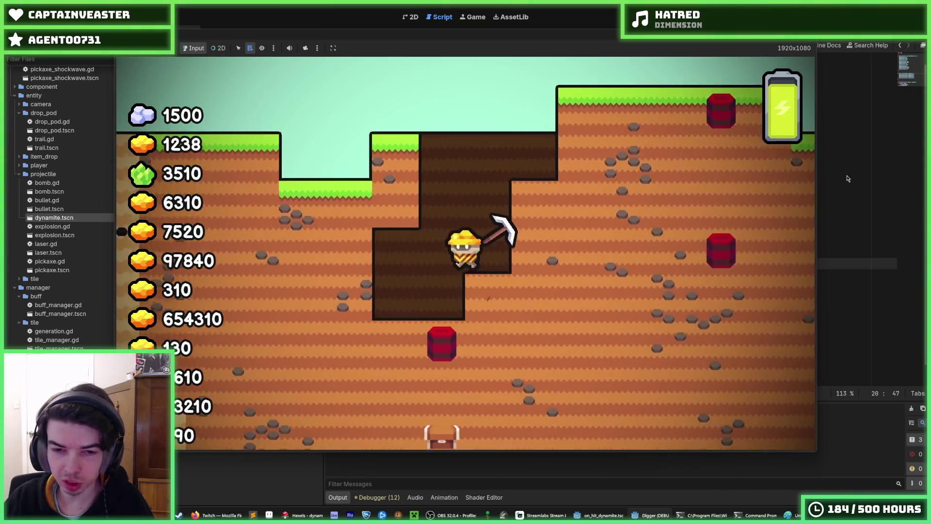
key("a")
key("d")
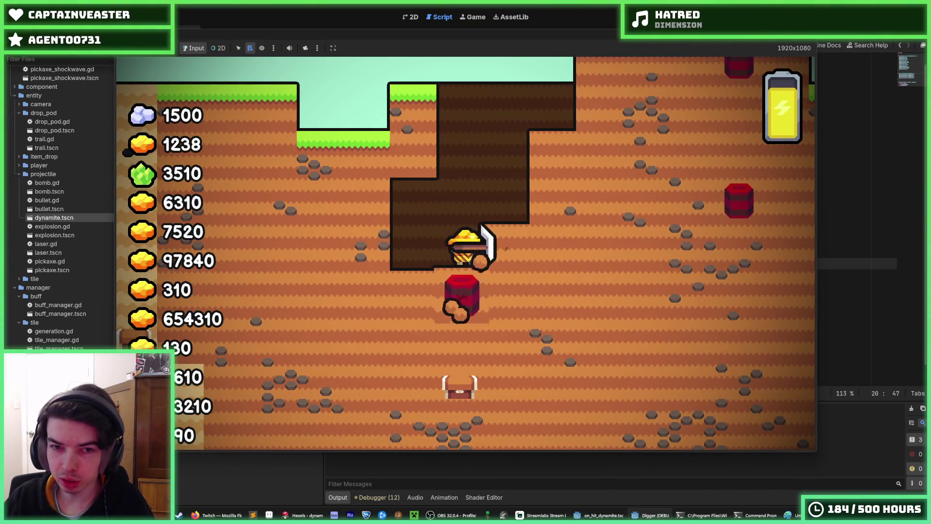
key("F5")
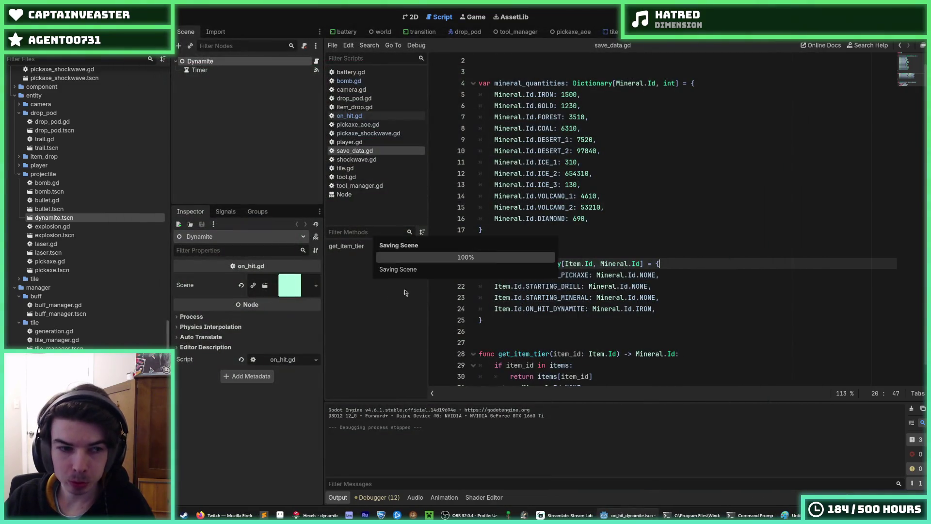
double_click(70, 218)
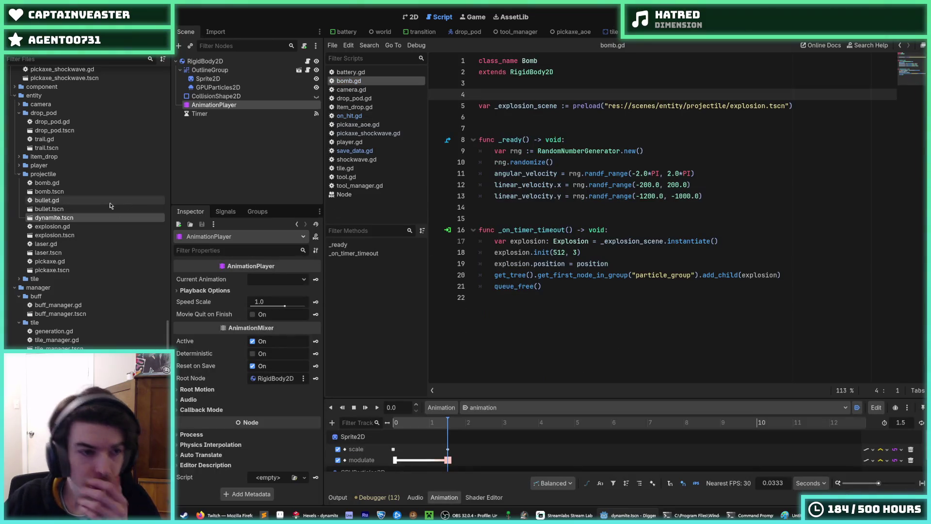
scroll(88, 290, "up", 5)
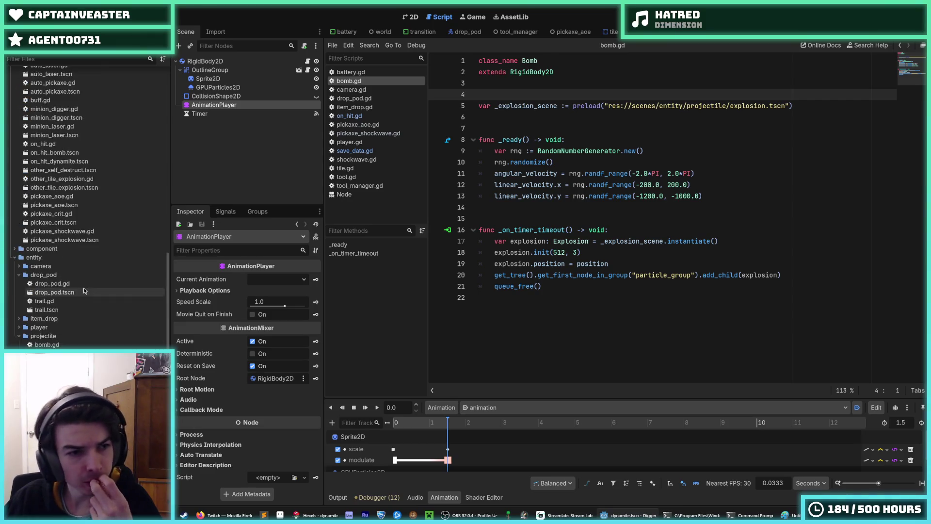
scroll(82, 289, "up", 10)
scroll(81, 289, "down", 8)
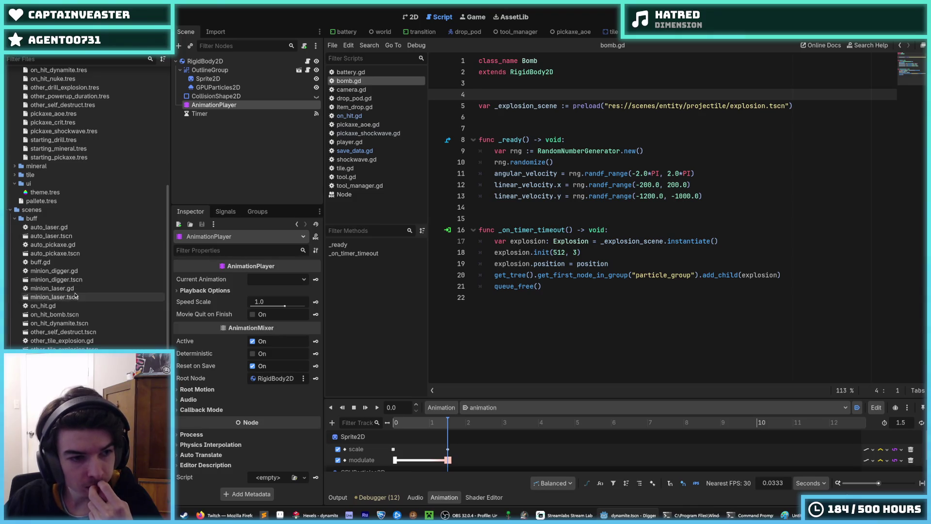
double_click(77, 323)
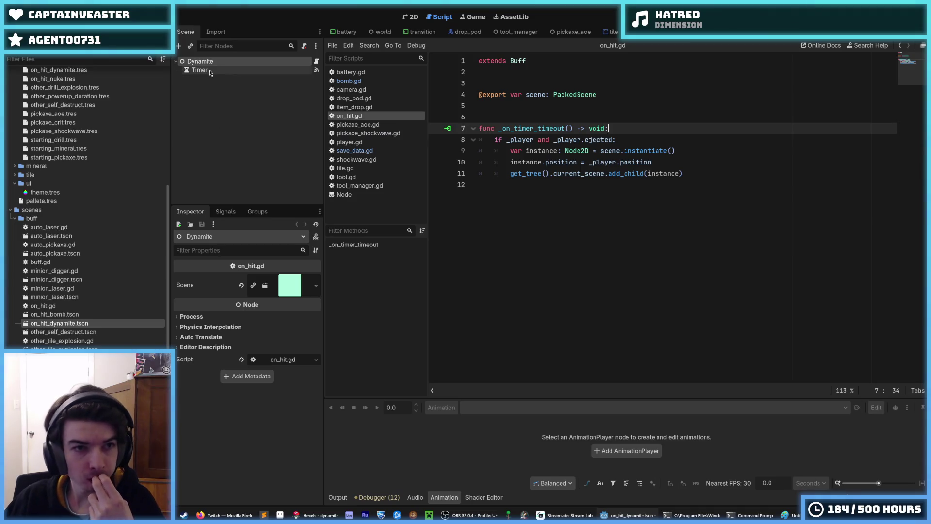
left_click(210, 71)
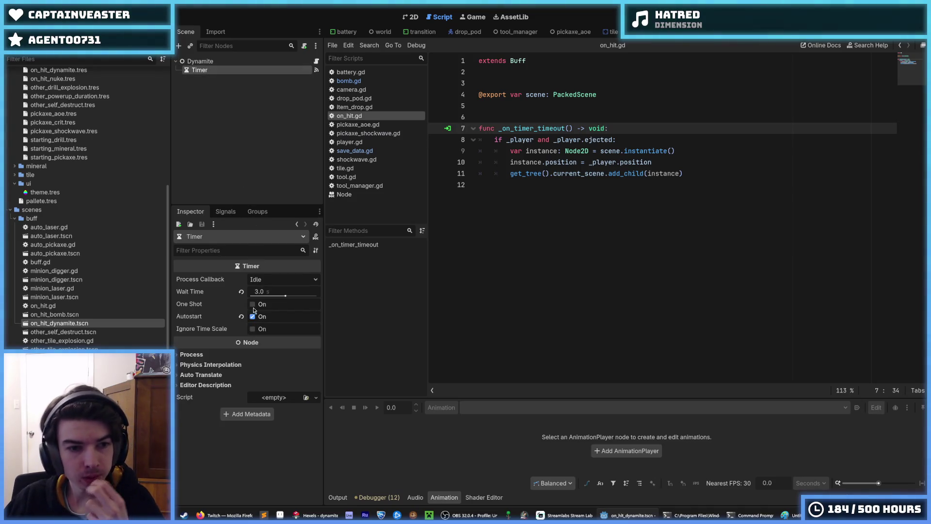
key("ctrl+s")
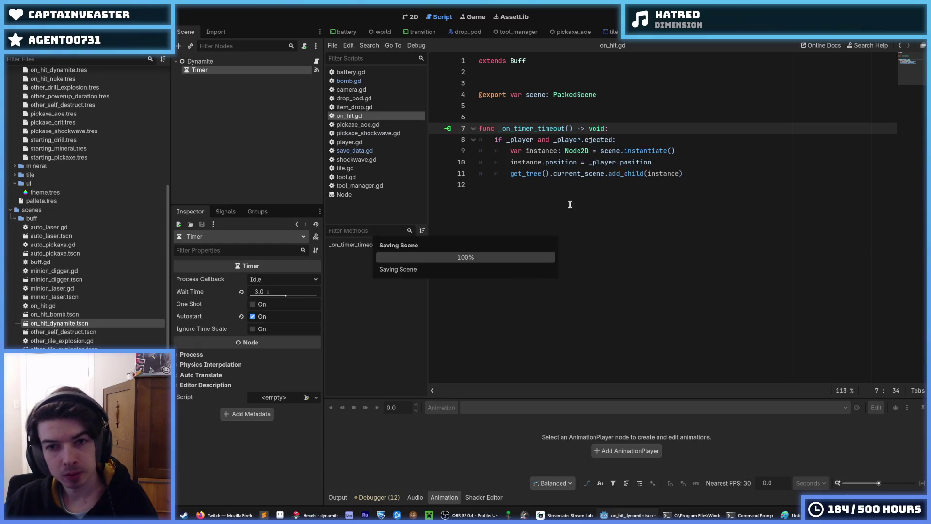
left_click(702, 174)
key("ctrl+s")
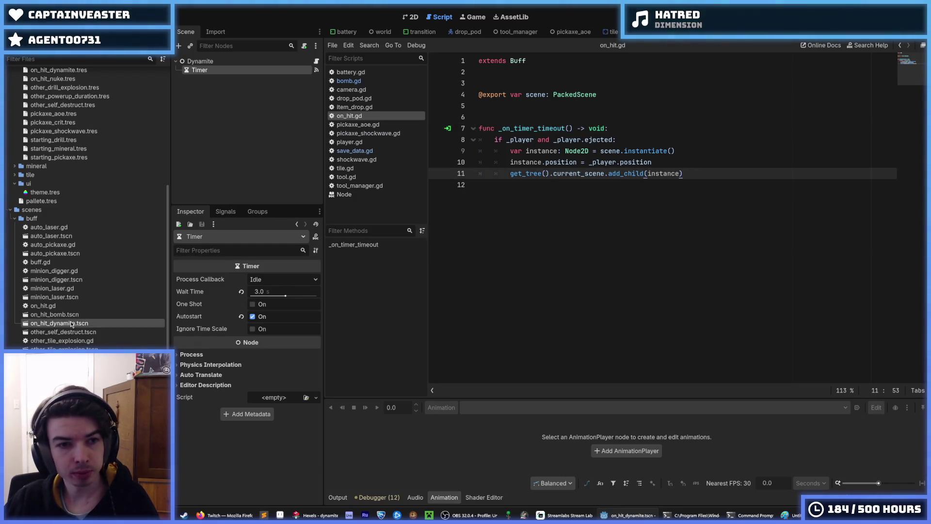
left_click(202, 62)
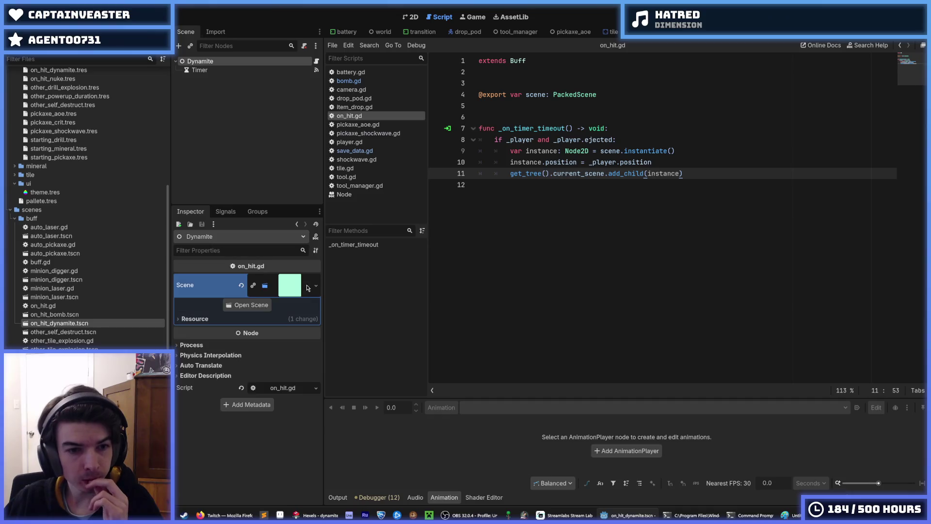
scroll(87, 204, "up", 10)
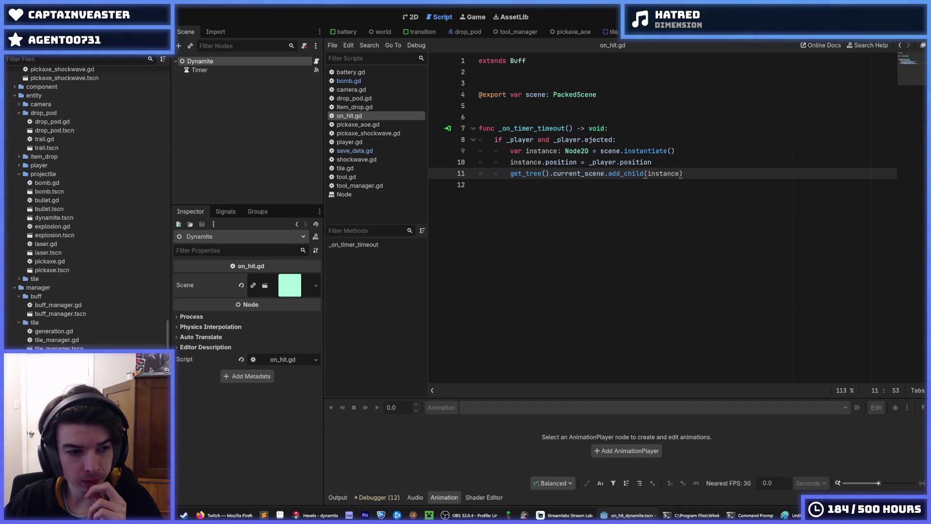
scroll(88, 209, "up", 8)
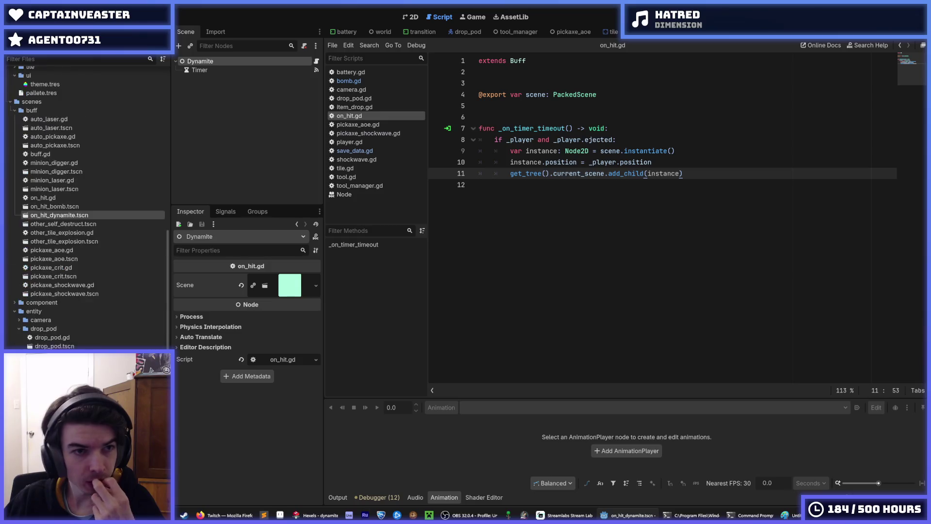
scroll(72, 218, "down", 10)
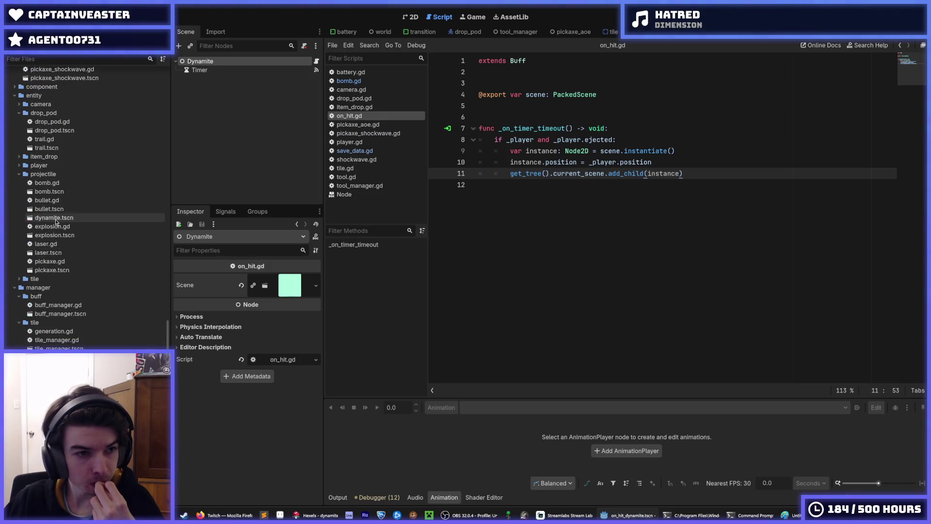
double_click(55, 217)
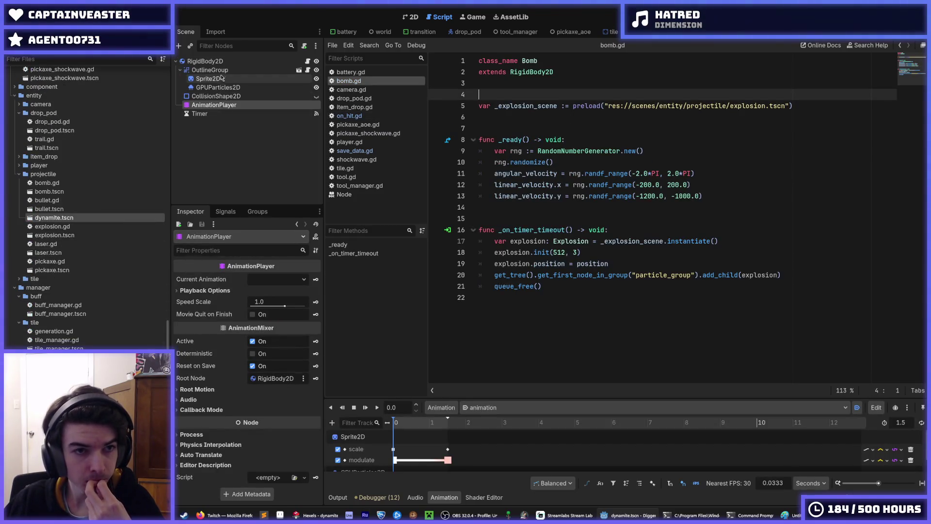
left_click(225, 61)
left_click(236, 97)
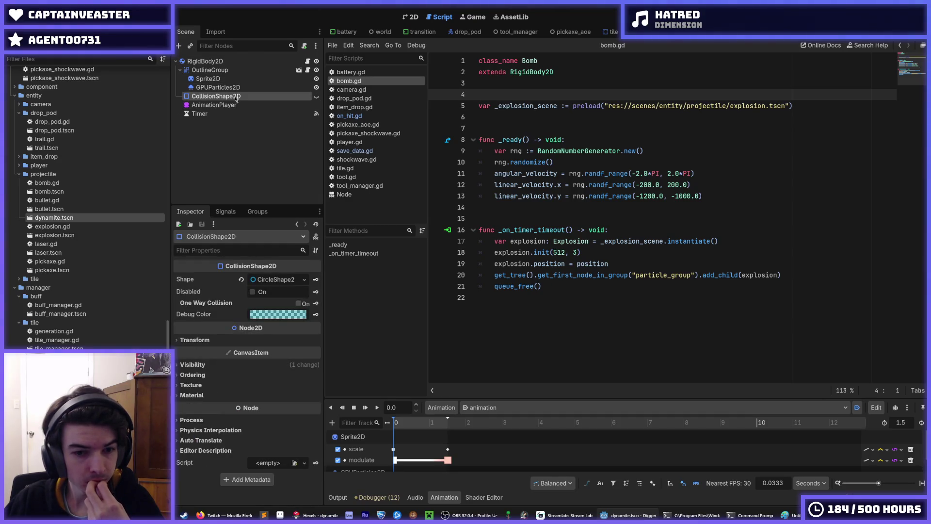
left_click(412, 19)
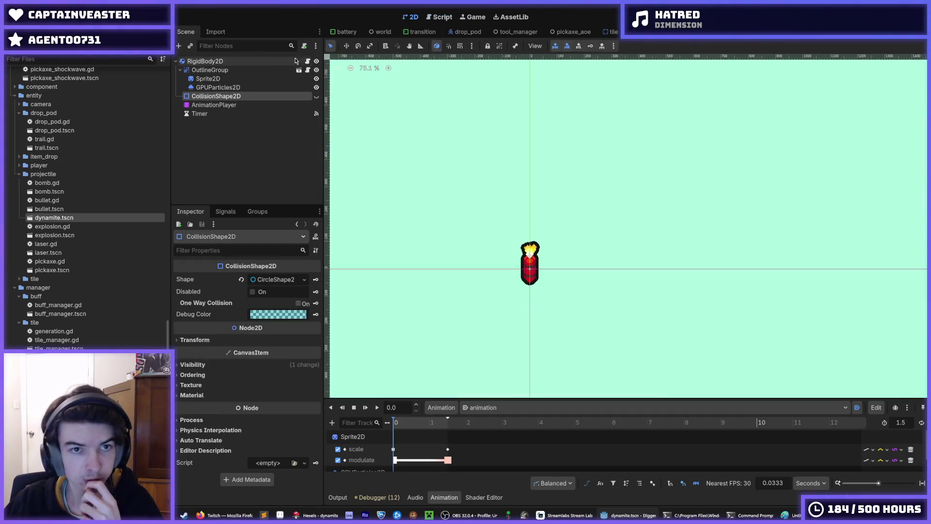
left_click(308, 62)
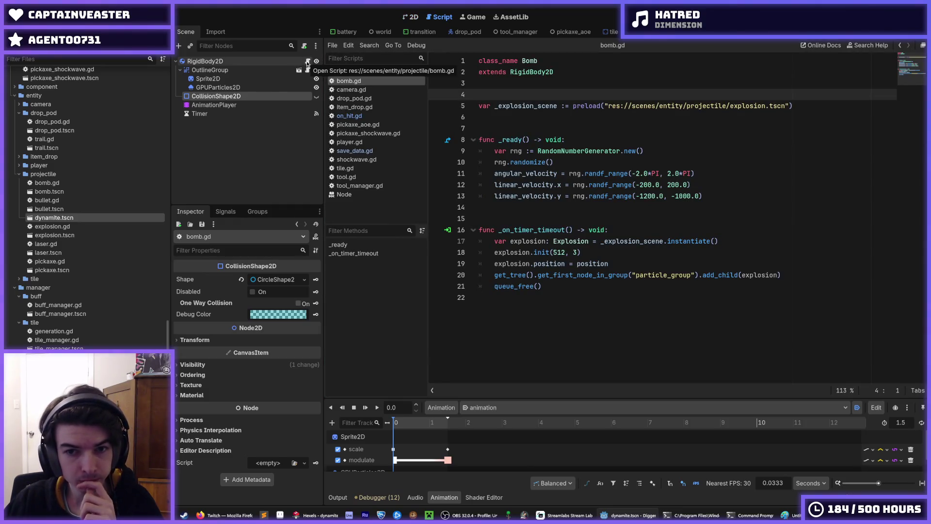
left_click(697, 133)
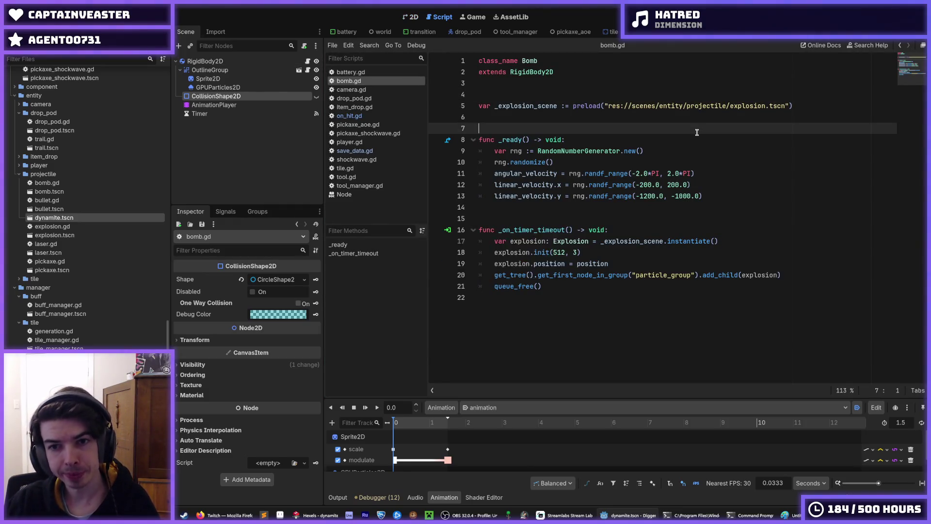
left_click(667, 149)
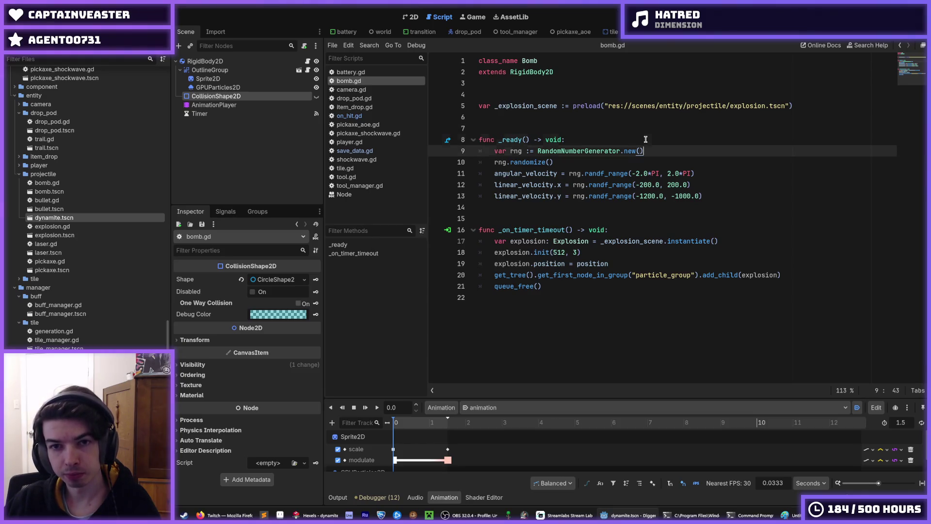
left_click(646, 139)
left_click(662, 149)
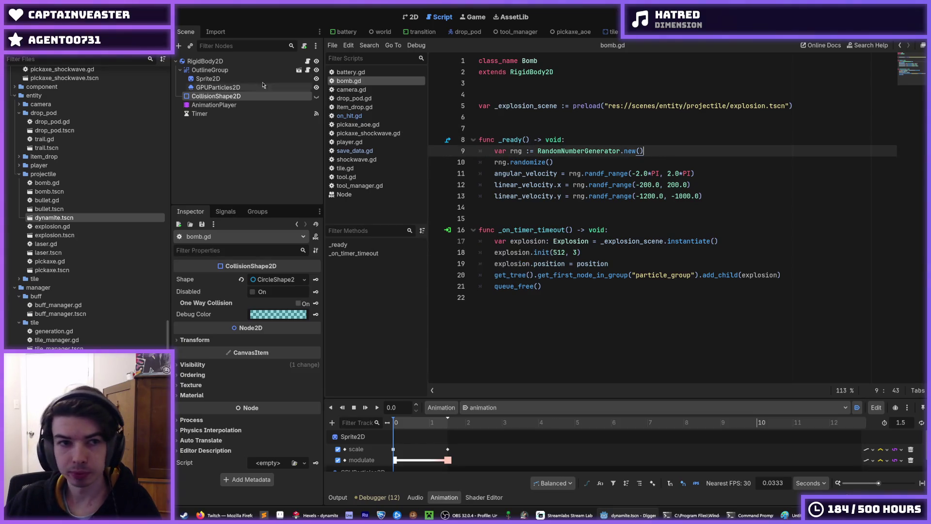
left_click(202, 62)
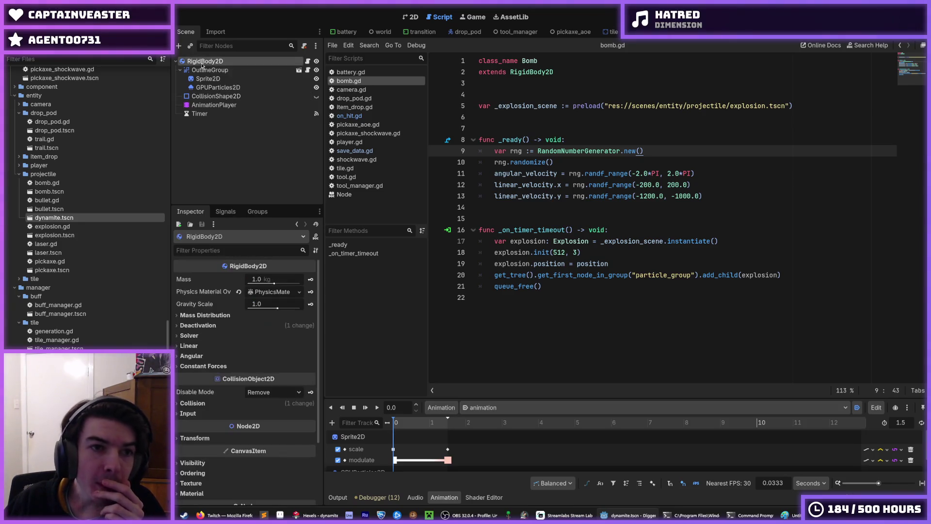
left_click(209, 70)
left_click(207, 62)
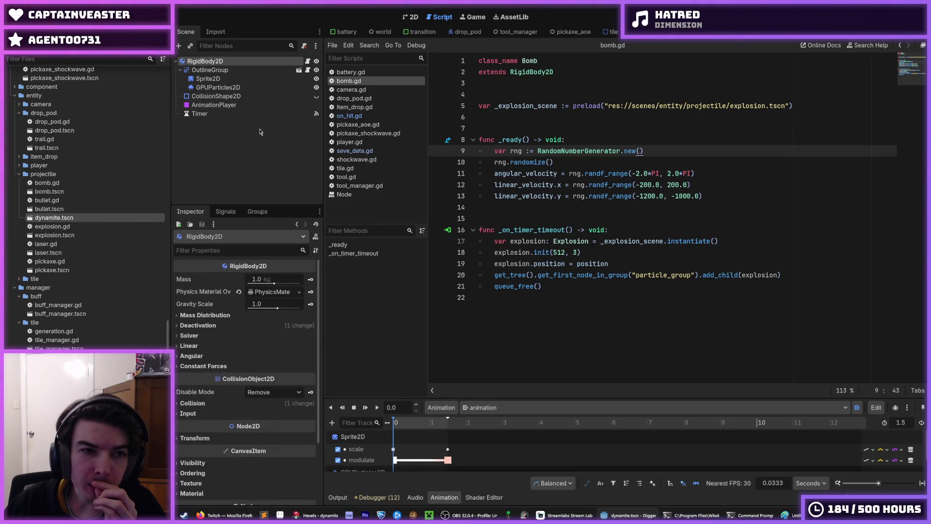
scroll(72, 209, "up", 5)
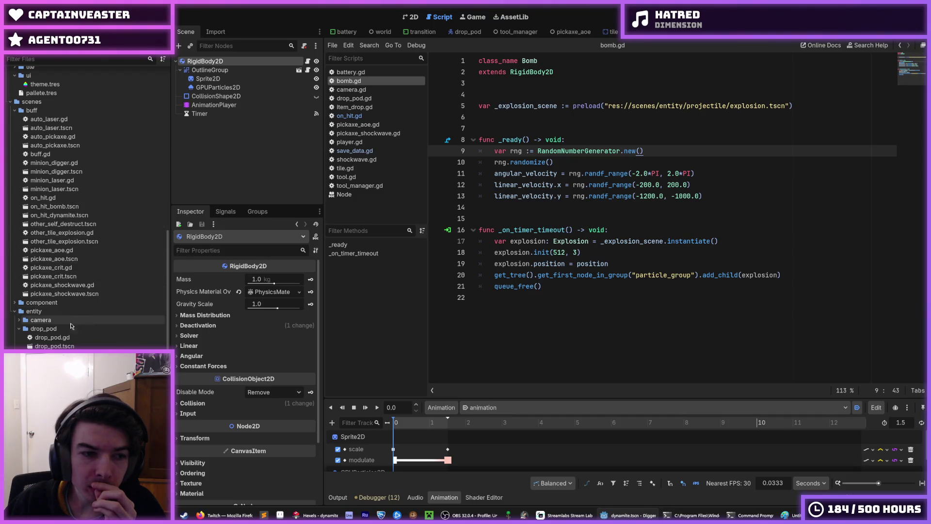
double_click(59, 215)
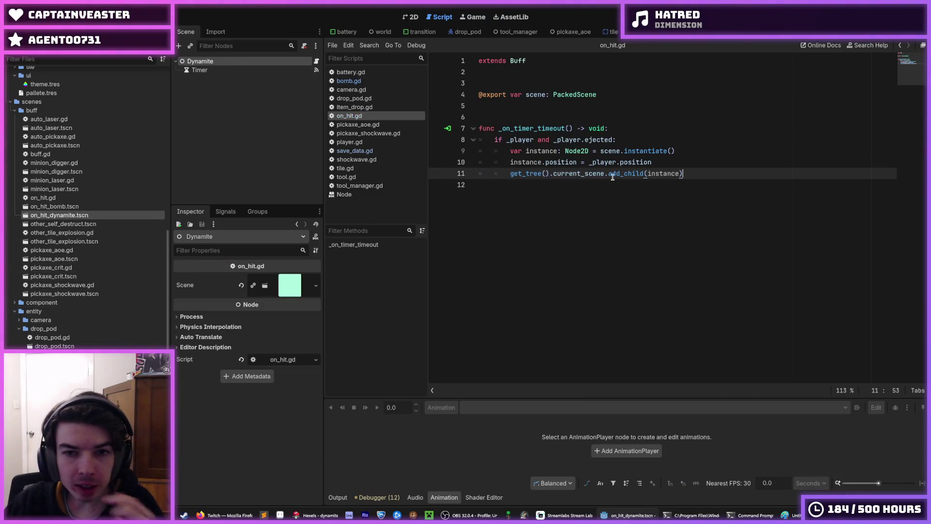
Step: Rework the blank and debug print lines at the top of the timeout function, then save on_hit.gd
left_click(609, 116)
key("Down")
key("End")
key("Return")
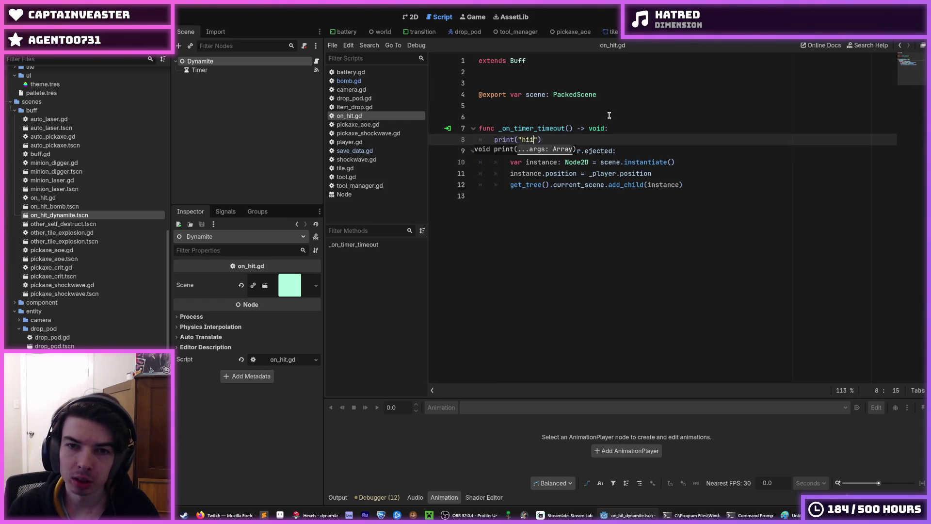
key("shift+Up")
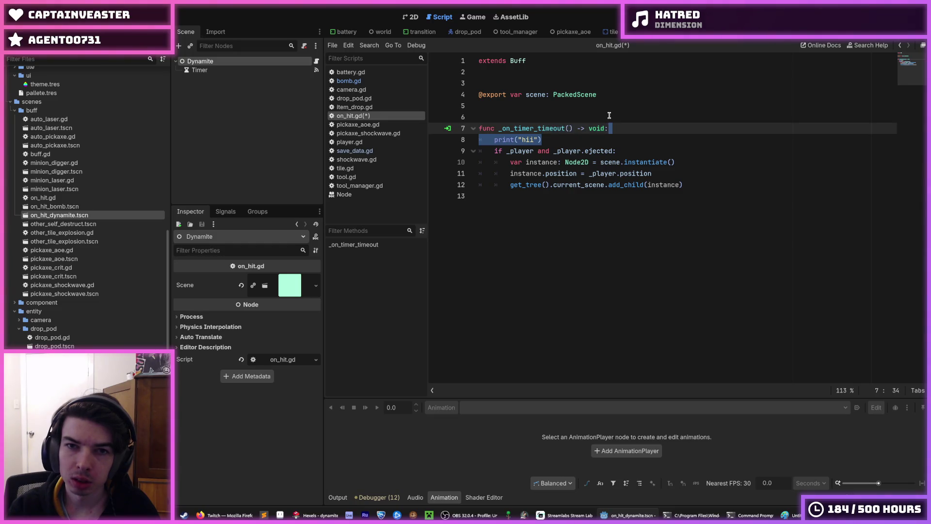
key("BackSpace")
key("Down")
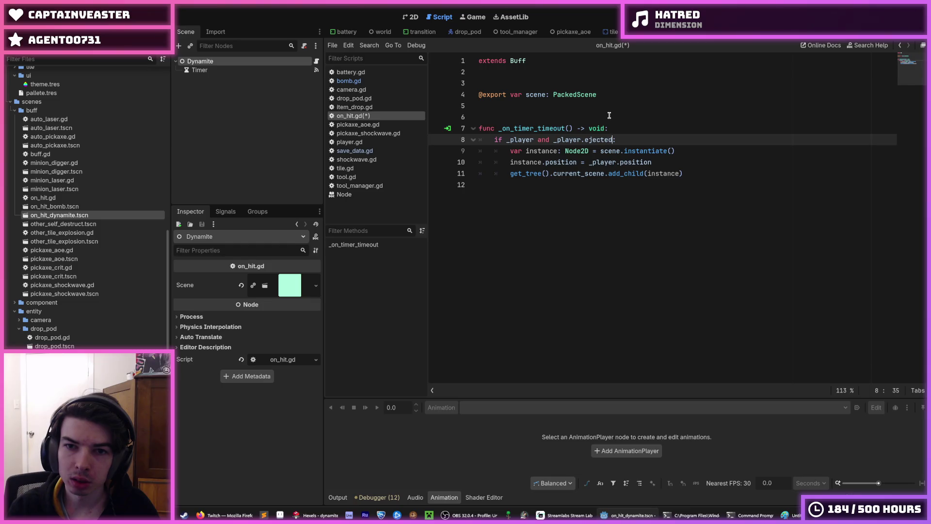
key("Up")
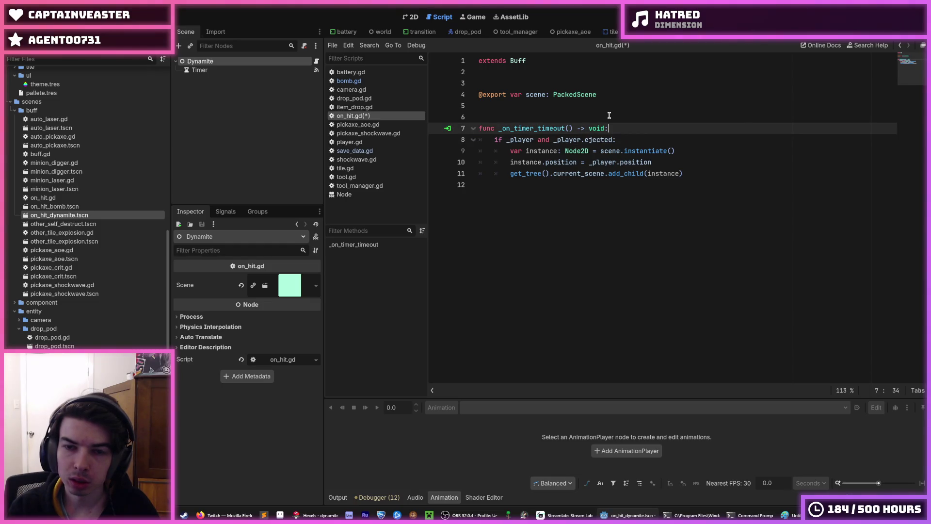
key("ctrl+s")
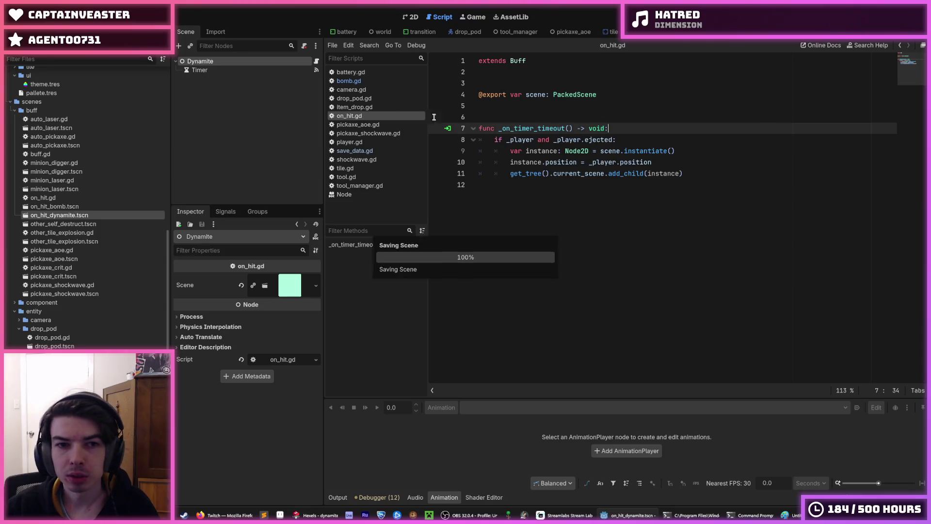
Step: Look up the player's is_active() function to replace the _player.ejected check
double_click(595, 141)
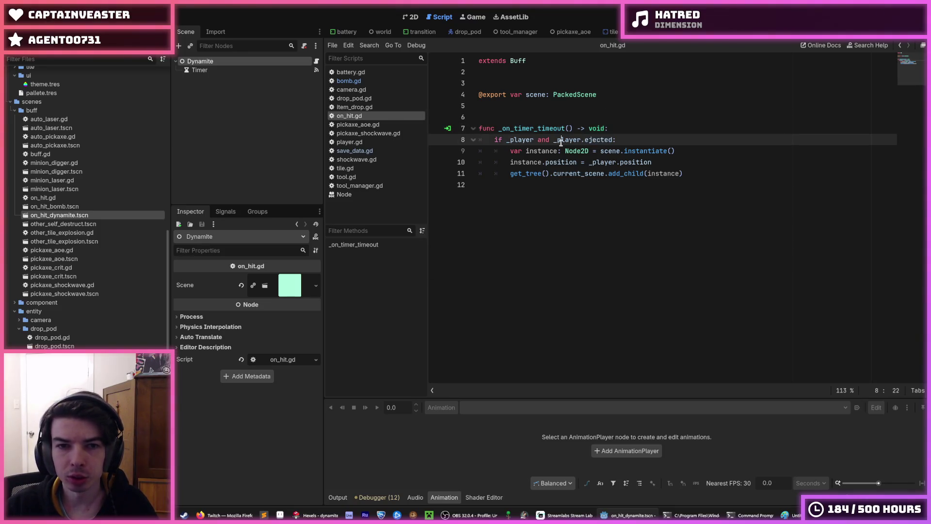
left_click(359, 142)
scroll(617, 192, "up", 15)
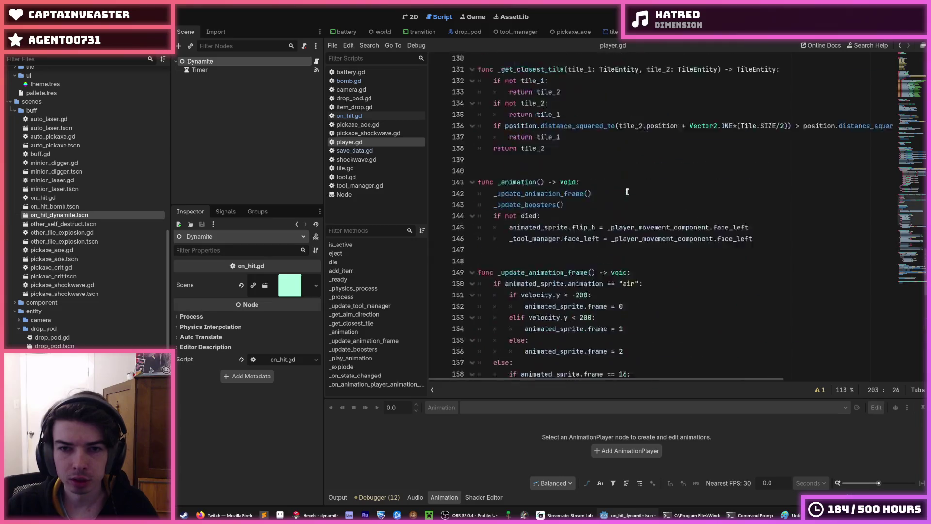
scroll(617, 192, "up", 16)
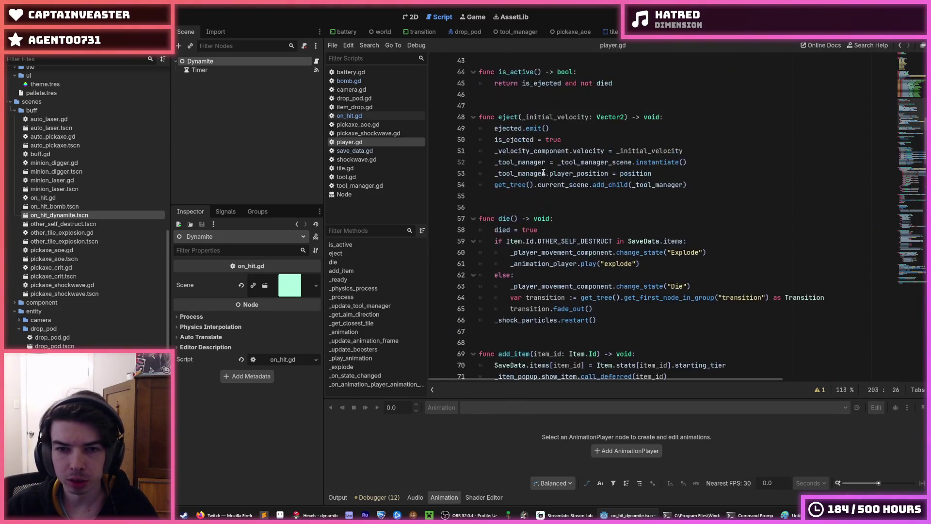
left_click(540, 253)
left_click(539, 241)
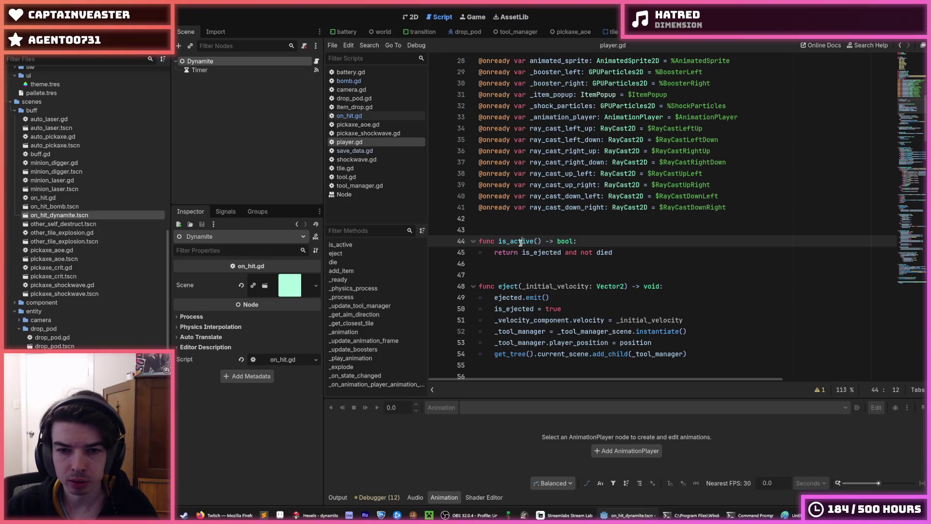
left_click(373, 117)
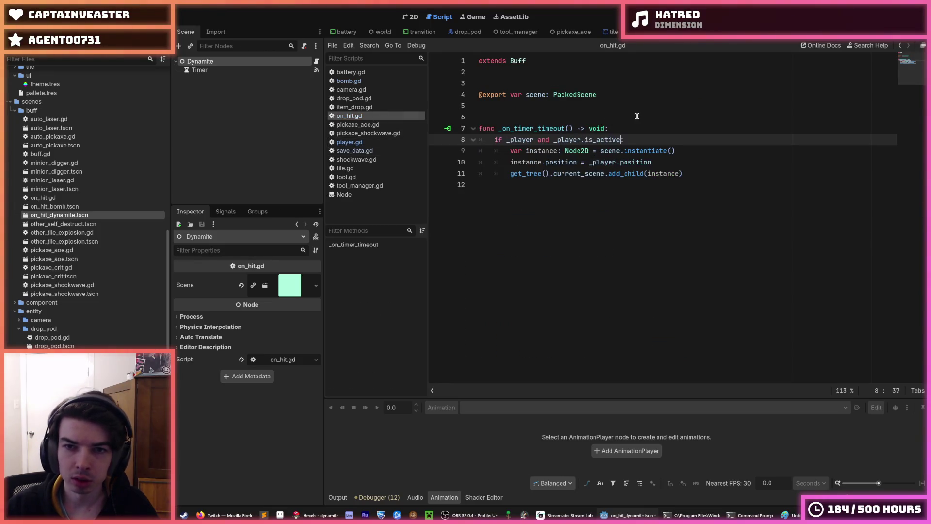
Step: Insert a print("hiii") line above the player check and run the game
key("ctrl+shift+Return")
type("print(h")
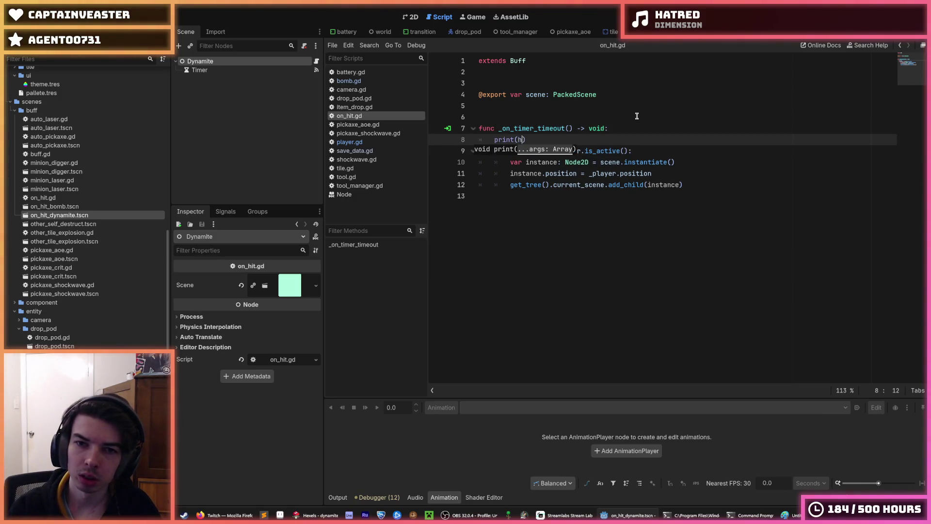
key("BackSpace")
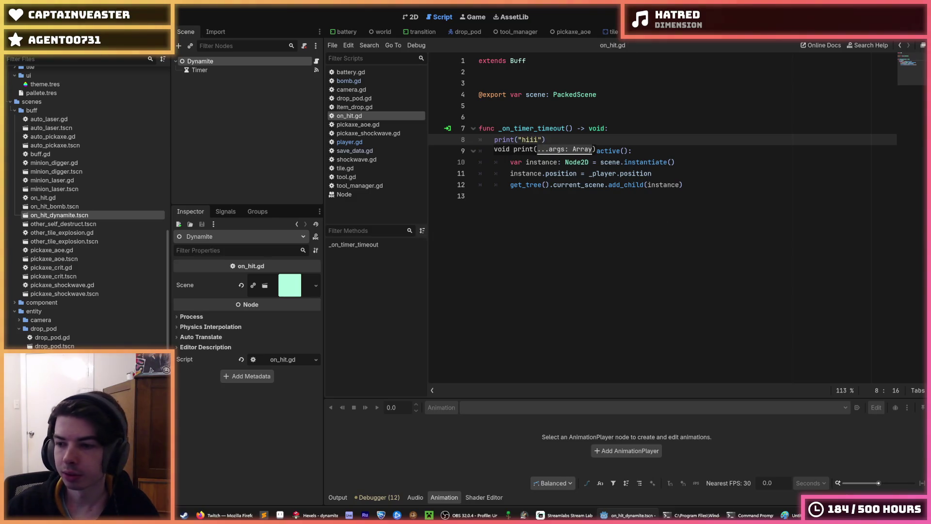
key("F5")
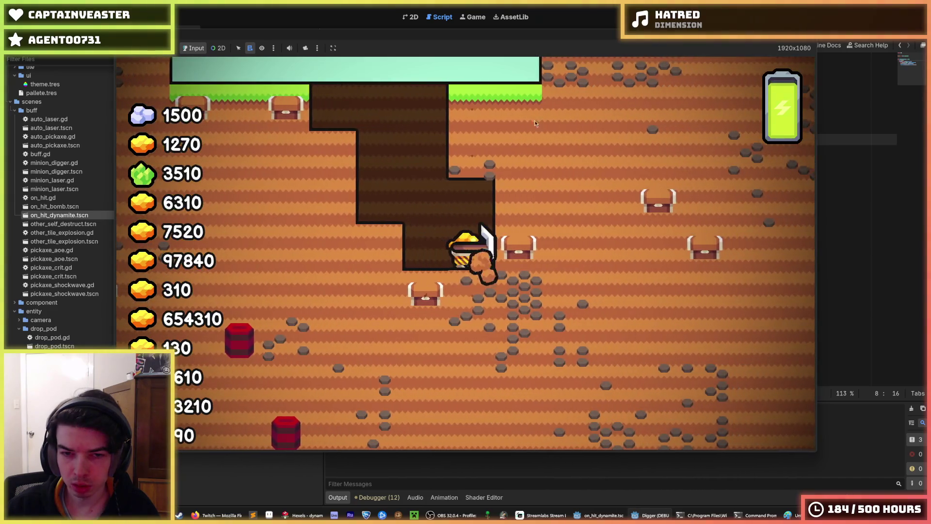
Step: Stop the test run, run the game once more, and close it
key("F8")
left_click(701, 95)
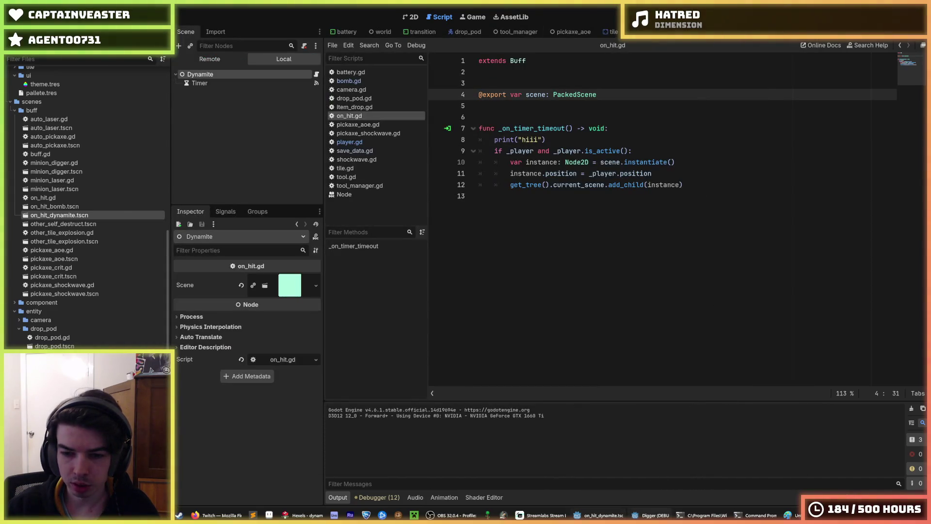
key("F5")
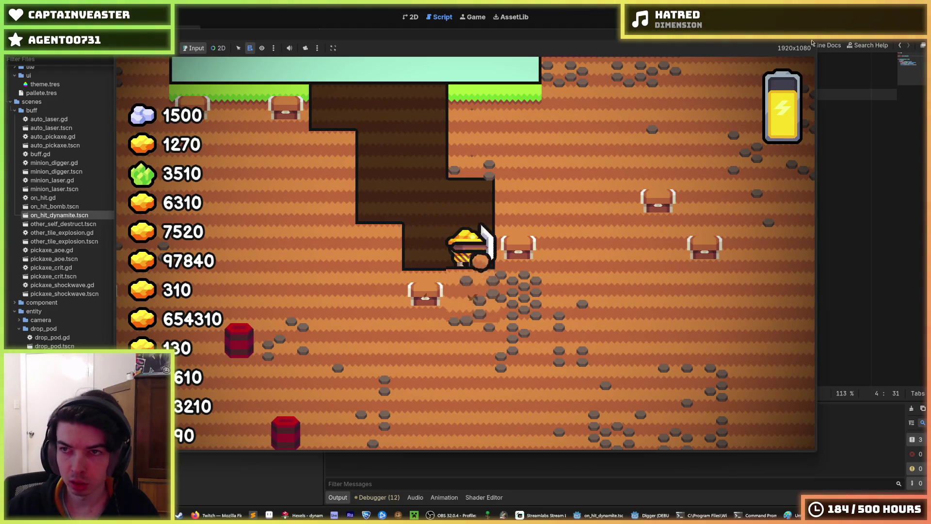
key("F8")
Step: Delete the print("hiii") debug line from on_hit.gd and save the script
left_click(606, 119)
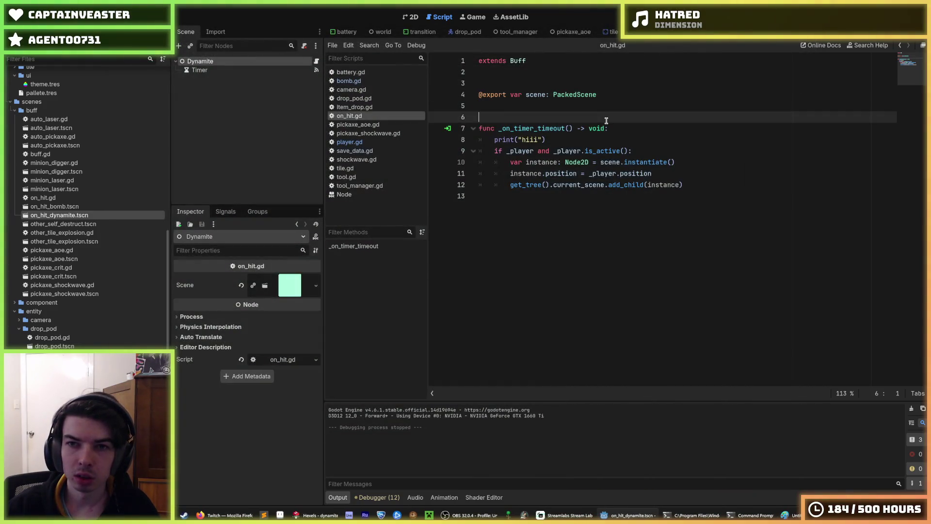
left_click(633, 130)
key("shift+Down")
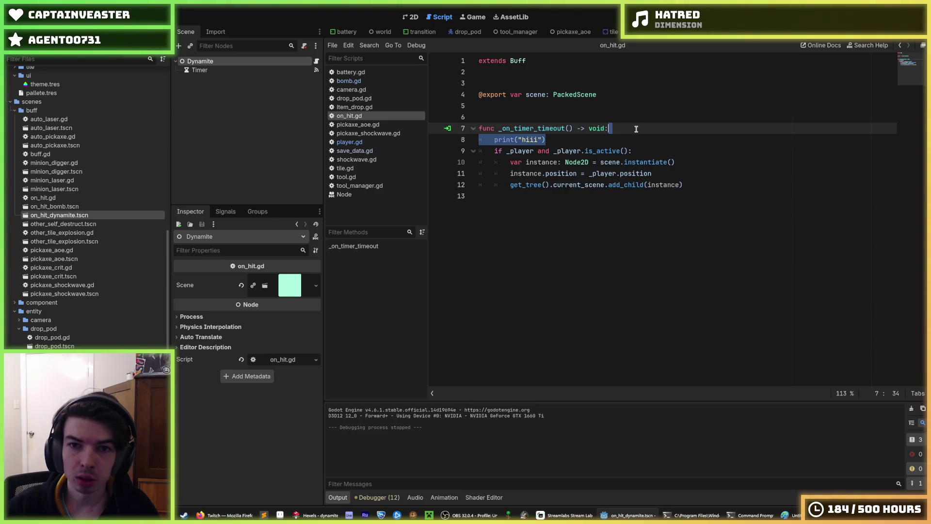
key("BackSpace")
key("ctrl+s")
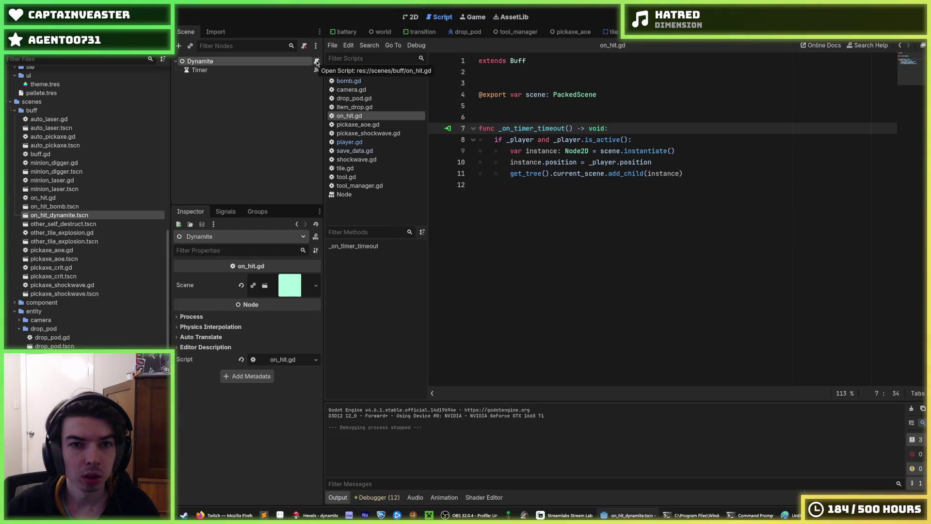
left_click(565, 106)
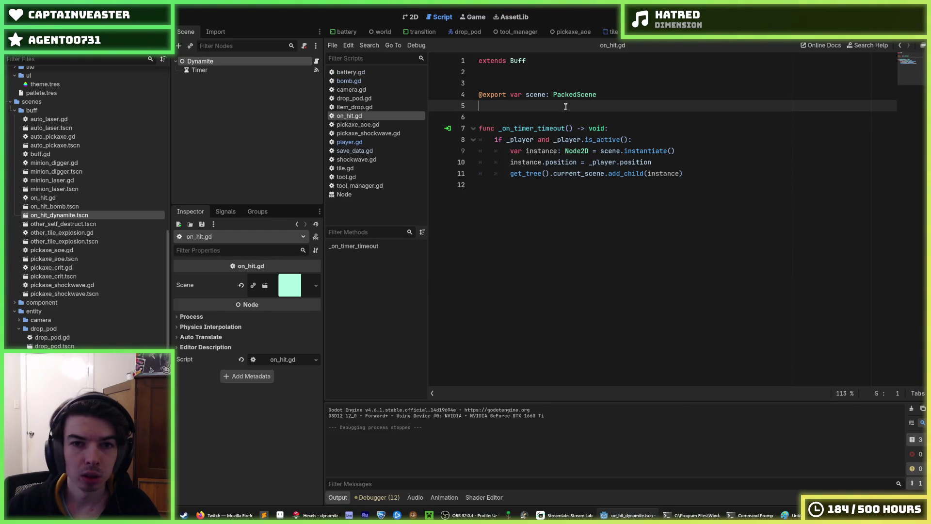
Step: Add a _process(delta: float) function printing "hii" above the timer callback
key("Return")
key("Return")
key("Up")
key("Return")
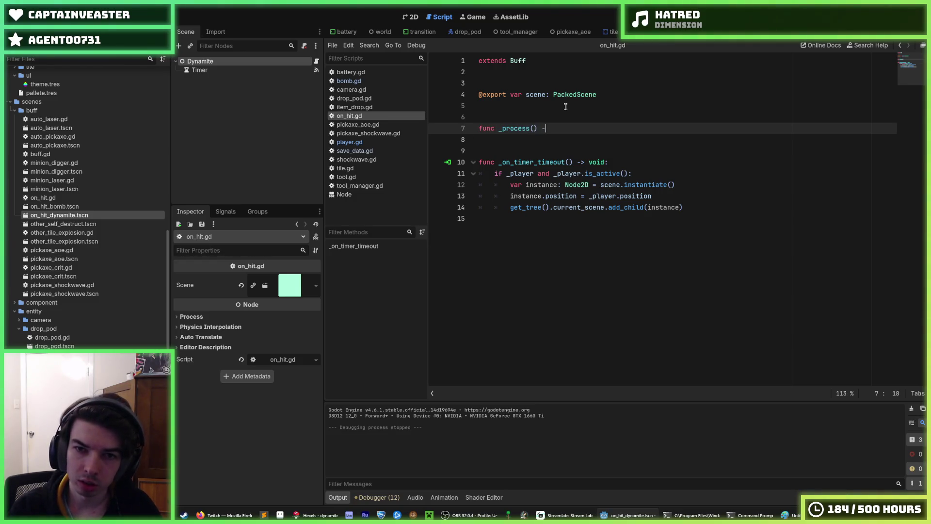
key("Return")
type("print(\"hii\")")
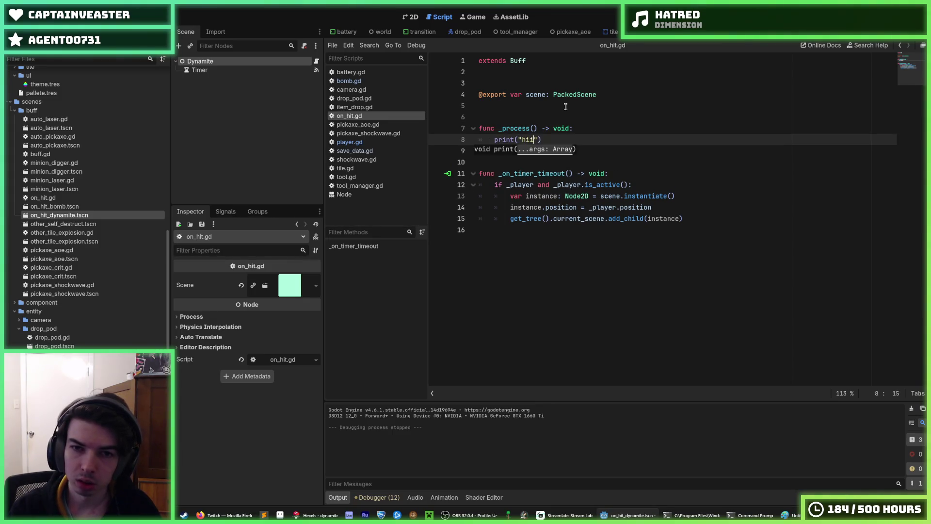
key("Up")
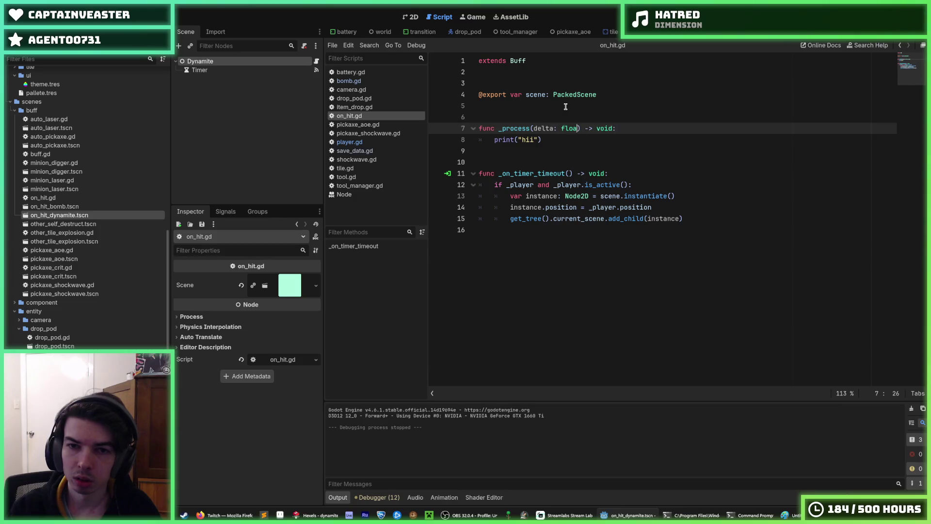
type("t")
Step: Test-run the game to check the print, then close it and stop debugging
key("F5")
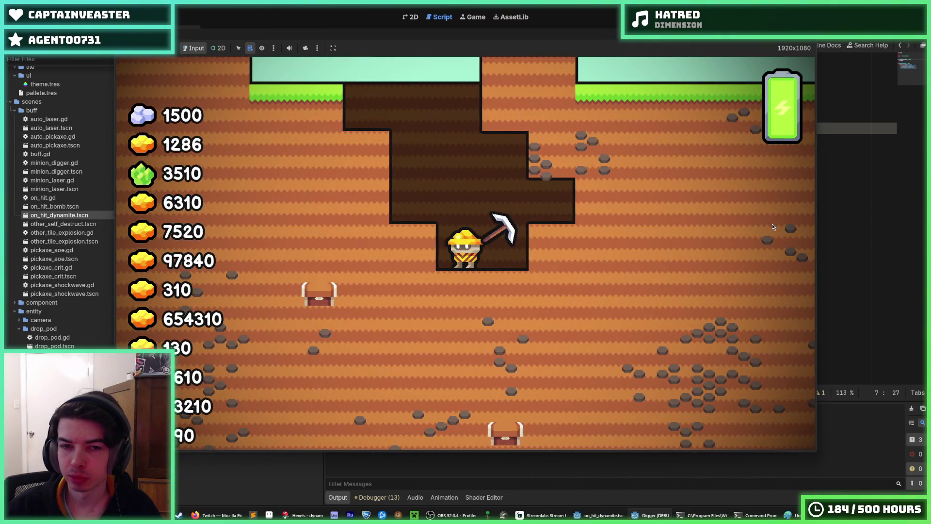
left_click(495, 4)
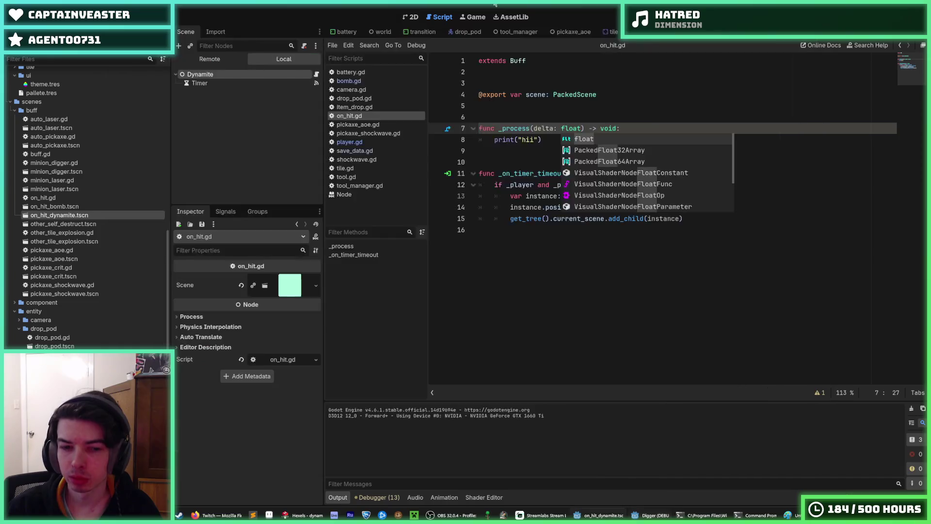
key("Escape")
key("Up")
key("F5")
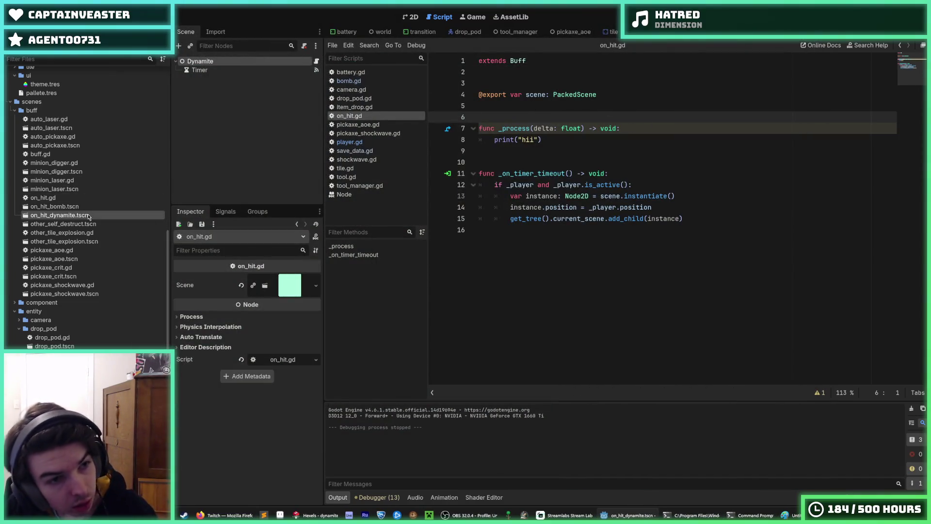
scroll(88, 218, "up", 10)
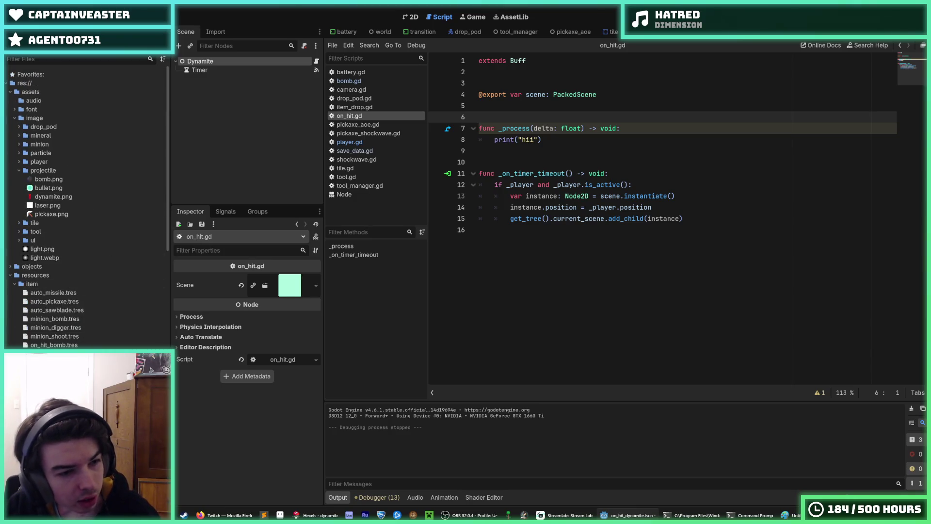
Step: Set on_hit_dynamite.tres's Buff Scene to on_hit_dynamite.tscn
left_click(59, 353)
scroll(240, 361, "up", 1)
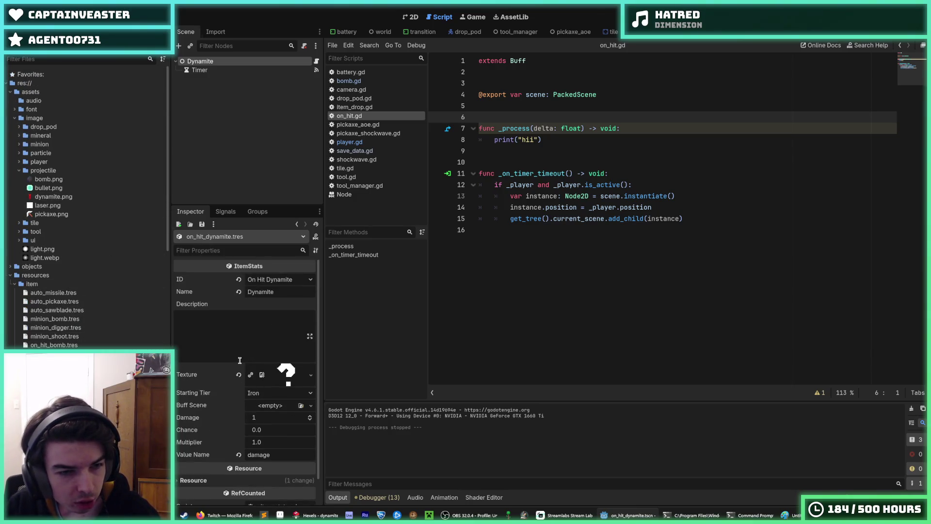
scroll(88, 204, "down", 10)
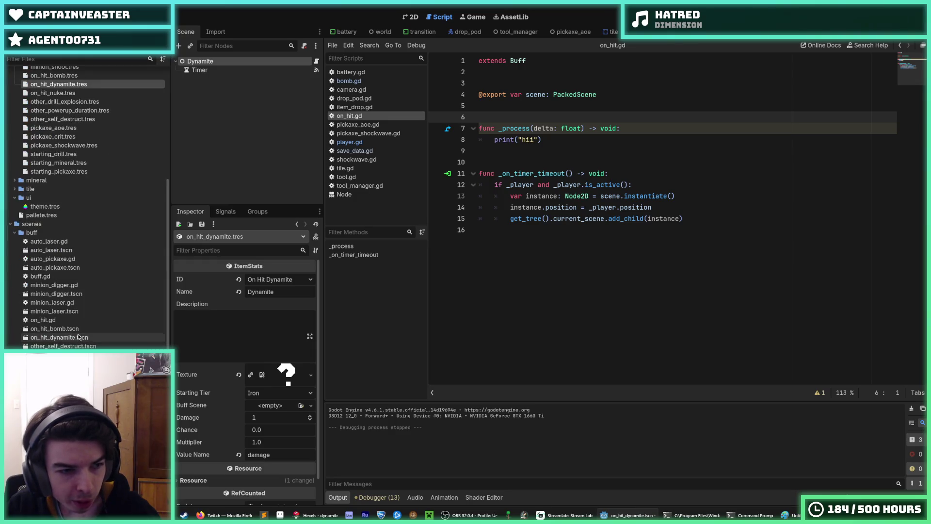
left_click(92, 338)
left_click_drag(94, 335, 276, 412)
Step: Delete the temporary _process function from on_hit.gd, save, and run the game
scroll(67, 347, "down", 8)
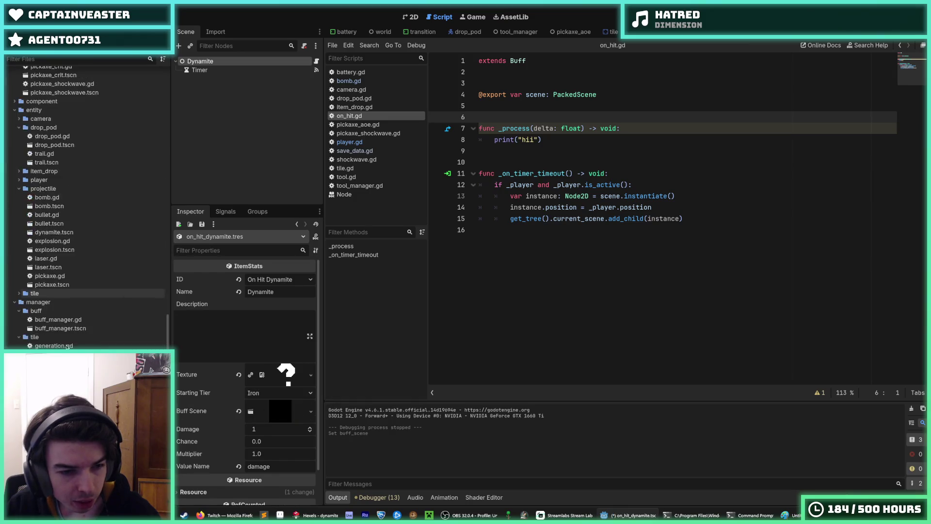
left_click_drag(590, 135, 477, 103)
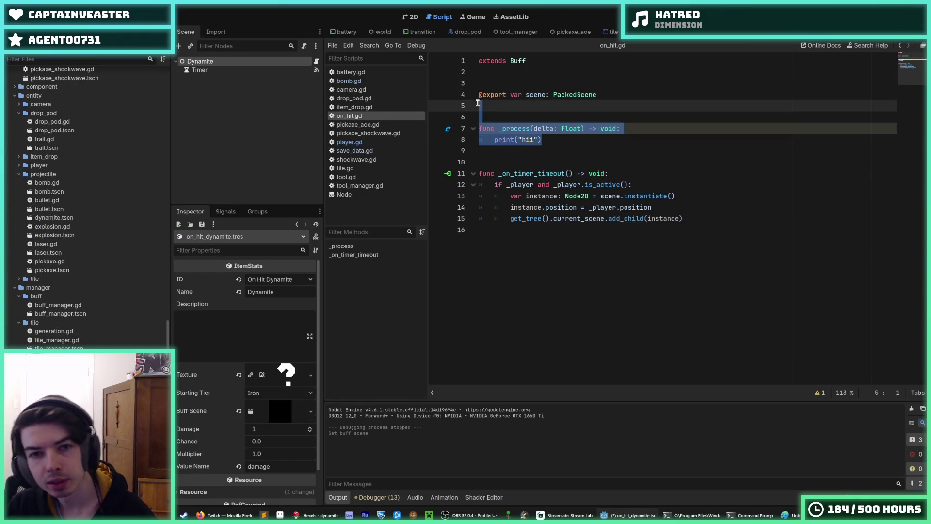
key("BackSpace")
key("BackSpace")
key("F5")
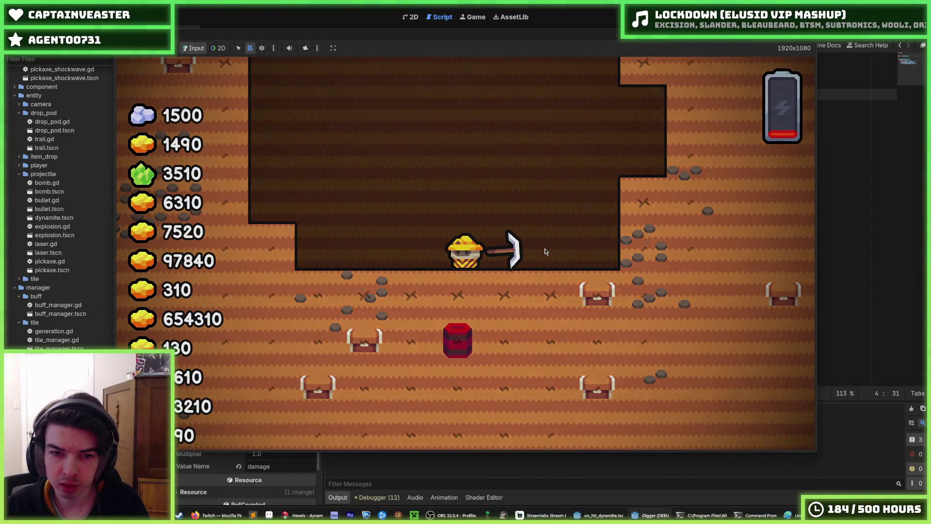
Step: Stop the test run after watching the dynamite spawn in the mine
key("F8")
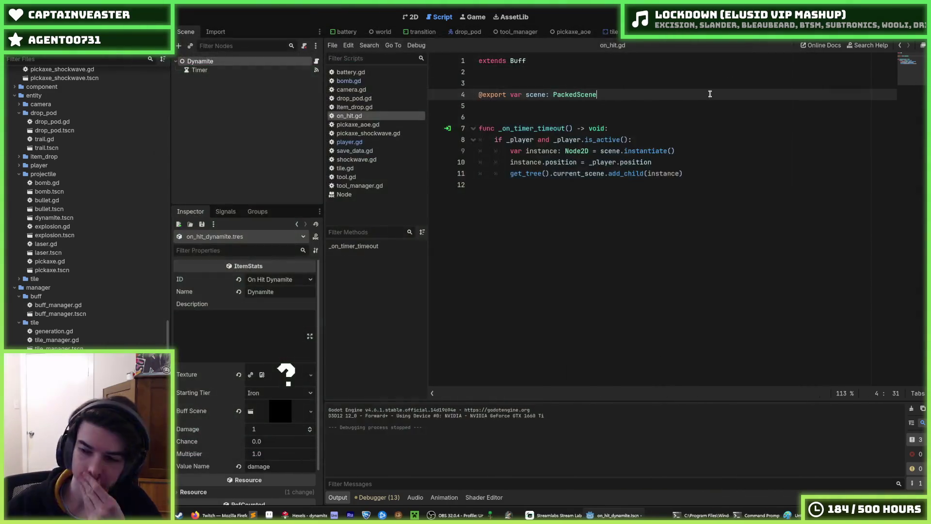
left_click(721, 172)
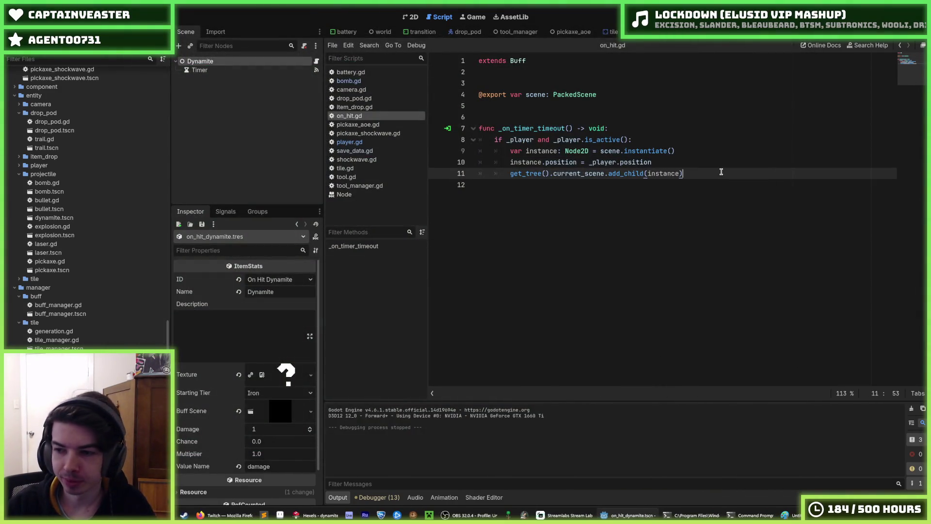
left_click(683, 162)
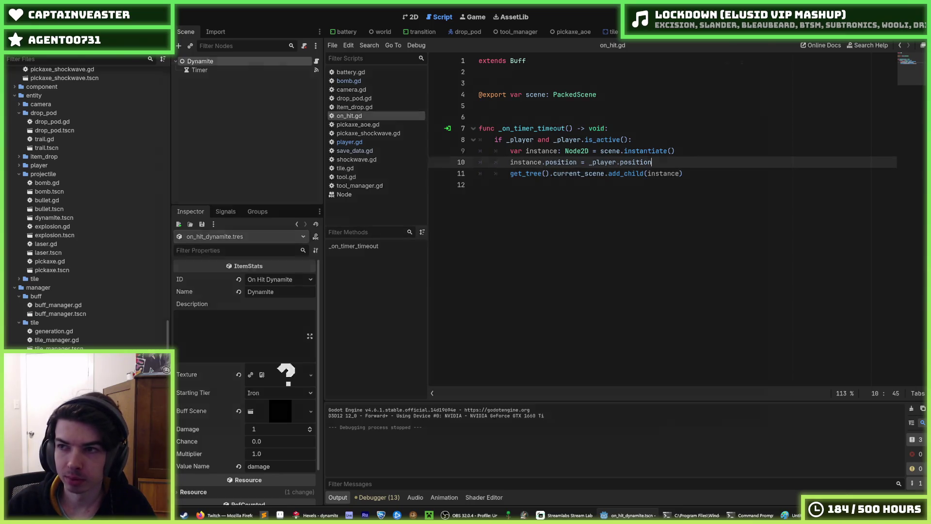
key("F5")
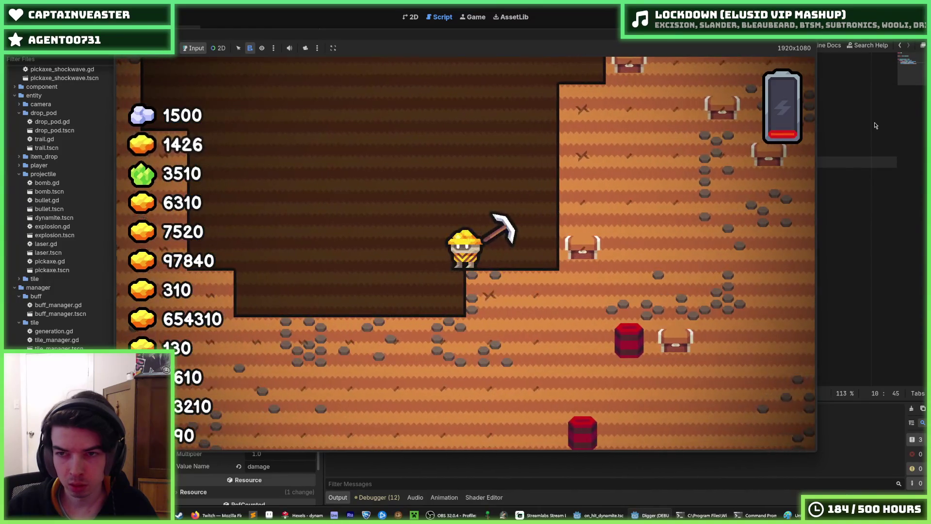
key("F8")
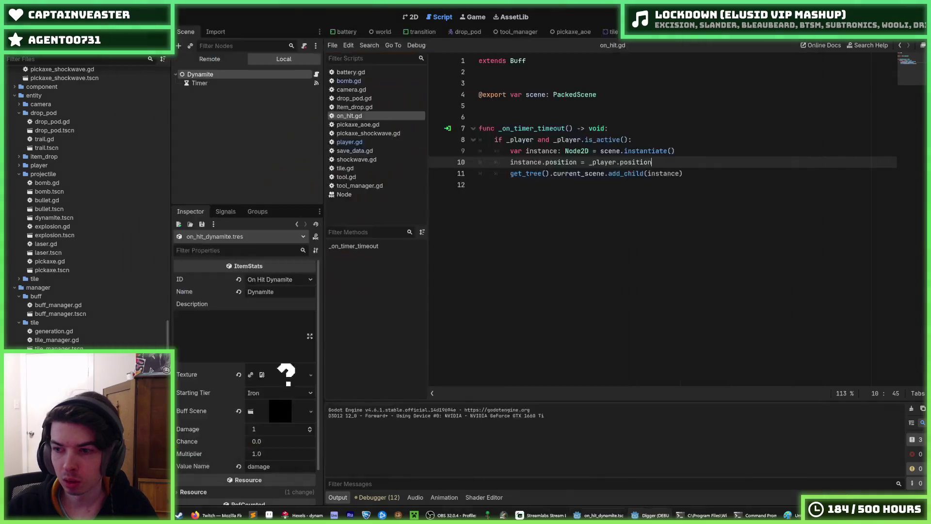
key("ctrl+s")
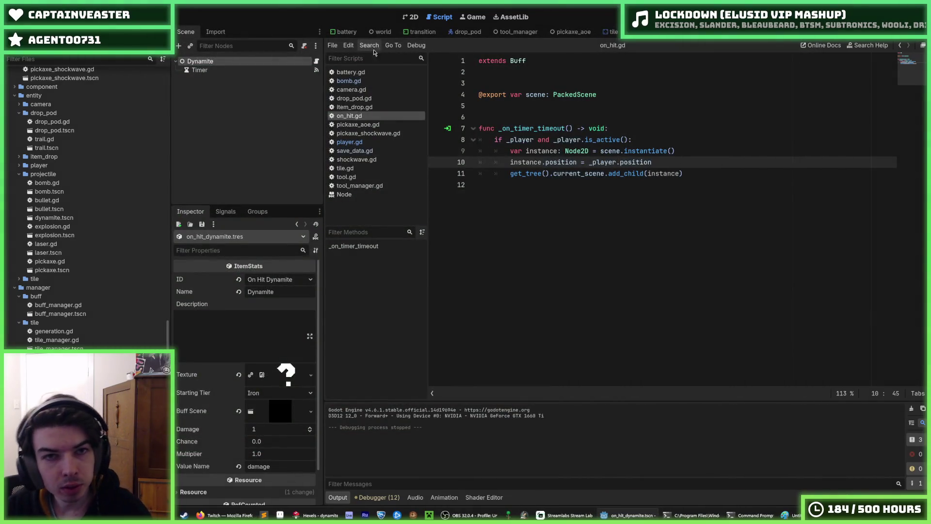
Step: Switch to the 2D scene view, then back to the on_hit.gd script
left_click(410, 18)
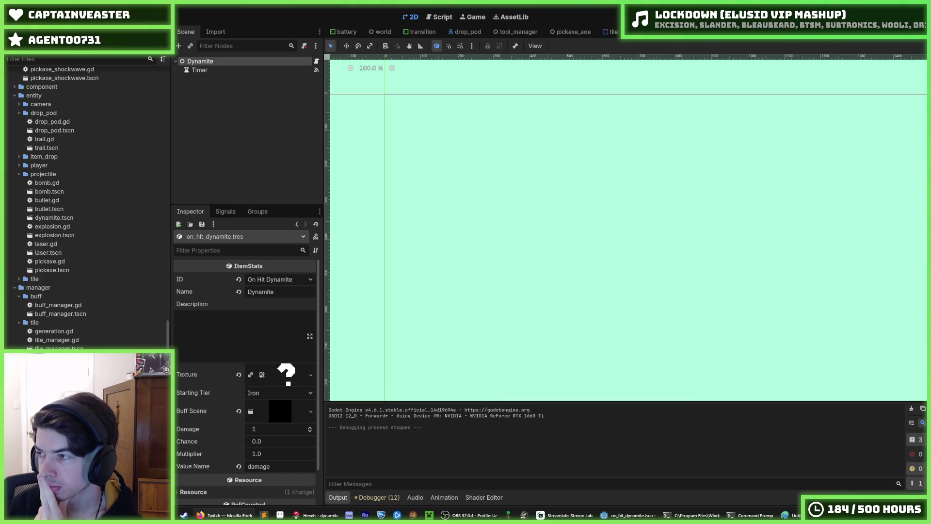
left_click(419, 448)
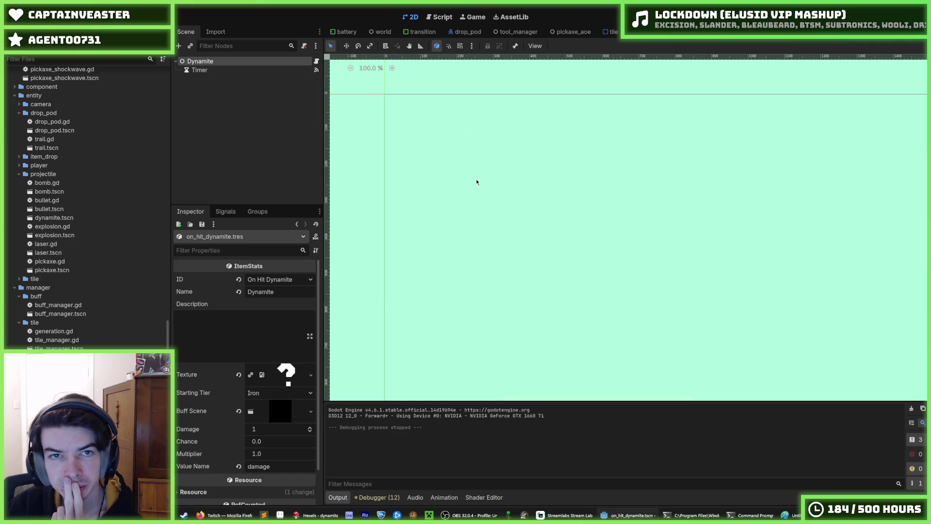
left_click(439, 18)
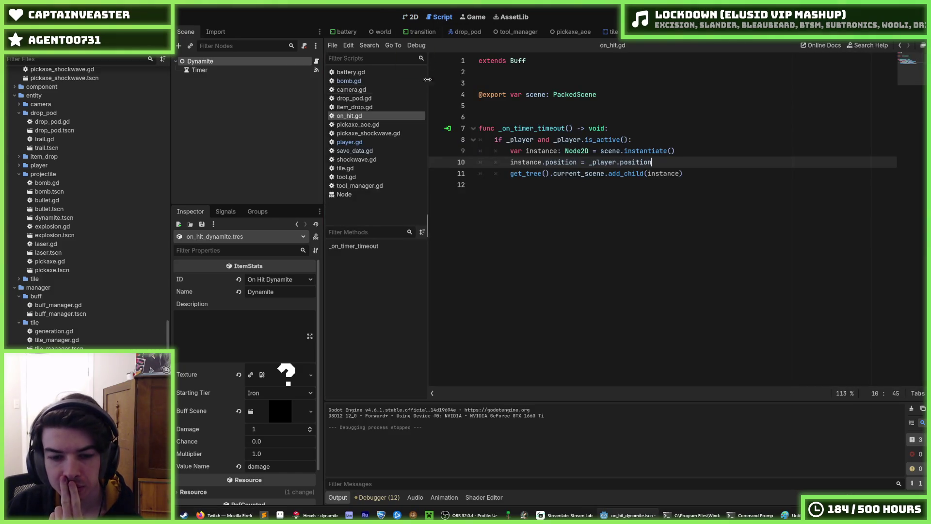
Step: Inspect the dynamite artwork in Hexels, then open dynamite.tscn in Godot
left_click(319, 517)
scroll(518, 338, "down", 3)
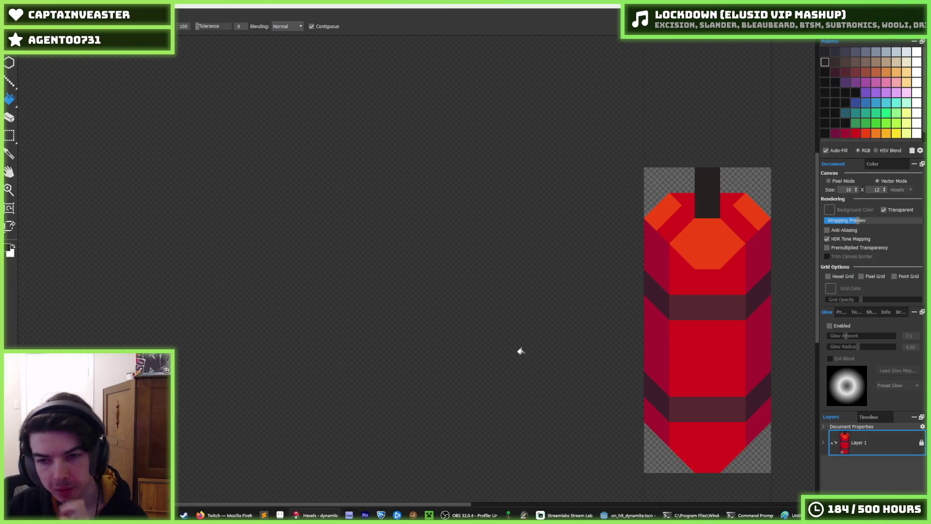
scroll(595, 333, "down", 2)
scroll(567, 391, "up", 2)
key("alt+Tab")
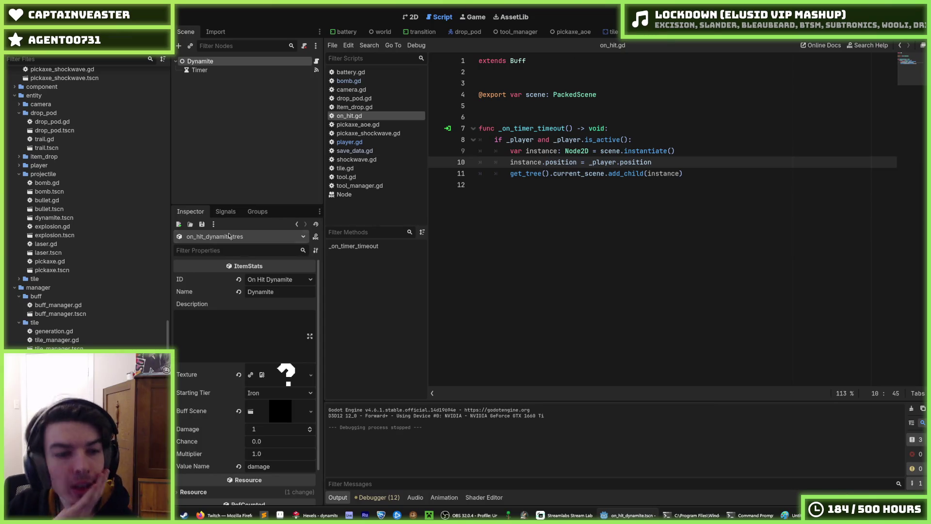
double_click(54, 219)
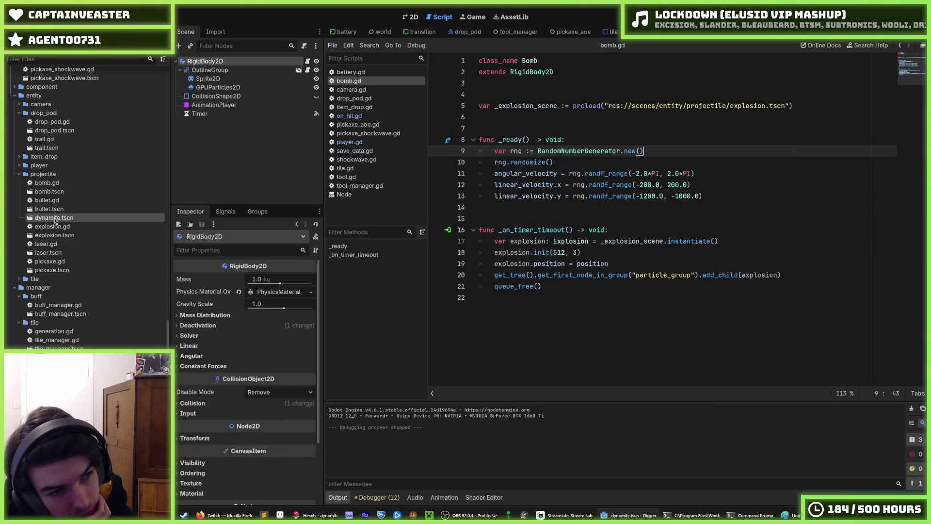
Step: Replace the dynamite's circle collision shape with a new RectangleShape2D
left_click(202, 95)
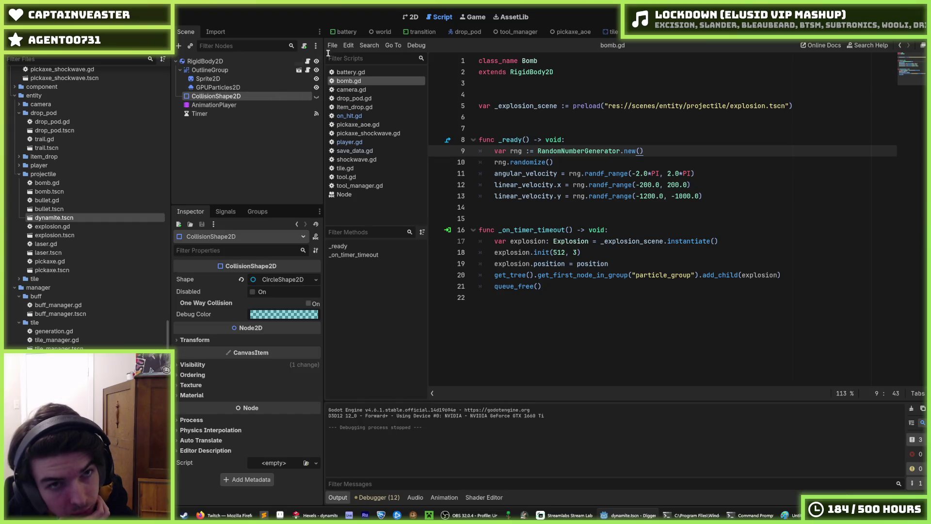
left_click(415, 19)
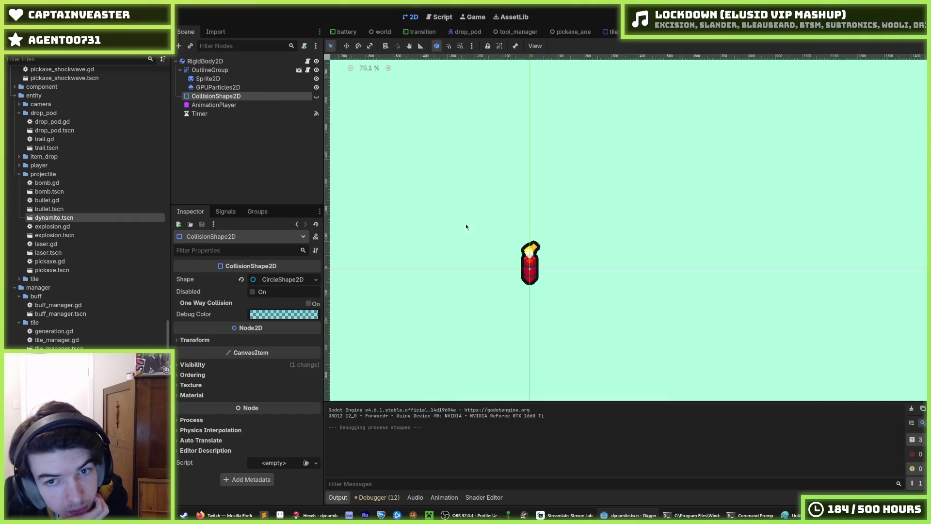
left_click(279, 279)
left_click(238, 279)
left_click(261, 280)
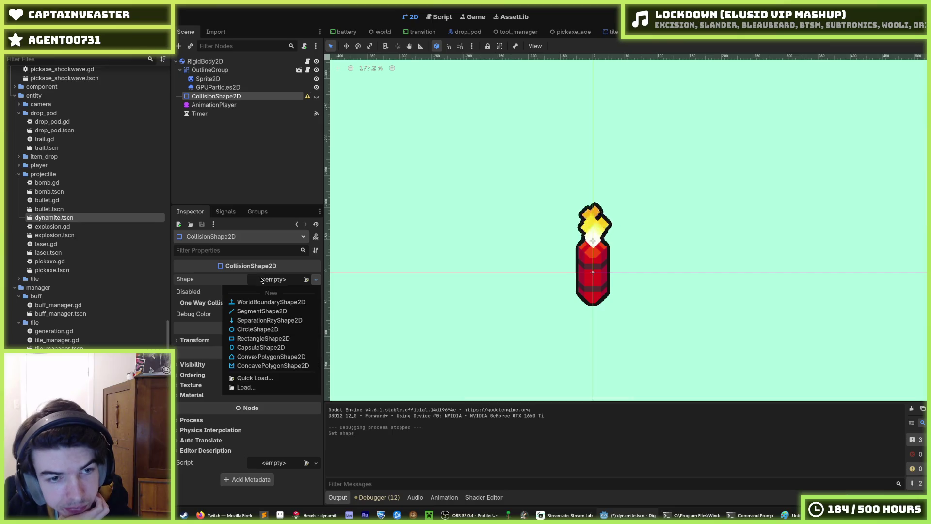
left_click(268, 338)
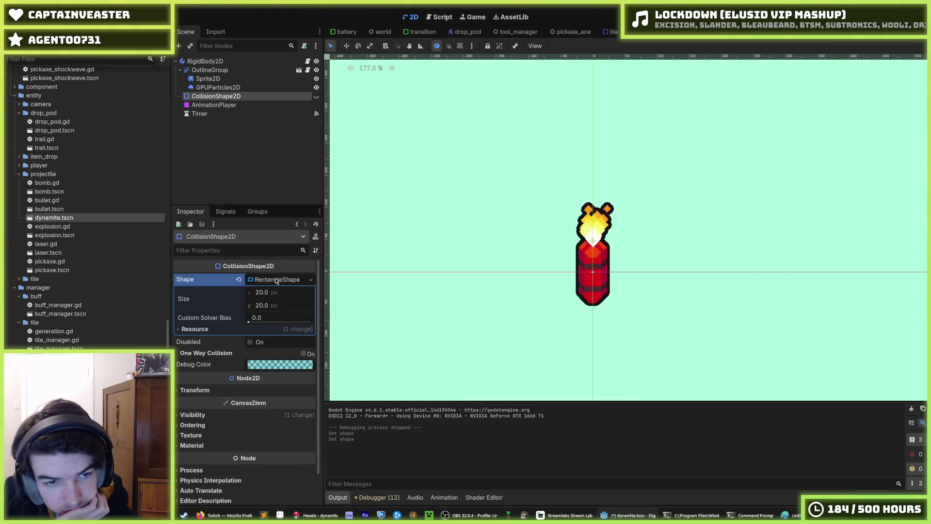
mouse_move(262, 292)
left_mouse_down()
mouse_move(299, 293)
mouse_move(256, 292)
left_mouse_up()
Step: Roughly widen the collision rectangle over the dynamite sprite in the 2D view
left_click(316, 96)
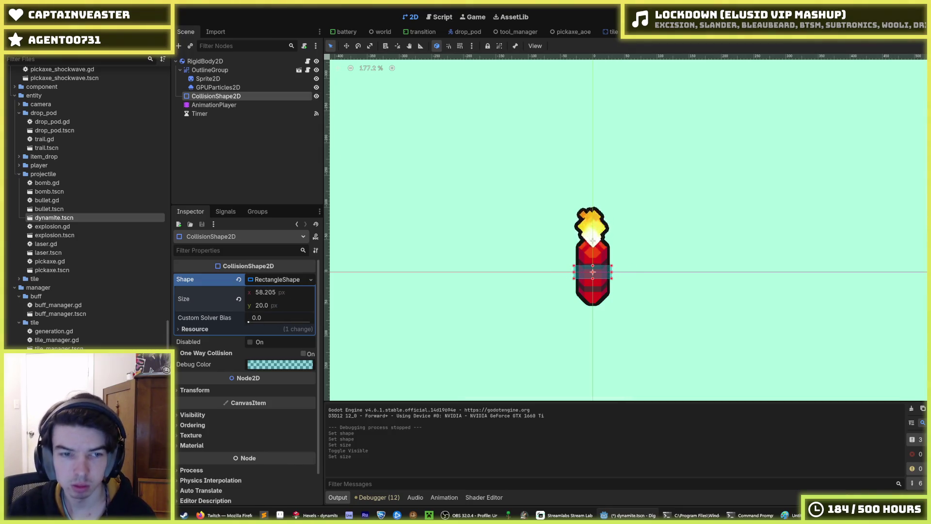
scroll(526, 286, "up", 8)
left_click_drag(659, 264, 654, 264)
scroll(378, 260, "down", 1)
scroll(388, 259, "down", 17)
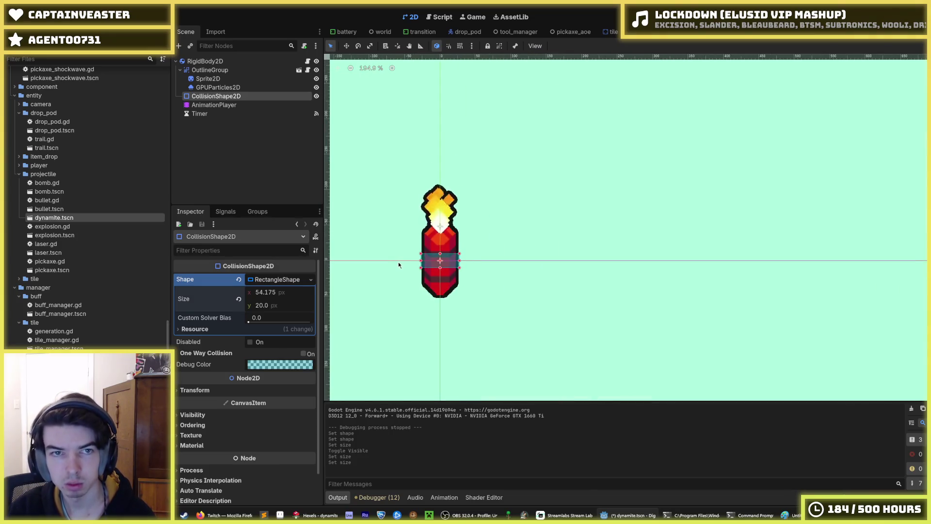
scroll(398, 261, "down", 3)
scroll(457, 264, "left", 2)
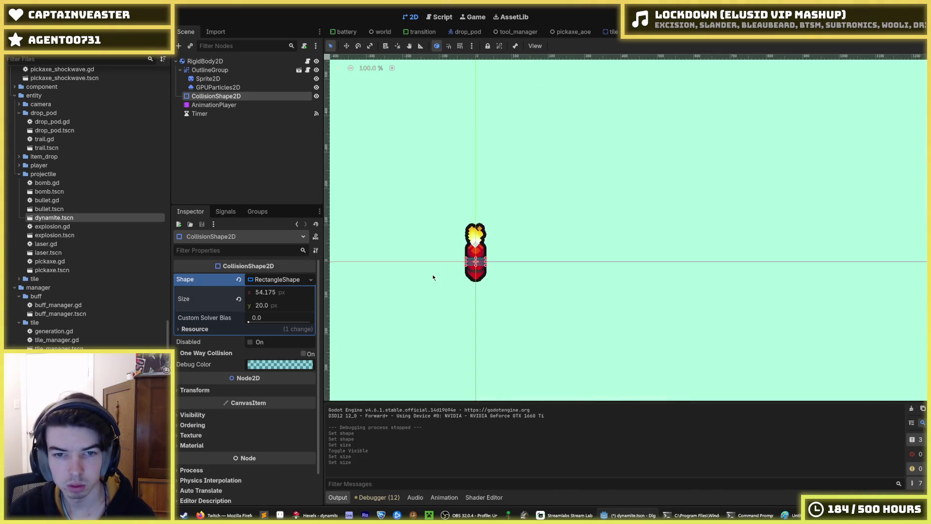
scroll(432, 276, "left", 1)
Step: Set the rectangle size to 64 by 112 px, save the dynamite scene, and run the game
left_click(277, 293)
type("64")
key("Return")
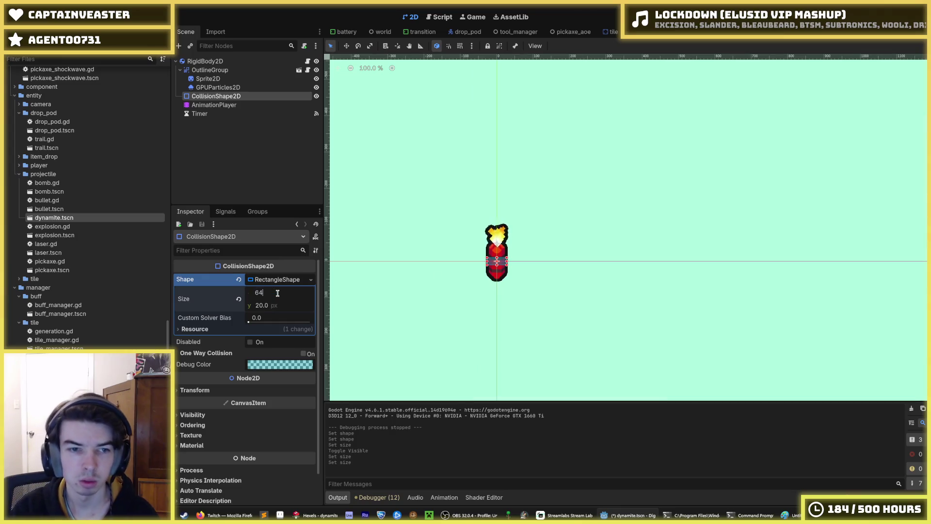
left_click(278, 305)
type("128")
key("Return")
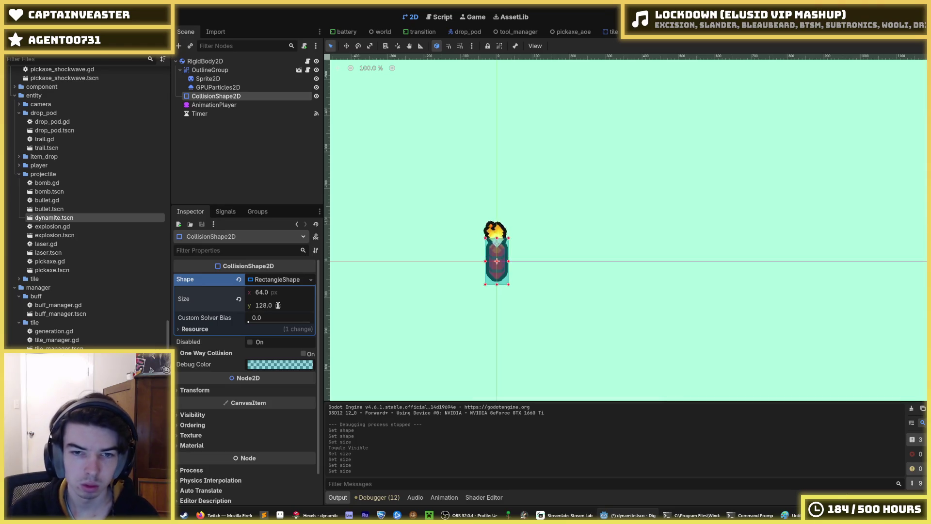
left_click(279, 305)
left_click(279, 306)
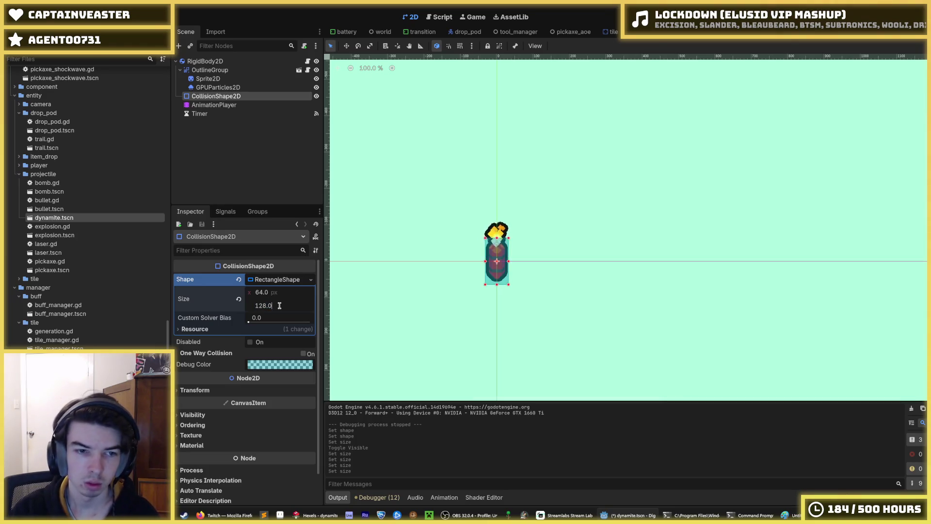
type("-16")
key("Return")
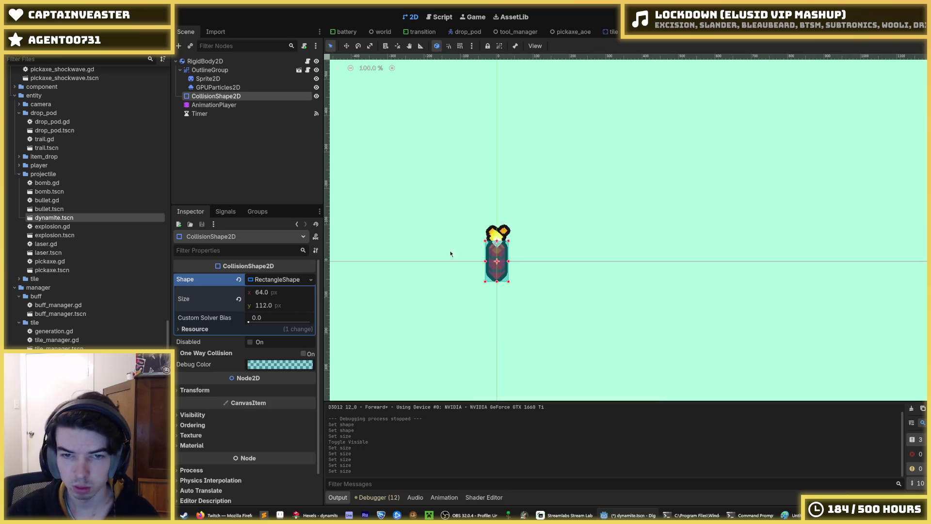
key("ctrl+s")
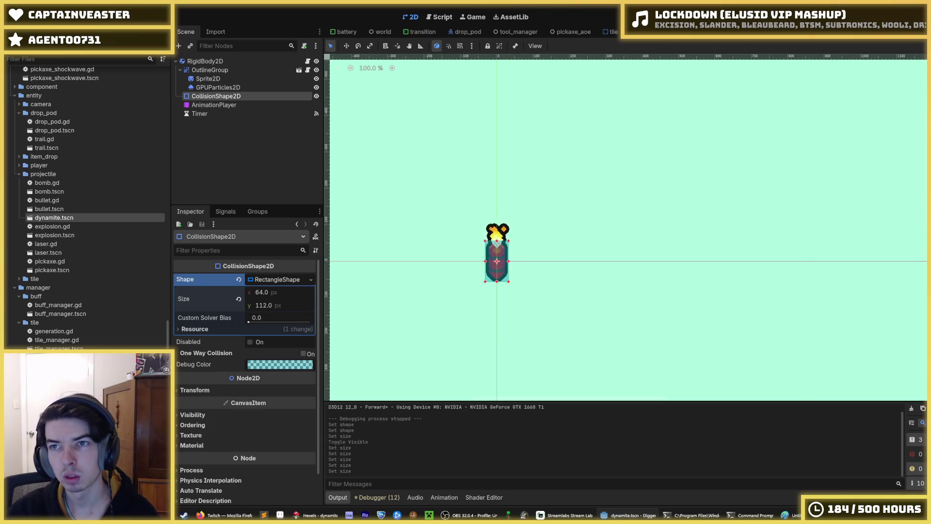
key("F5")
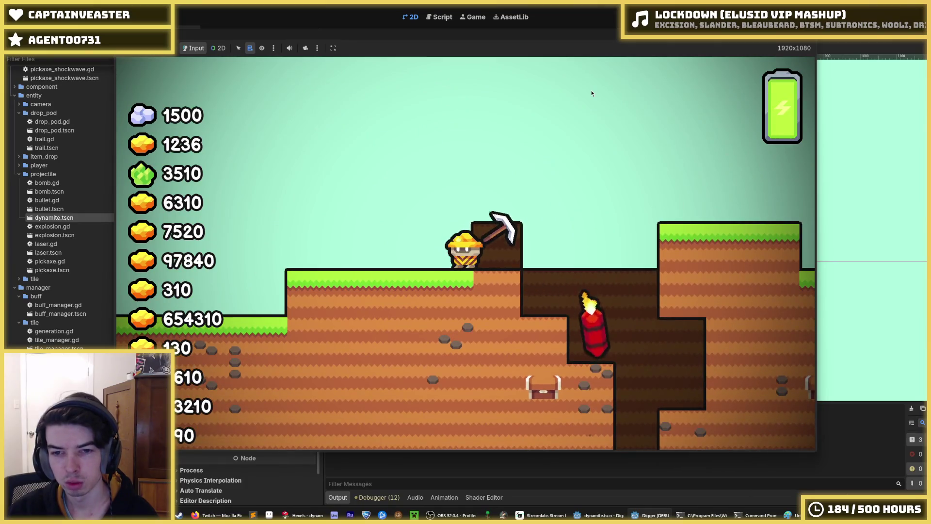
Step: Play the miner until a dynamite stick explodes, then stop the game
key("a")
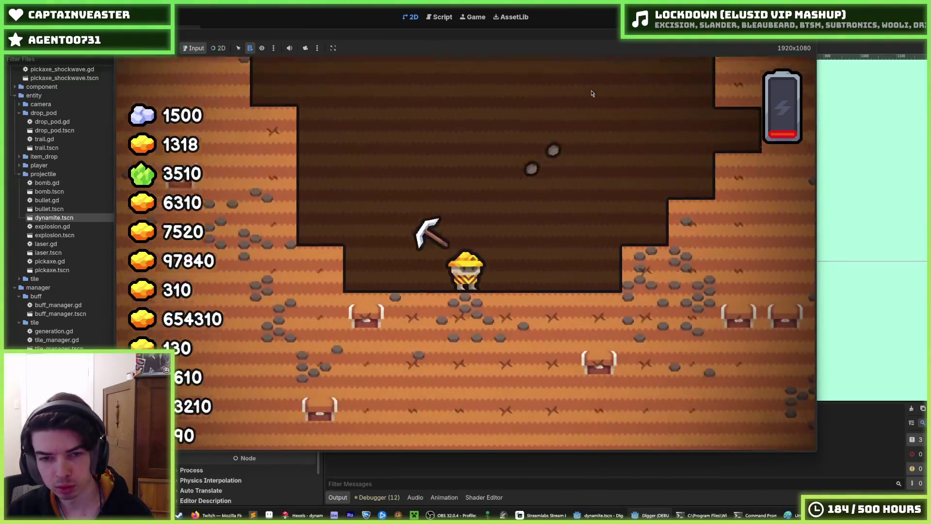
key("F8")
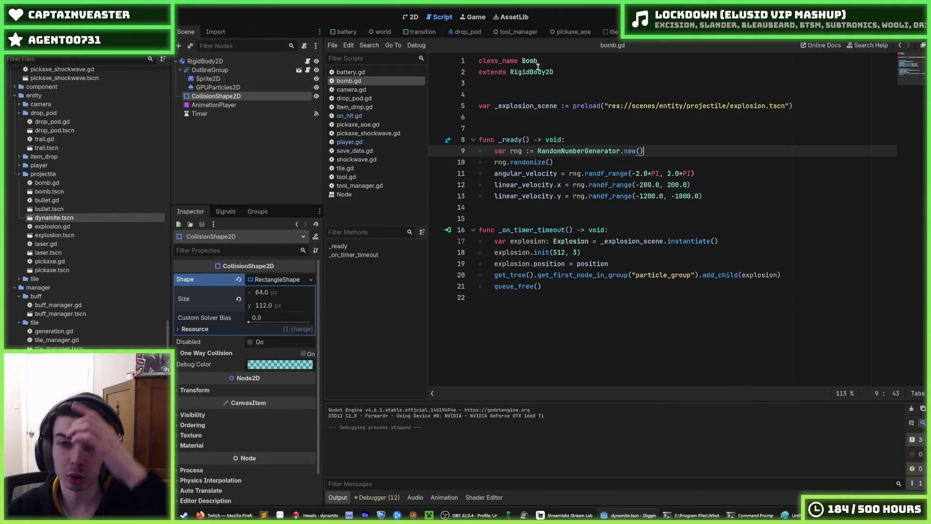
Step: Open on_hit.gd and look over its current spawning code
left_click(558, 116)
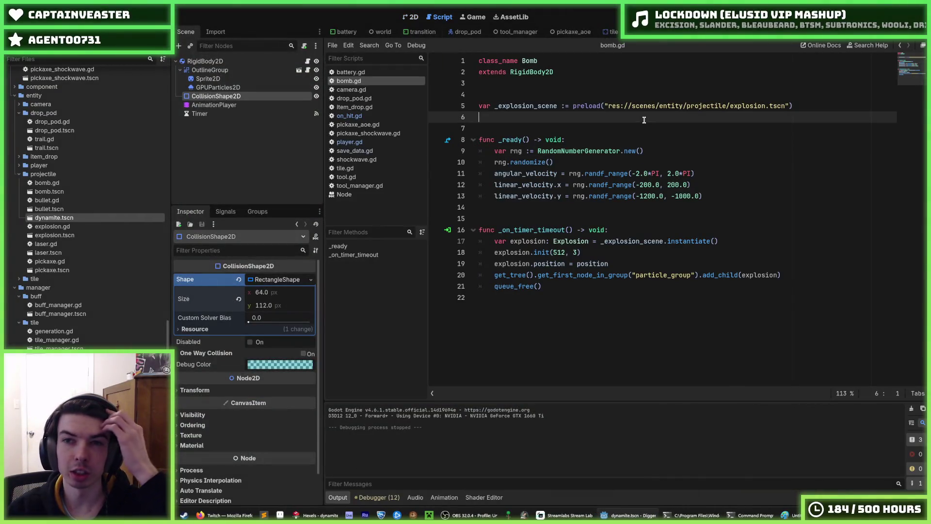
left_click(349, 116)
left_click(614, 116)
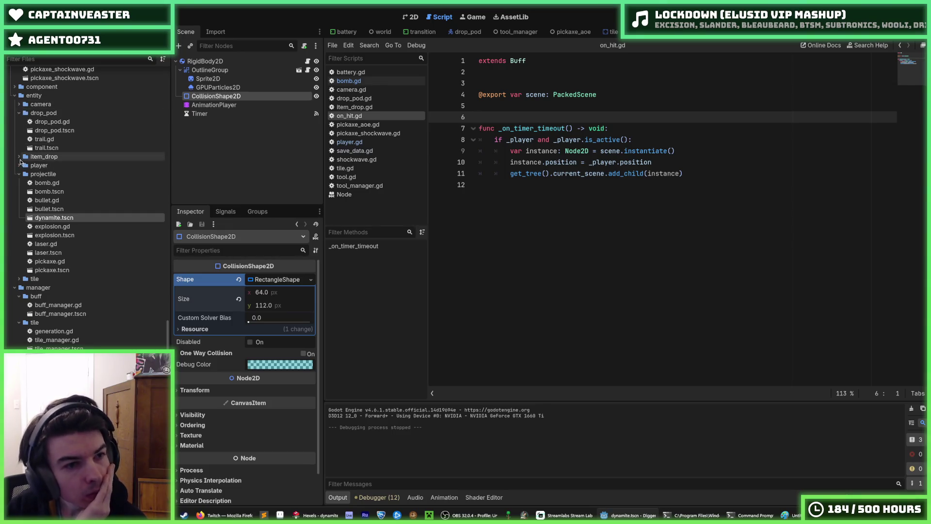
scroll(23, 164, "up", 5)
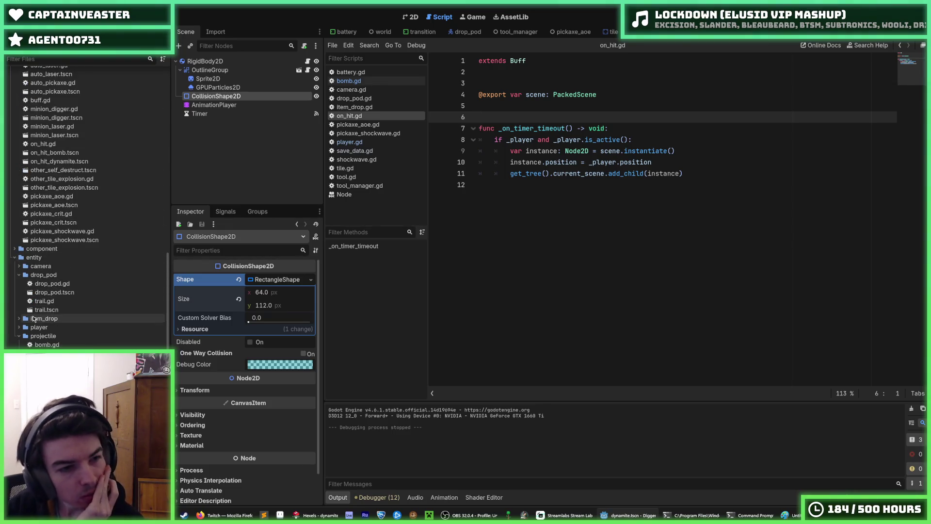
scroll(29, 334, "down", 3)
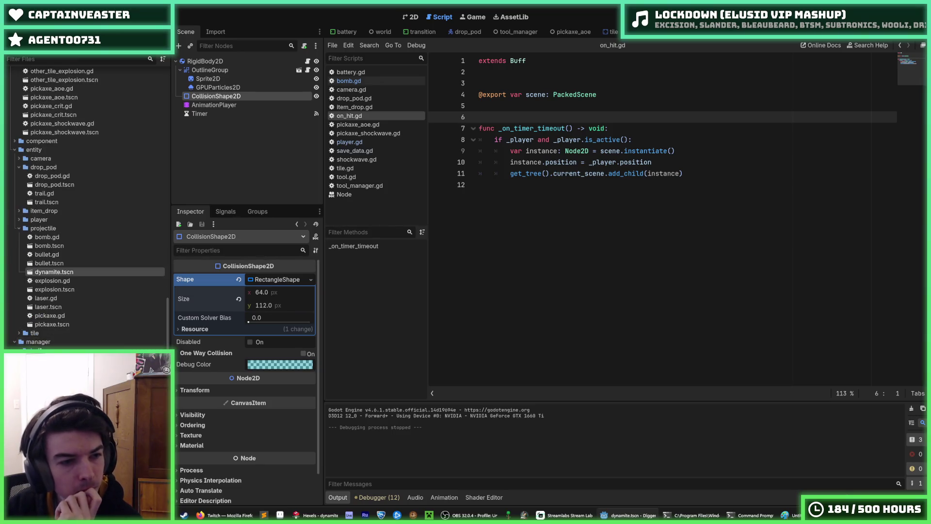
scroll(47, 270, "up", 15)
scroll(47, 271, "down", 10)
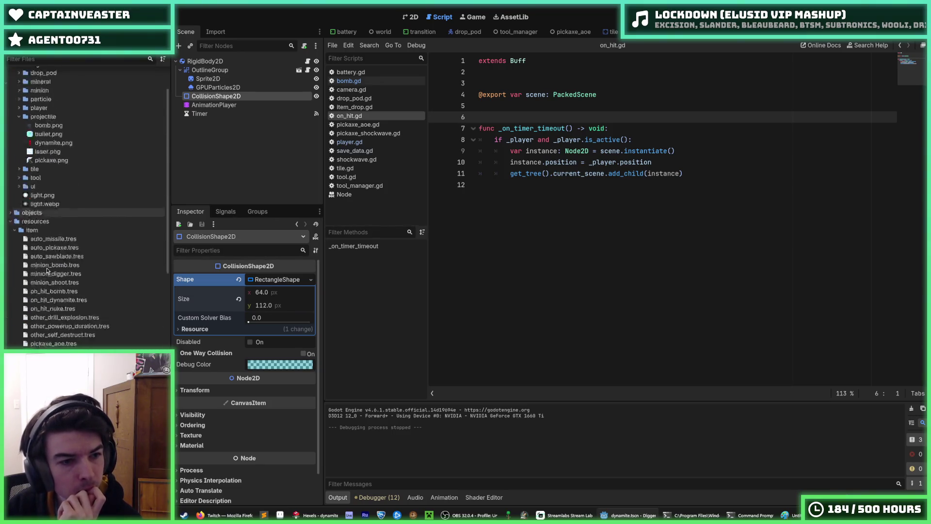
scroll(45, 292, "up", 2)
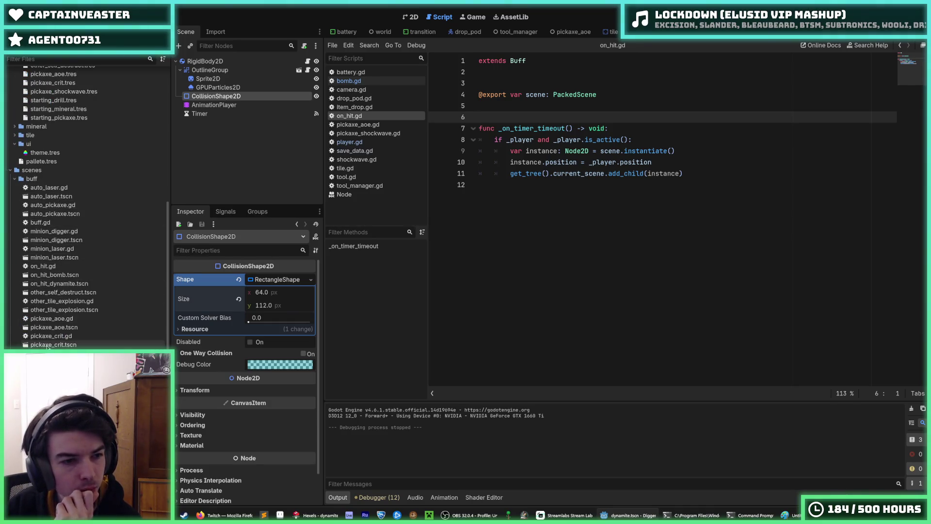
Step: Copy the on_hit function from pickaxe_crit.gd and return to on_hit.gd's empty line 5
double_click(48, 336)
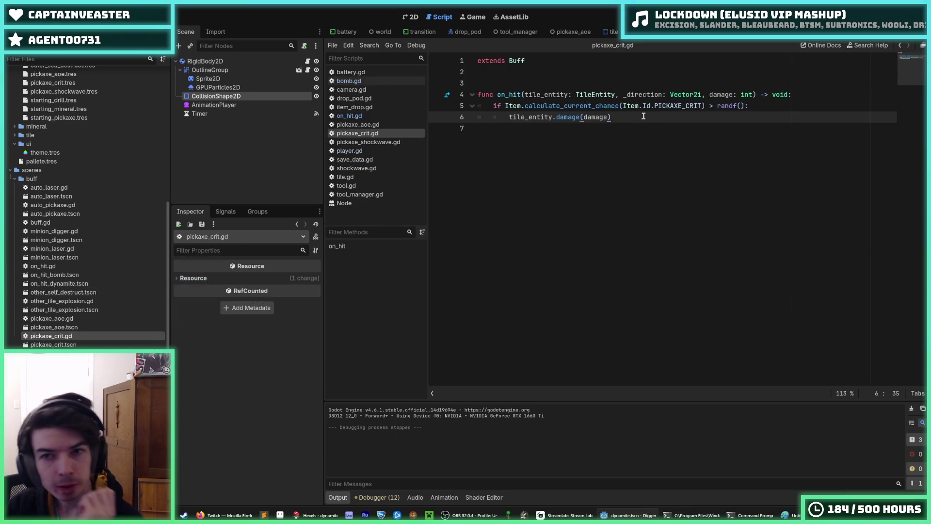
left_click_drag(761, 106, 495, 101)
left_click_drag(612, 116, 416, 97)
key("ctrl+c")
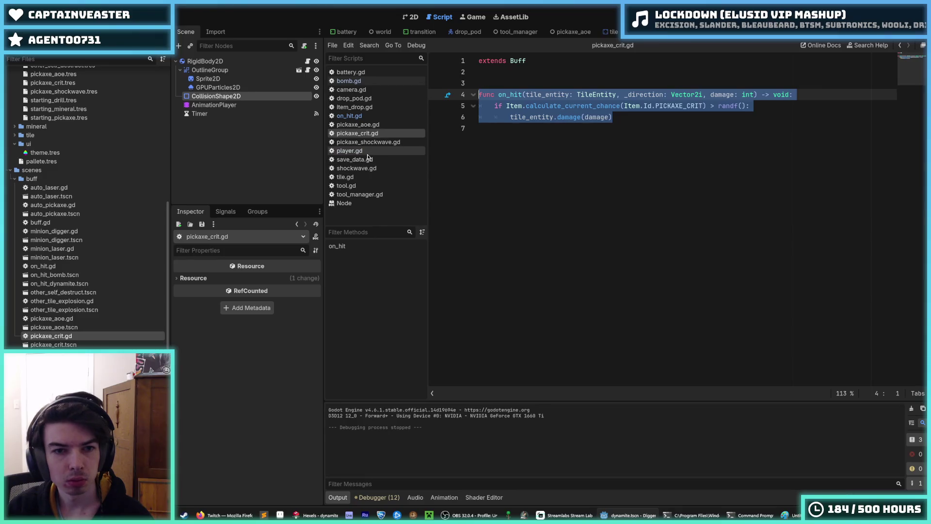
left_click(349, 115)
left_click(581, 104)
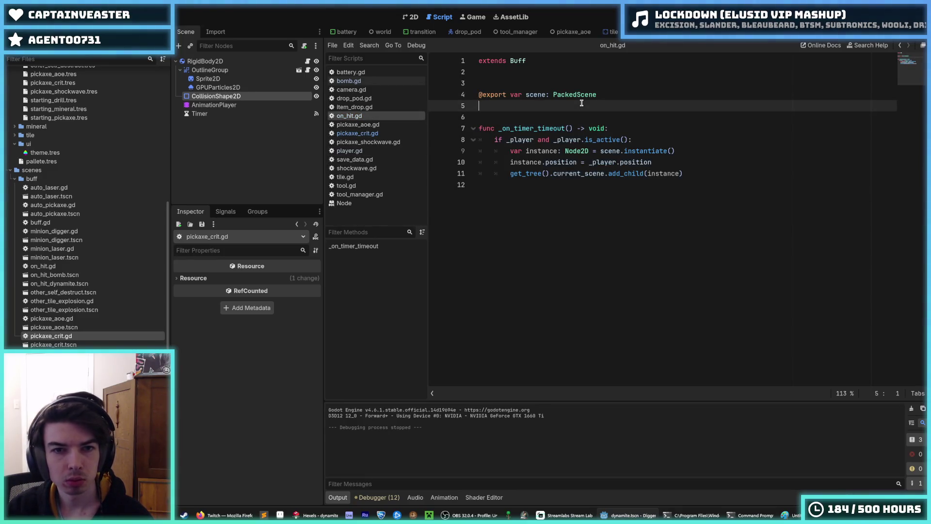
Step: Paste the copied on_hit function into on_hit.gd above the timer function
key("Return")
key("Return")
key("ctrl+v")
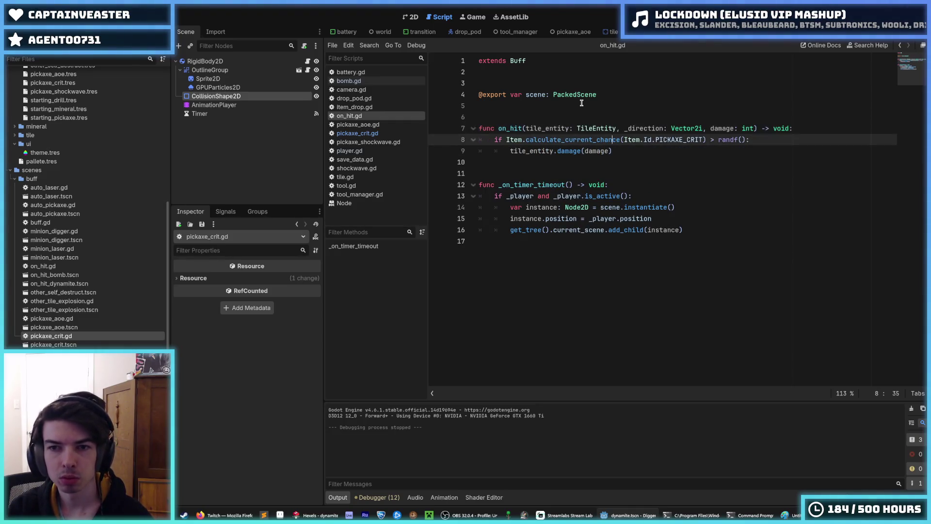
key("Down")
key("Down")
key("Down")
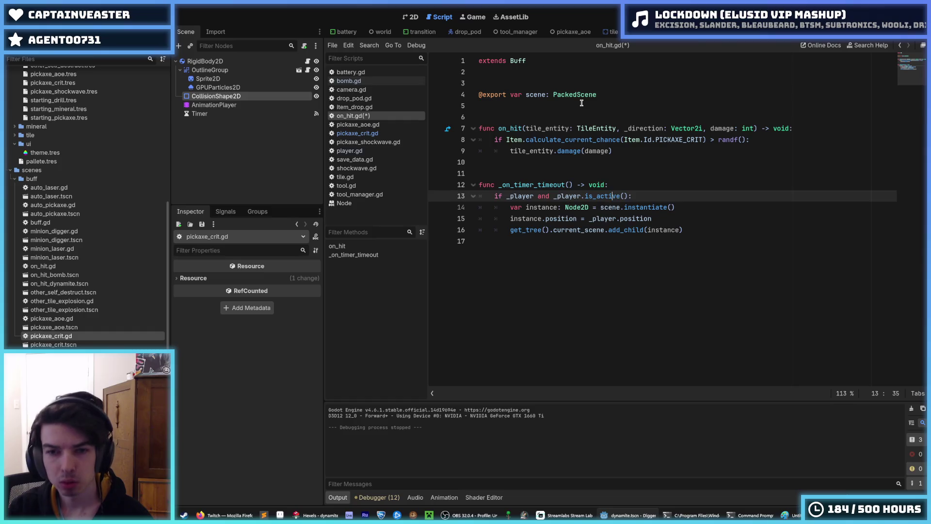
key("shift+Down")
key("shift+Down")
key("shift+Down")
key("Up")
key("Up")
key("Up")
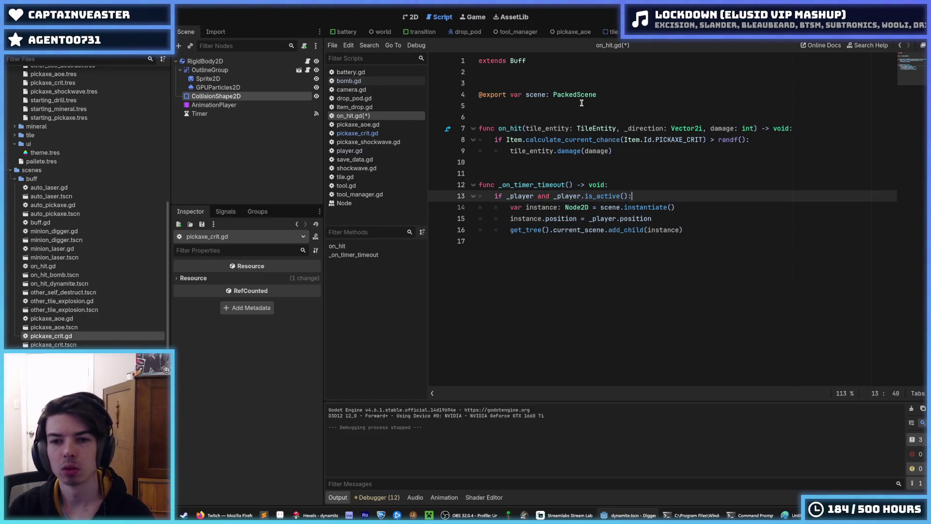
Step: Move the instantiate, position and add_child lines up into on_hit's chance if block
key("Down")
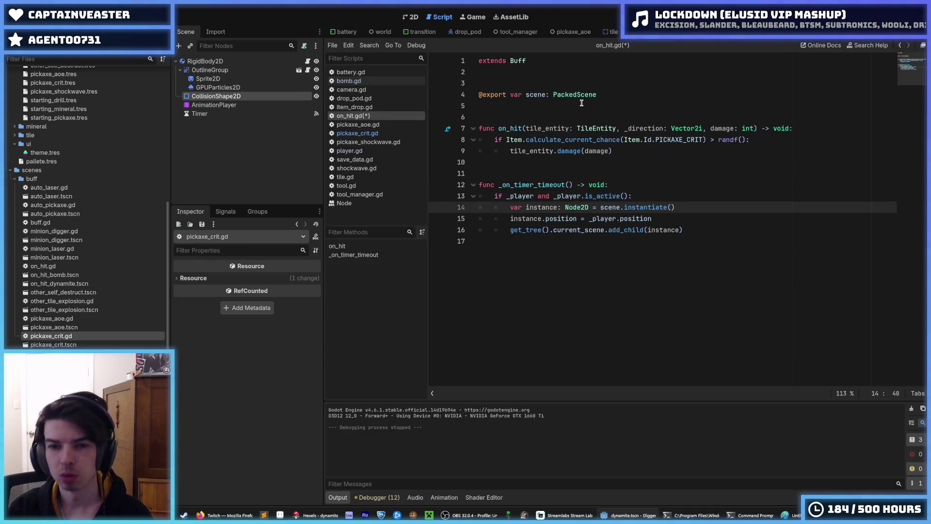
key("Down")
key("Down")
key("Right")
key("Right")
key("Right")
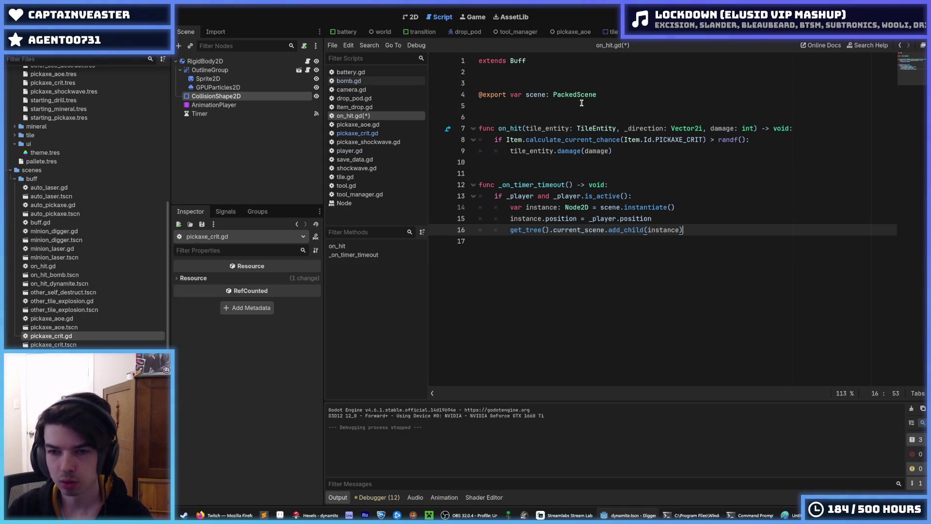
key("Up")
key("Up")
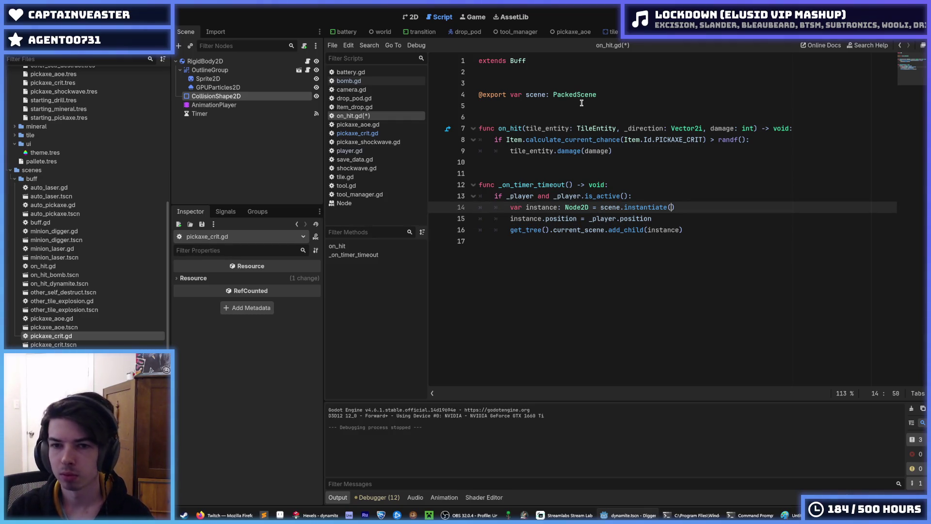
key("shift+Down")
key("shift+Down")
key("alt+Up")
key("alt+Up")
key("alt+Up")
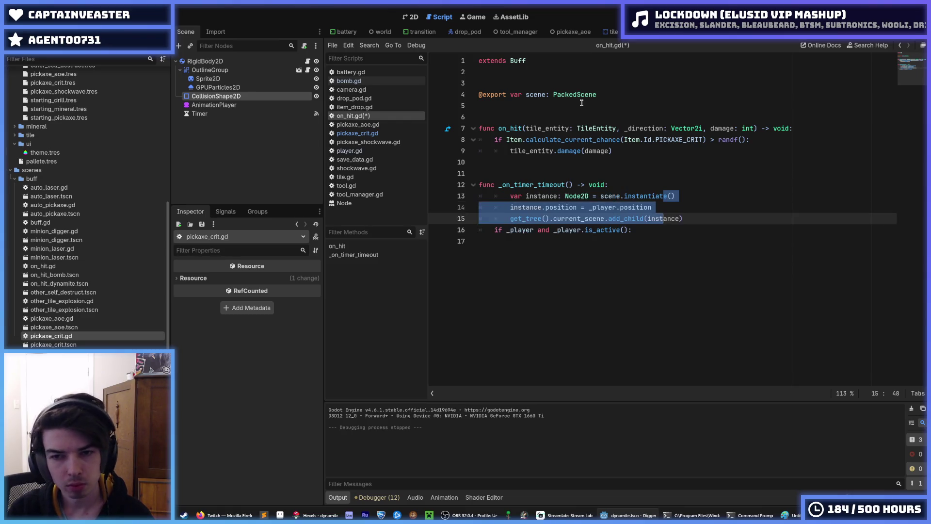
key("Down")
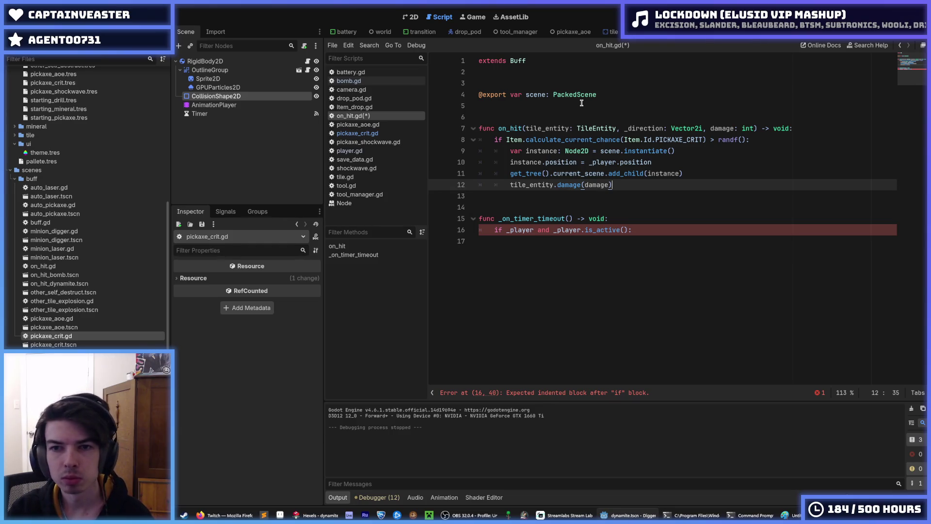
key("Up")
key("Up")
key("Up")
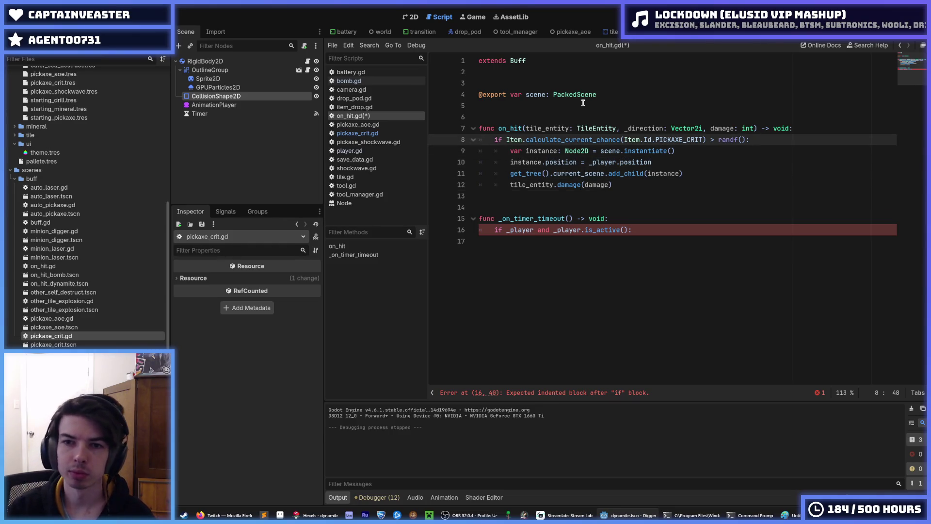
Step: Try a 0.1 chance and deleting the timer function, then undo those edits
left_click_drag(710, 140, 507, 140)
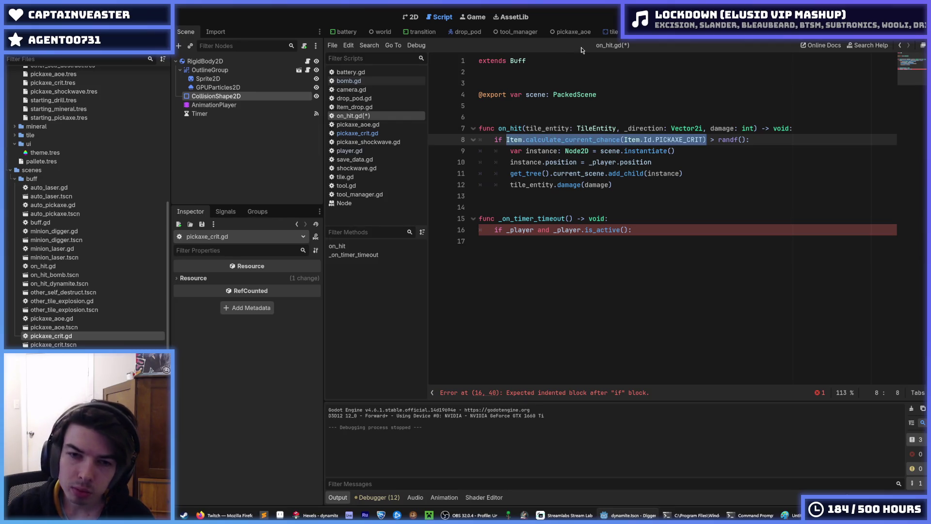
type("0.1")
key("Down")
key("Down")
key("Down")
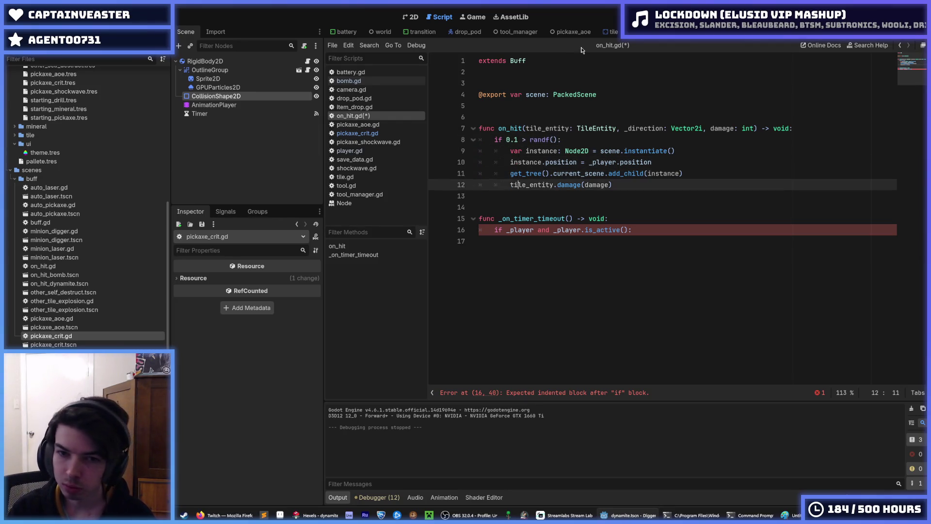
key("Down")
key("End")
key("shift+Up")
key("shift+Up")
key("shift+Up")
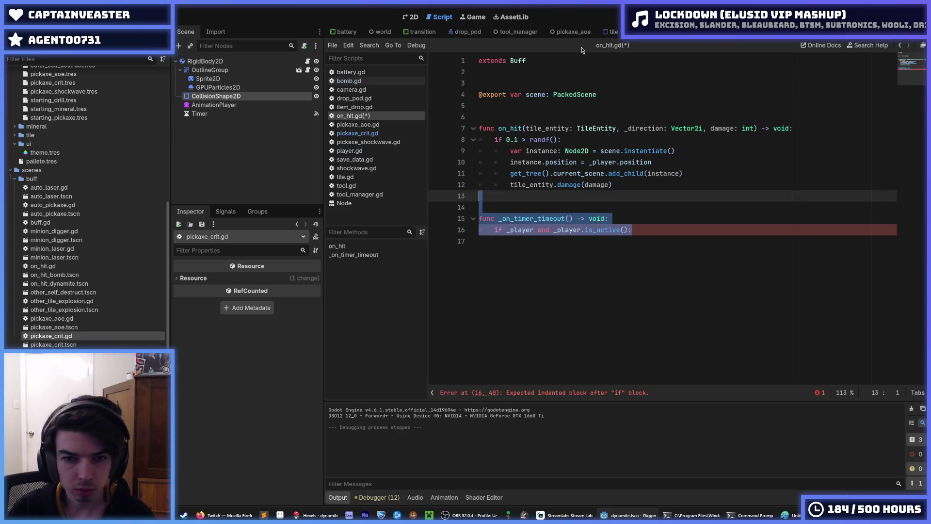
key("BackSpace")
key("BackSpace")
key("BackSpace")
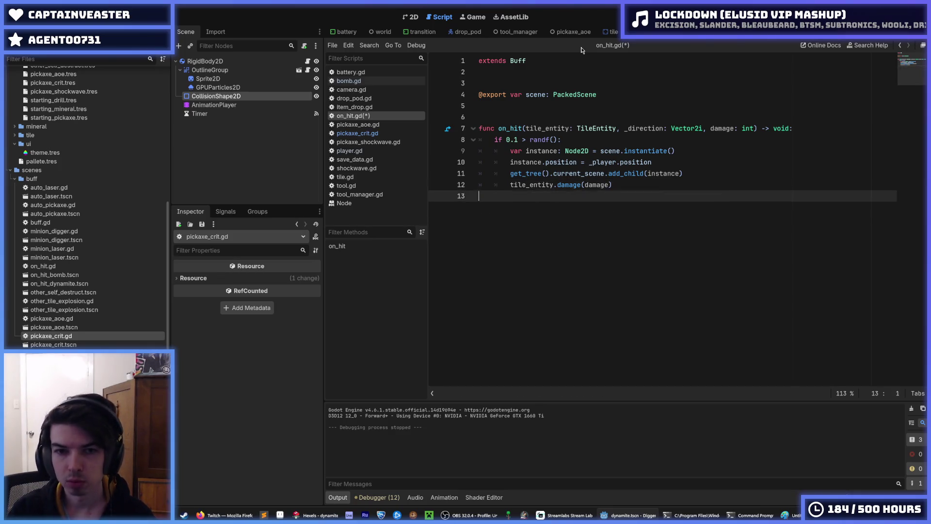
key("Up")
key("Up")
key("Up")
key("Left")
key("Left")
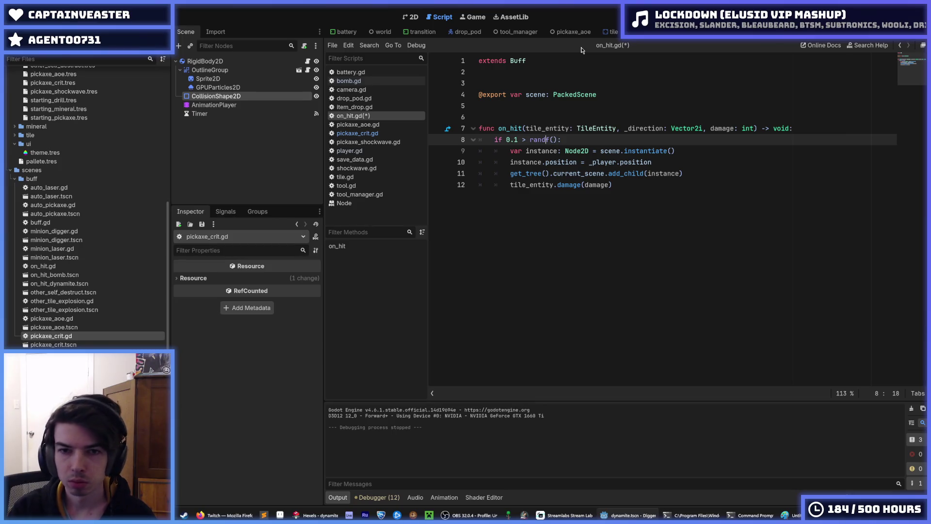
key("ctrl+z")
key("ctrl+z")
key("ctrl+z")
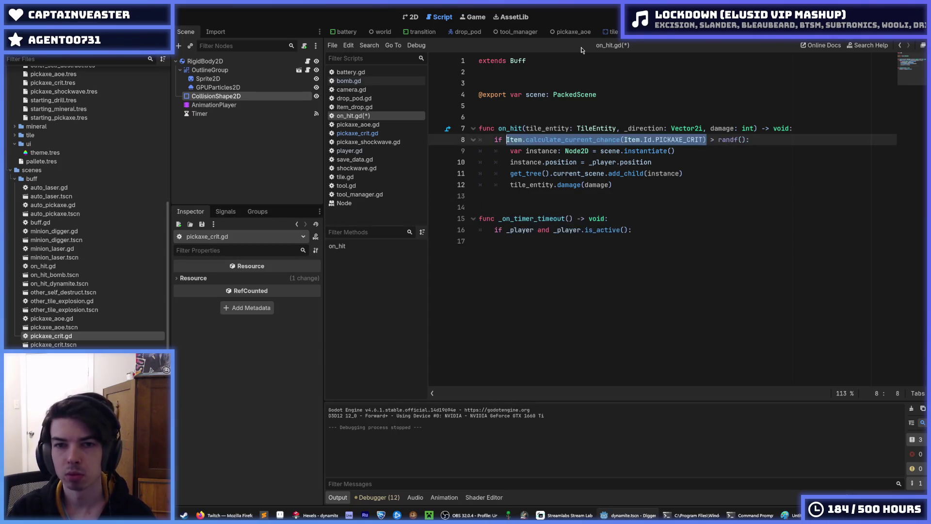
Step: Delete the leftover _on_timer_timeout function, change PICKAXE_CRIT to ON_HIT_BOMB, and save
key("Down")
key("Down")
key("Down")
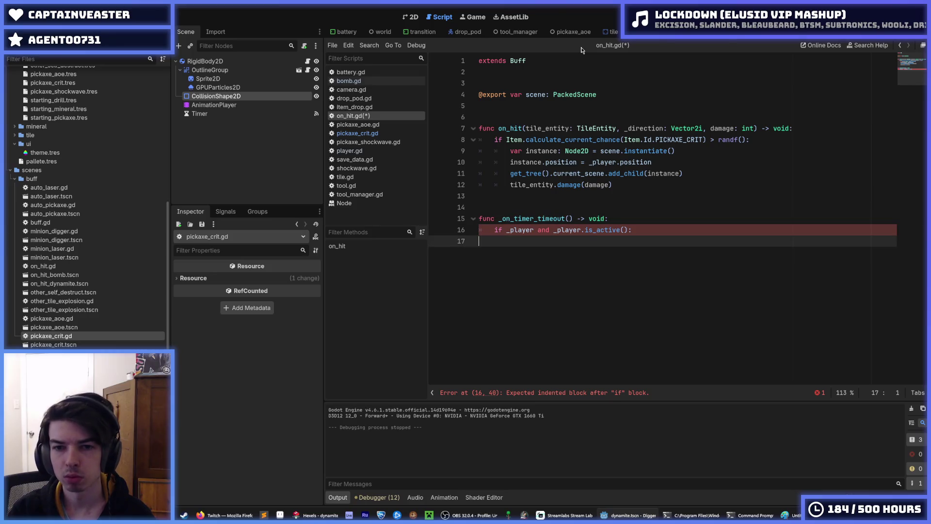
key("shift+Up")
key("shift+Up")
key("shift+Up")
key("BackSpace")
key("BackSpace")
key("Up")
key("Up")
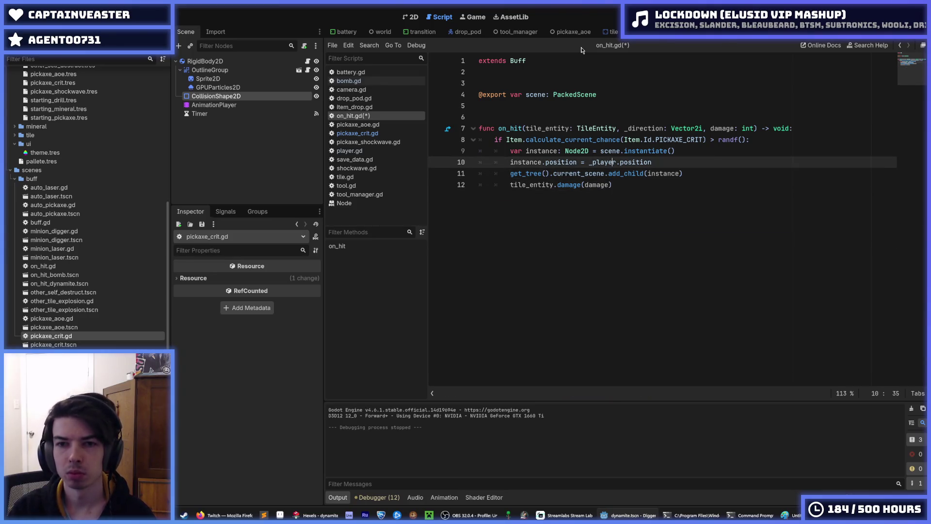
key("Up")
key("Up")
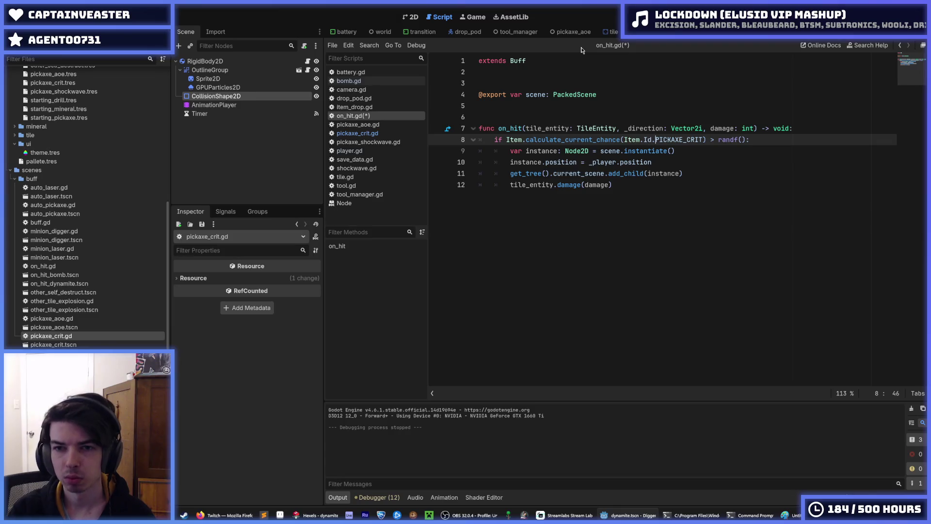
type("B")
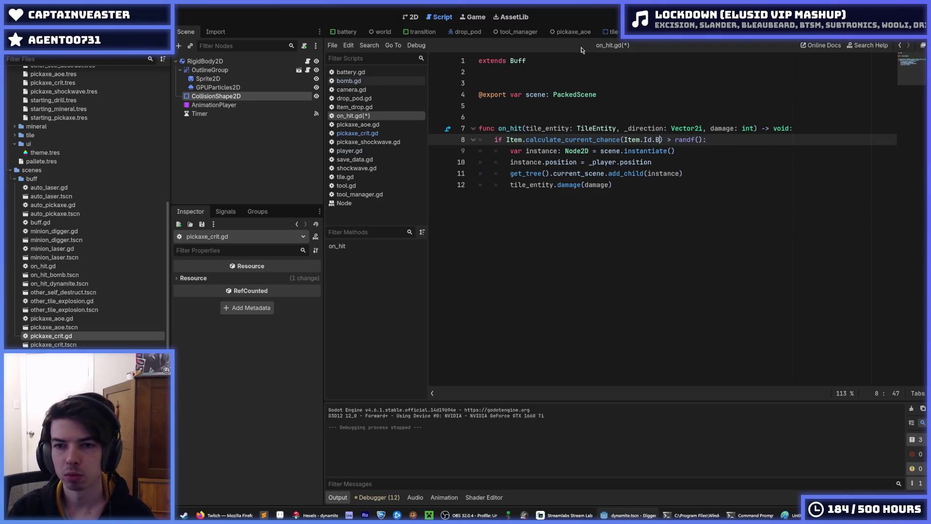
key("Return")
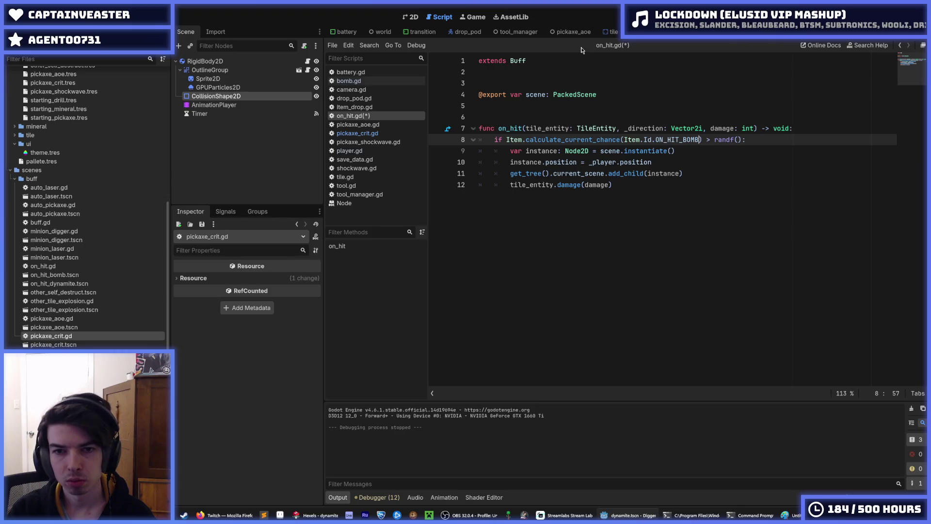
key("ctrl+s")
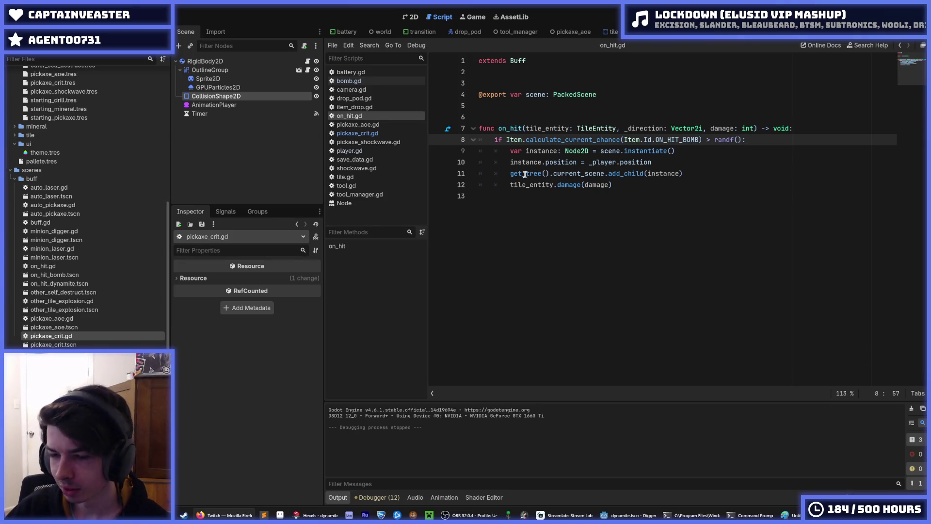
Step: Step through the on_hit code, saving and comparing versions with undo and redo
left_click(755, 140)
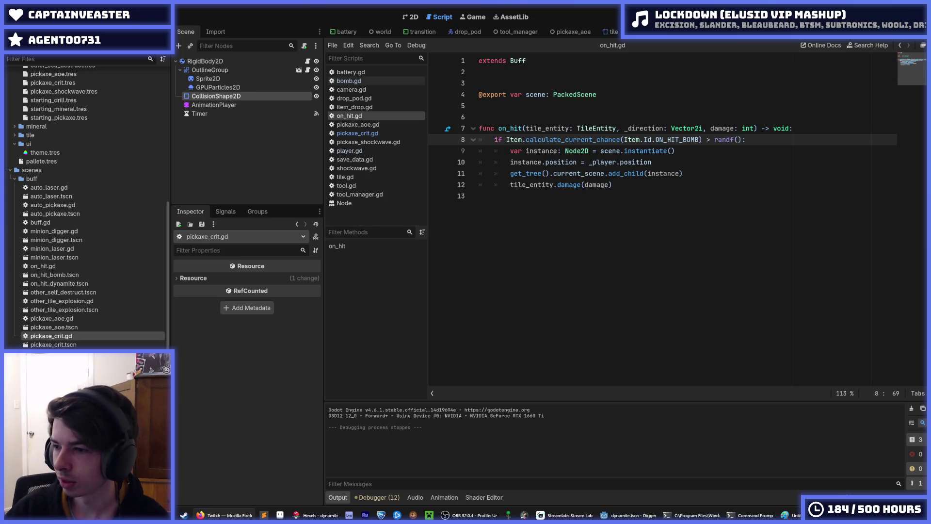
key("Down")
key("ctrl+s")
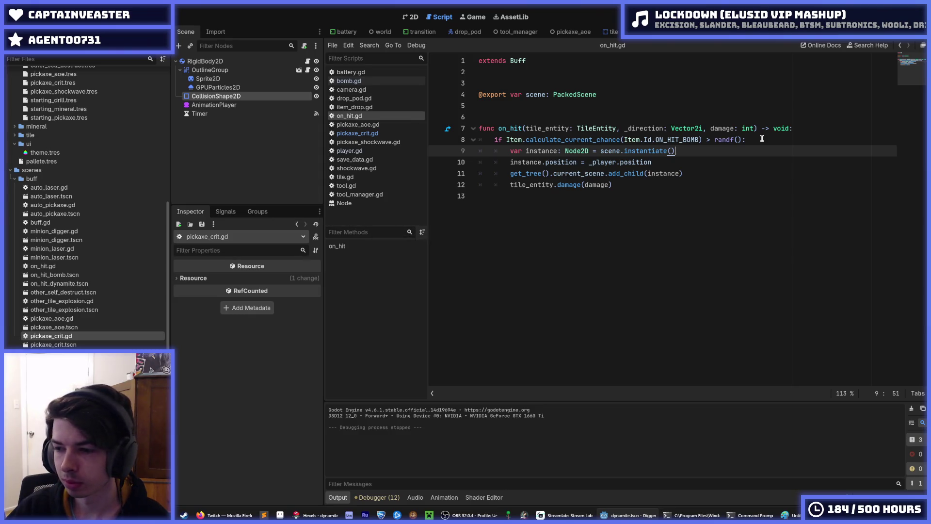
left_click(761, 139)
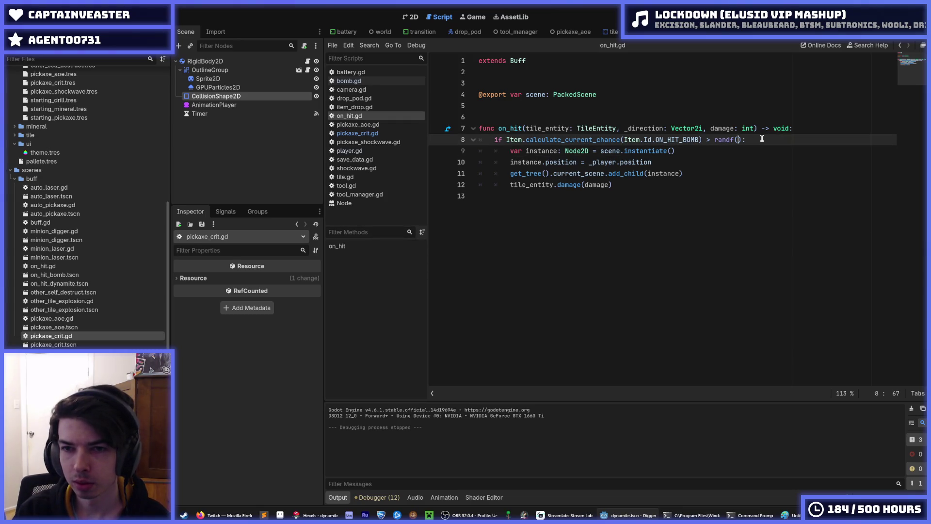
key("Down")
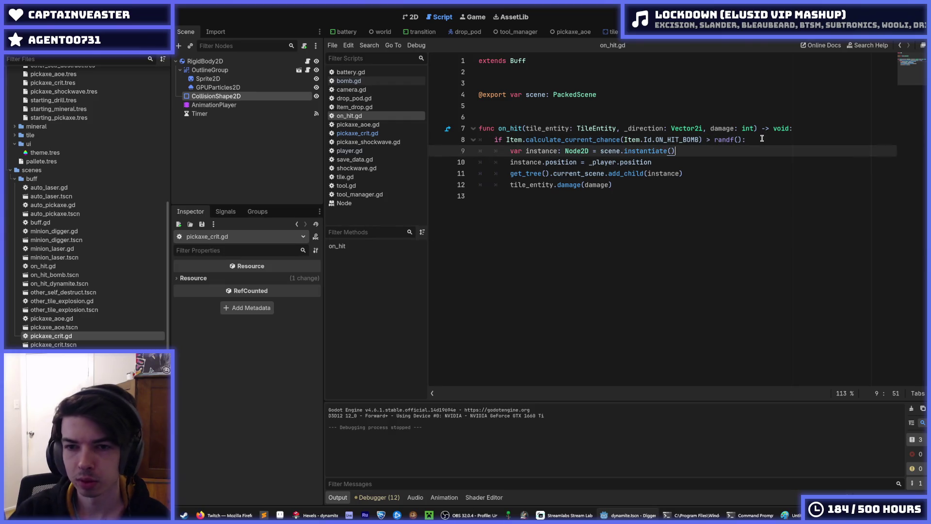
key("ctrl+s")
key("Down")
key("ctrl+s")
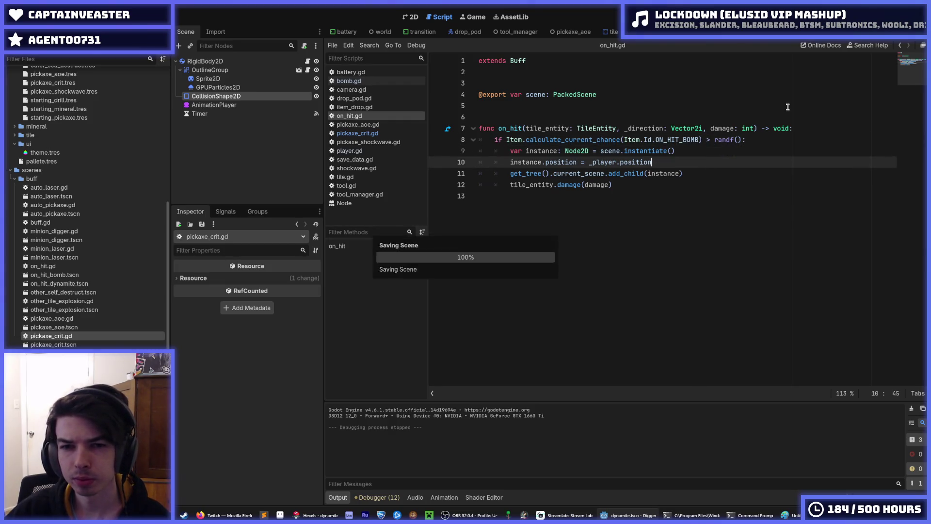
key("ctrl+z")
key("ctrl+z")
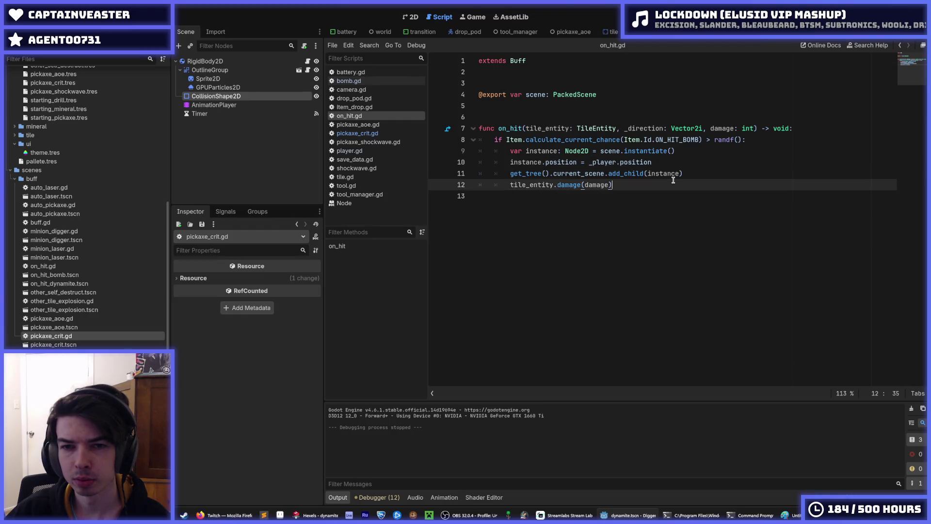
key("ctrl+z")
key("ctrl+z")
key("ctrl+z")
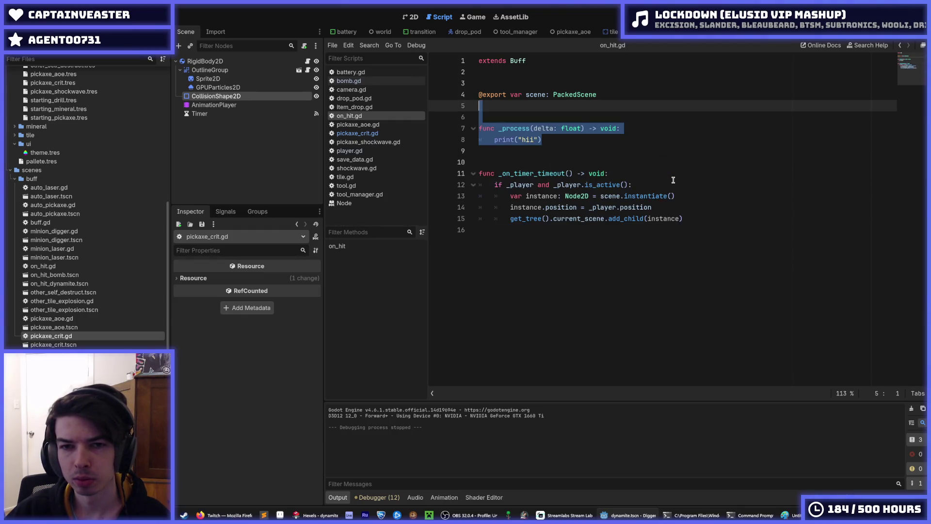
key("ctrl+shift+z")
key("ctrl+shift+z")
key("ctrl+shift+z")
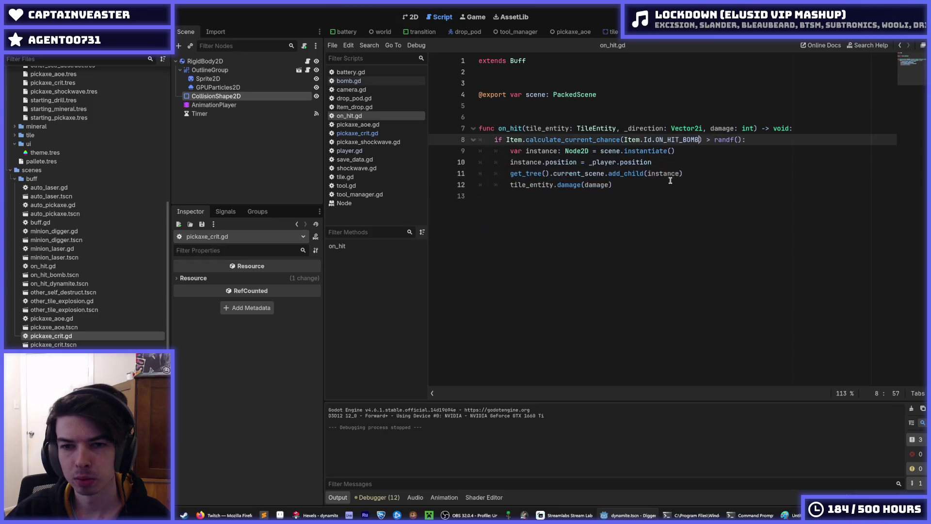
Step: Delete the tile_entity.damage(damage) line and launch the game to test
left_click_drag(677, 182, 708, 171)
left_click(708, 171)
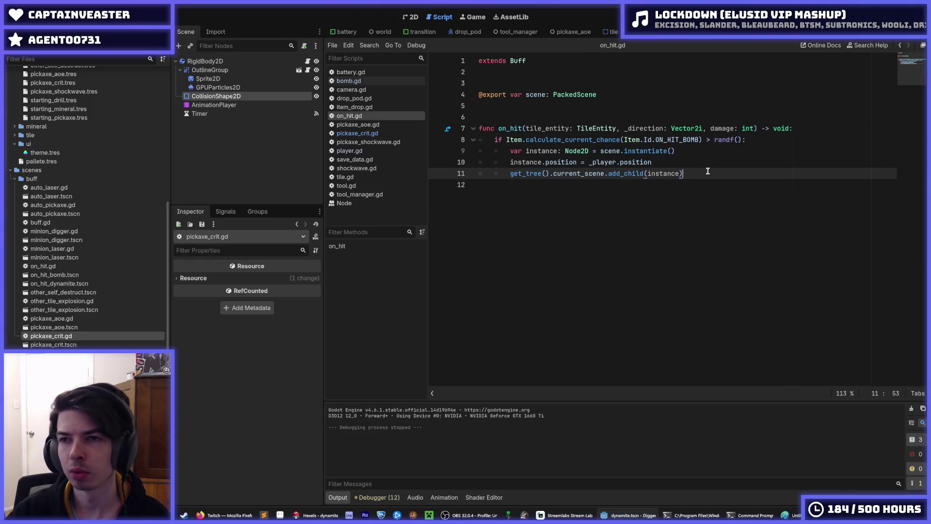
key("F5")
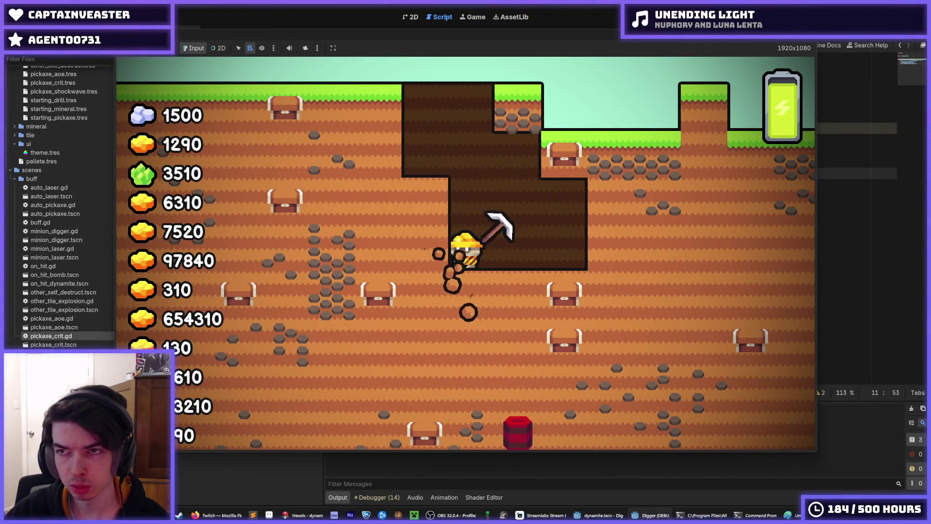
Step: Replace the calculate_current_chance call on line 8 with a fixed 0.1 and test-run the game
key("F8")
left_click_drag(702, 139, 498, 140)
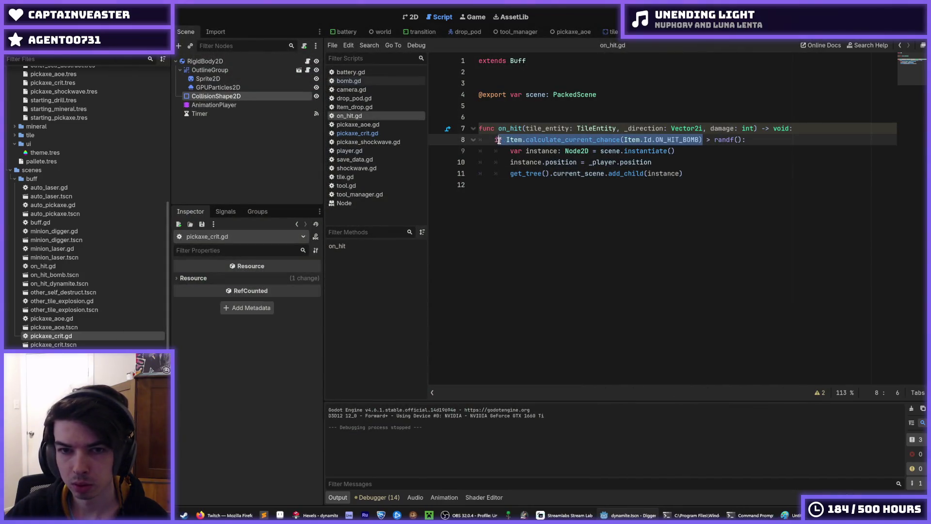
type("0.1")
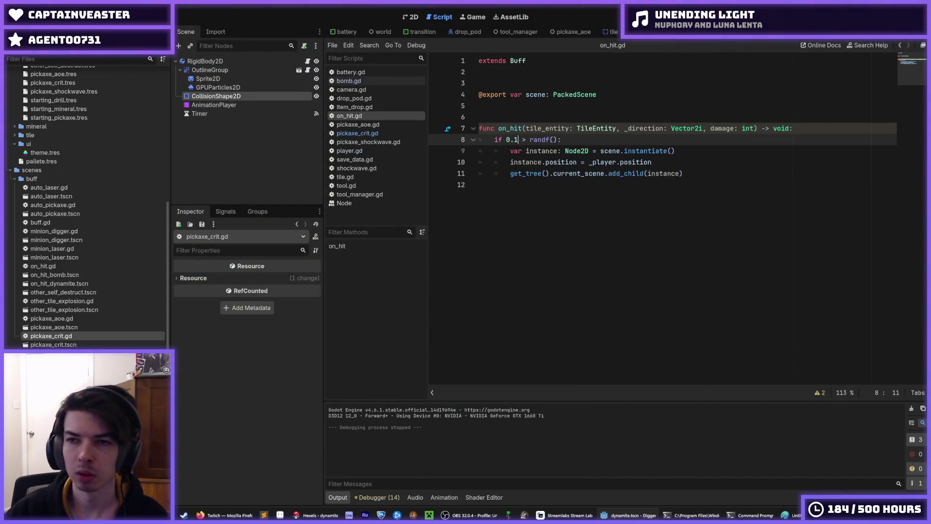
key("F5")
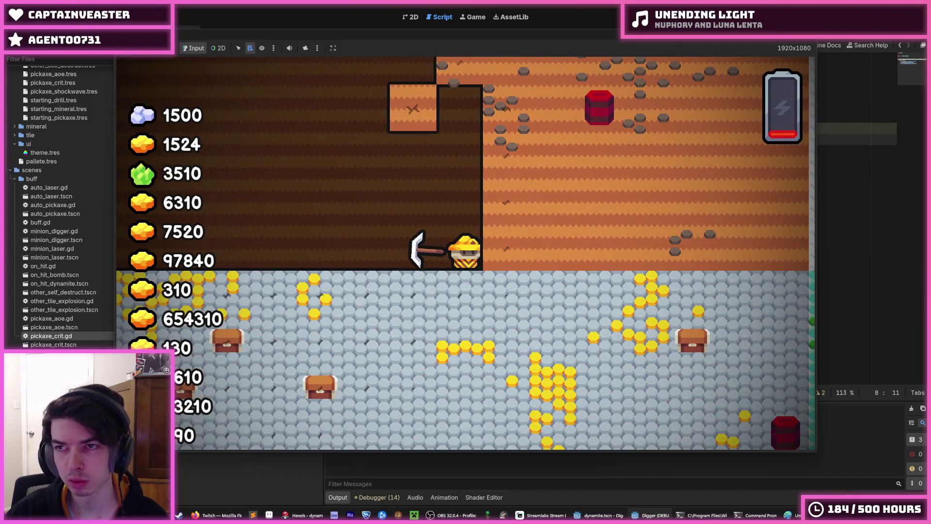
key("F8")
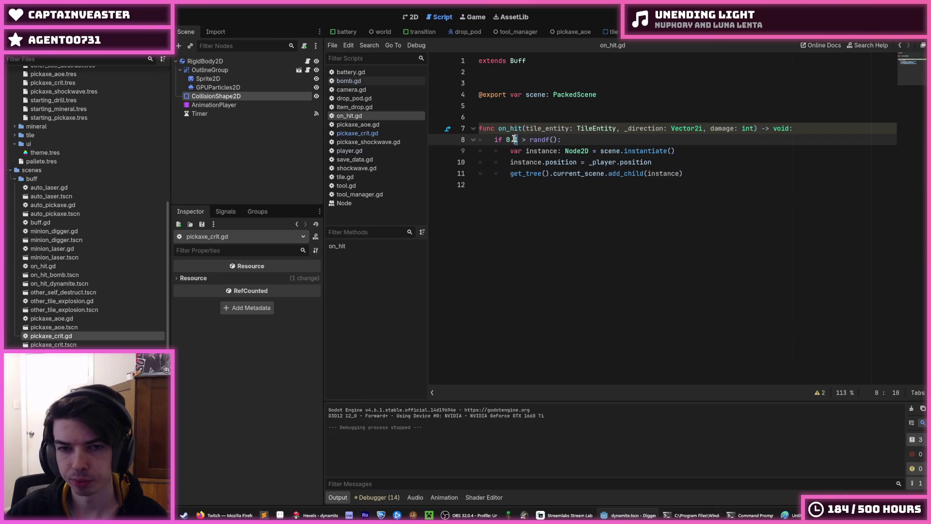
Step: Playtest mining with exploding dynamite, restarting the game twice
key("F5")
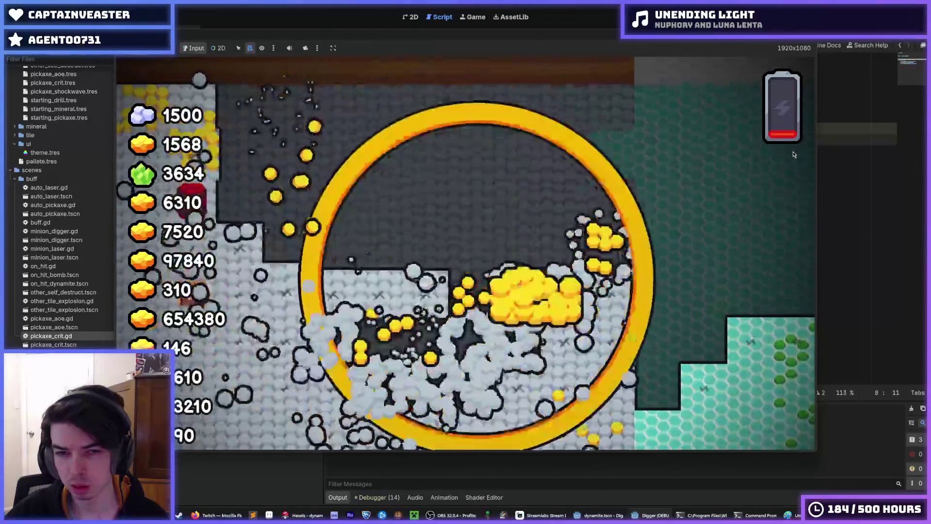
key("F5")
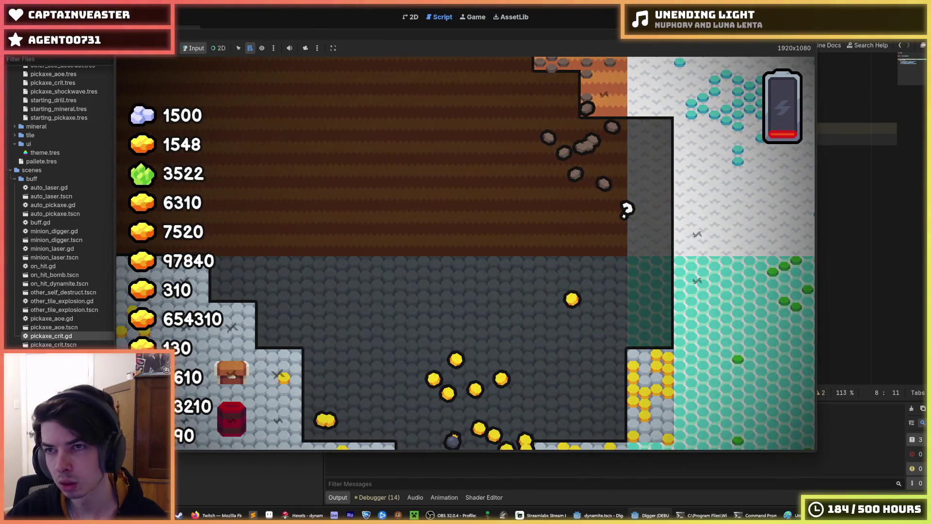
key("F5")
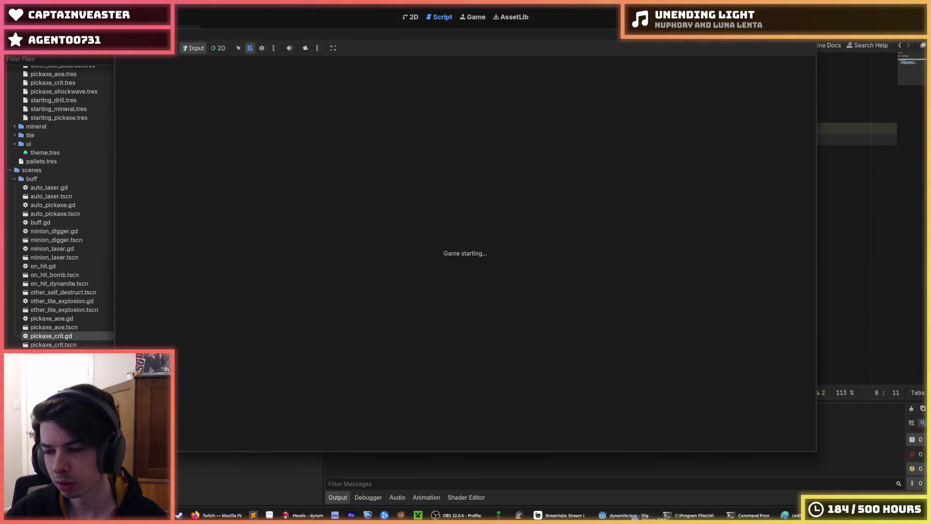
Step: Set the line 8 spawn chance to 0.3 and inspect the on_hit_bomb.tres item resource
key("F8")
type("> randf():")
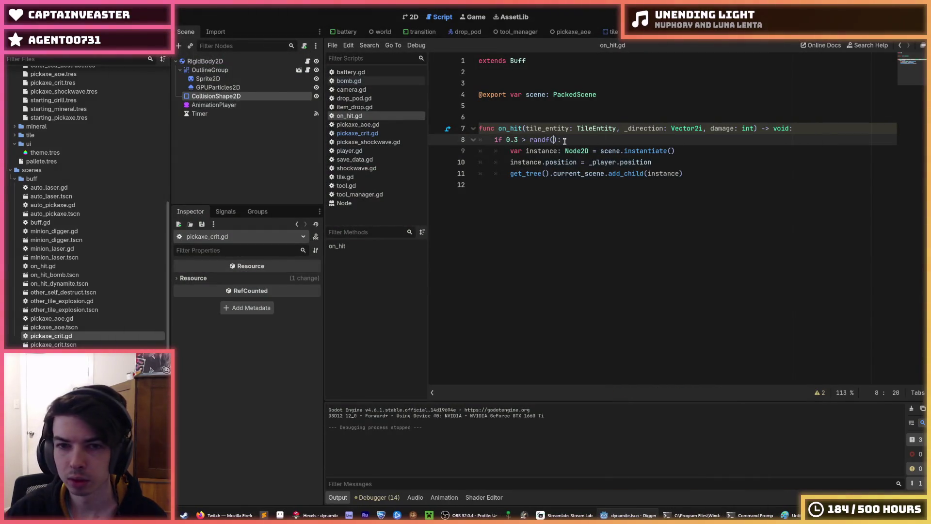
scroll(73, 242, "up", 10)
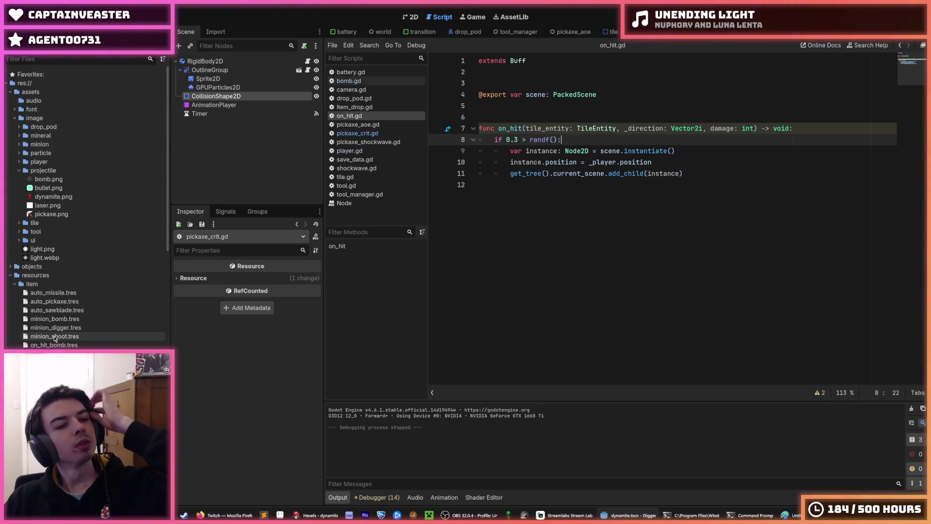
left_click(53, 345)
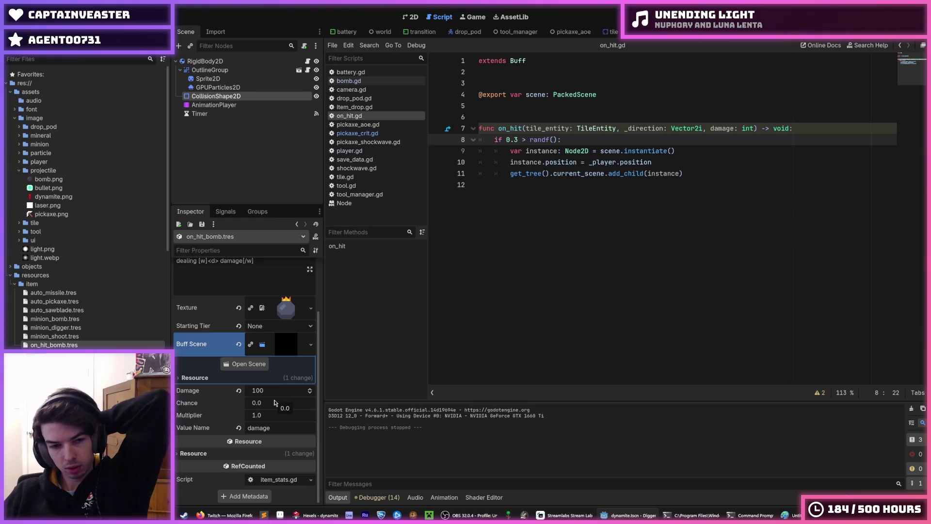
scroll(274, 403, "up", 3)
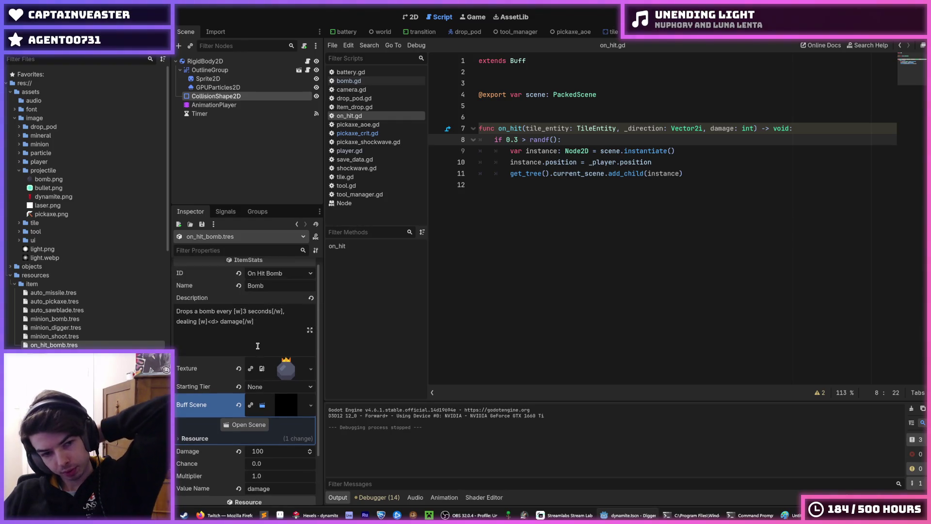